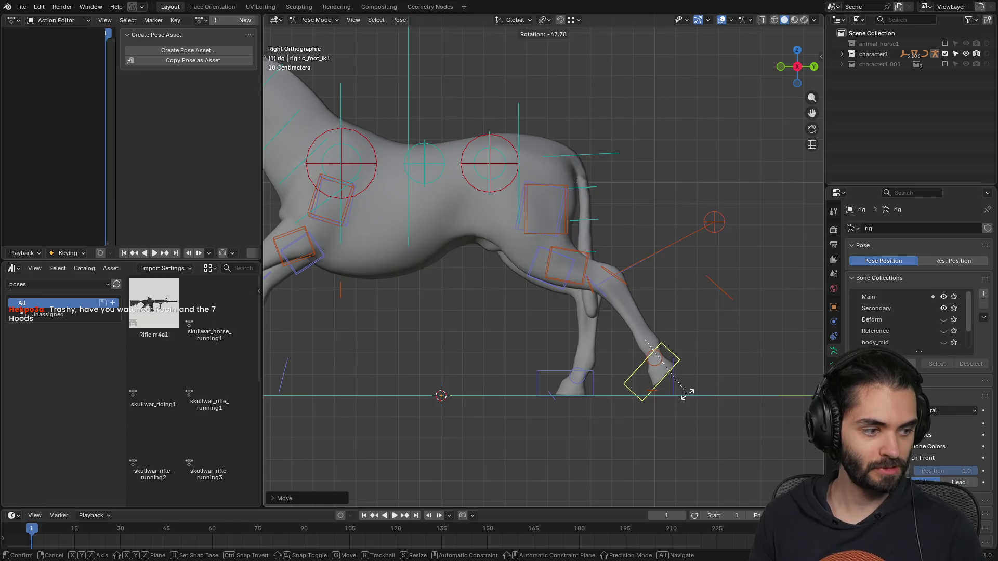
# - Finish rotating the first rear foot controller and move it down onto the ground
pyautogui.click(643, 395)
pyautogui.press('g')
pyautogui.click(562, 398)
# - Rotate and move the right rear foot controller so its hoof rests flat on the ground
pyautogui.click(554, 373)
pyautogui.press('r')
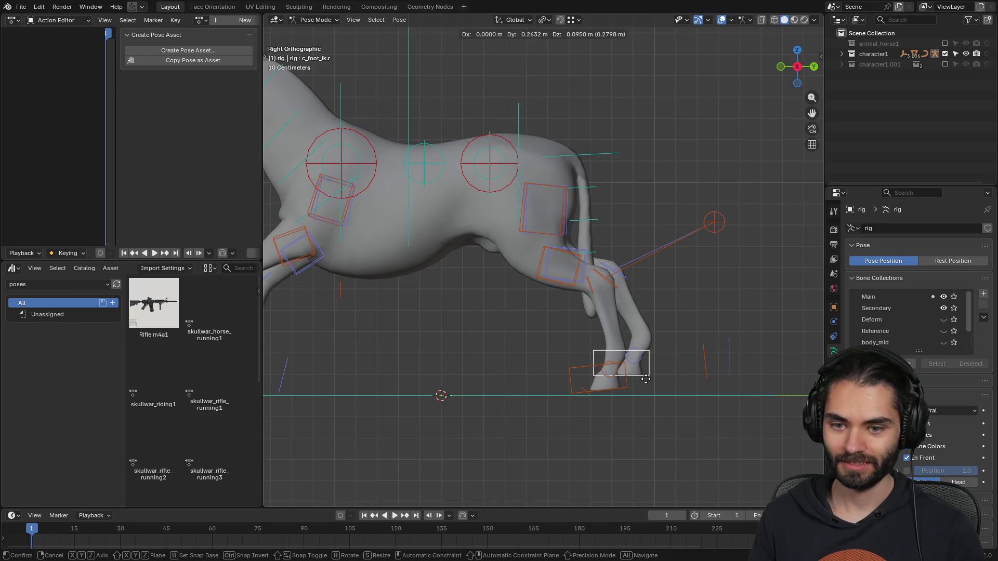
pyautogui.click(676, 398)
pyautogui.press('g')
pyautogui.click(695, 387)
pyautogui.keyDown('shift'); pyautogui.moveTo(529, 318); pyautogui.dragTo(600, 345, button='middle'); pyautogui.keyUp('shift')
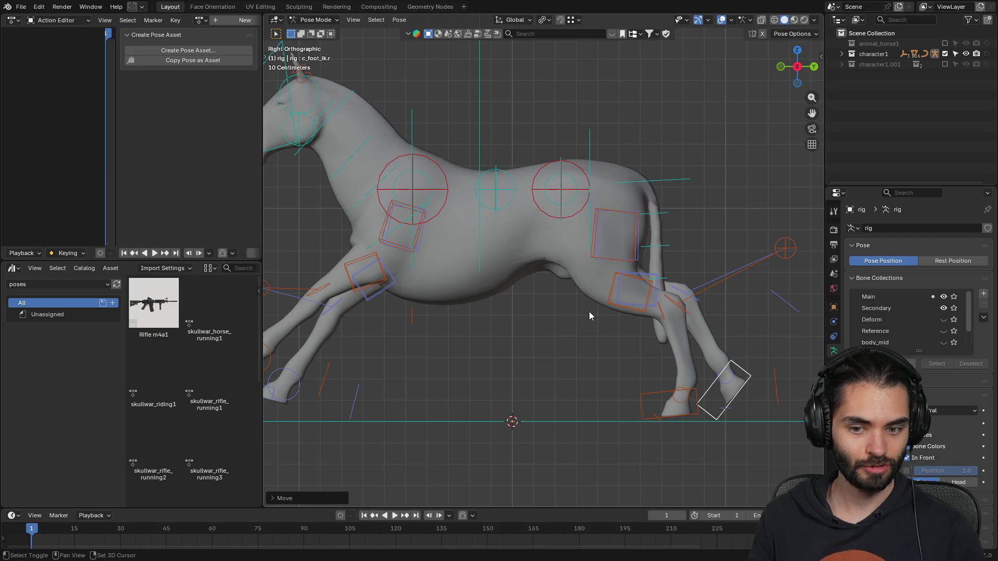
pyautogui.moveTo(583, 298)
pyautogui.keyDown('shift'); pyautogui.mouseDown(button='middle')
pyautogui.moveTo(631, 301)
pyautogui.moveTo(552, 290)
pyautogui.mouseUp(button='middle'); pyautogui.keyUp('shift')
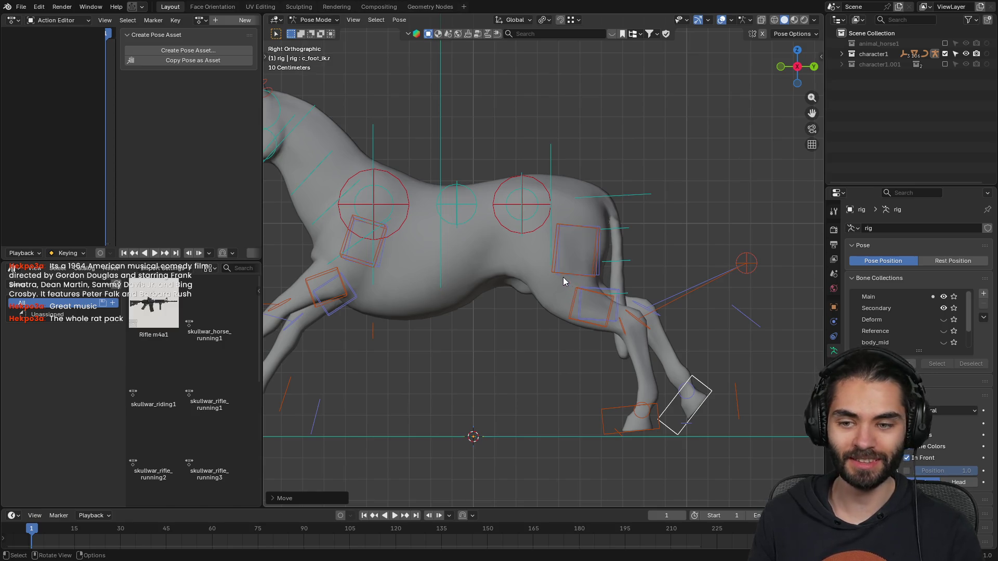
pyautogui.moveTo(635, 241)
pyautogui.keyDown('shift'); pyautogui.mouseDown(button='middle')
pyautogui.moveTo(580, 195)
pyautogui.moveTo(572, 233)
pyautogui.moveTo(581, 222)
pyautogui.mouseUp(button='middle'); pyautogui.keyUp('shift')
# - Select the c_tail_03.x tail bone and try a local X rotation, then cancel it
pyautogui.click(579, 195)
pyautogui.click(585, 210)
pyautogui.click(574, 279)
pyautogui.moveTo(645, 301); pyautogui.dragTo(645, 261, button='middle')
pyautogui.press('r')
pyautogui.press('x')
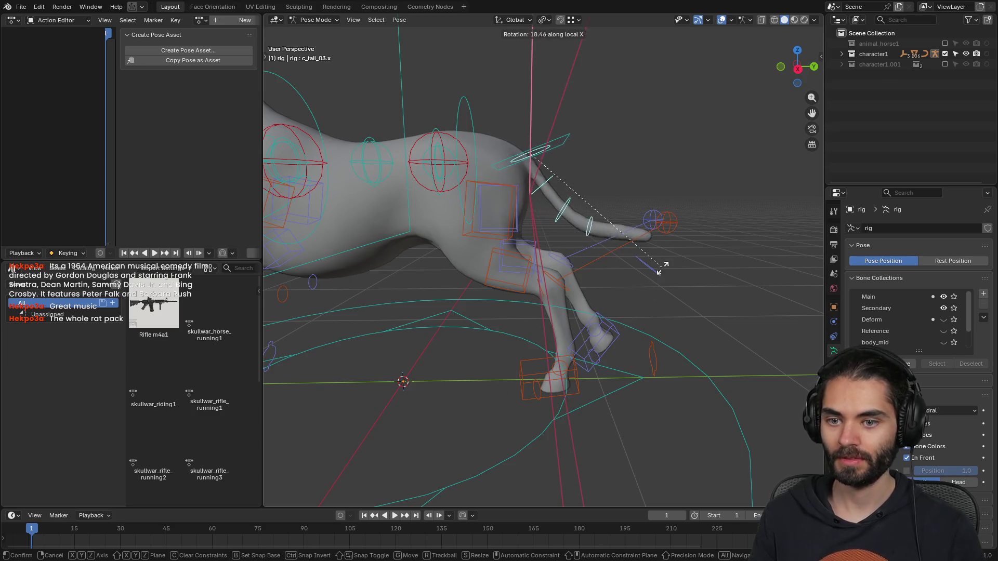
pyautogui.press('x')
pyautogui.press('Escape')
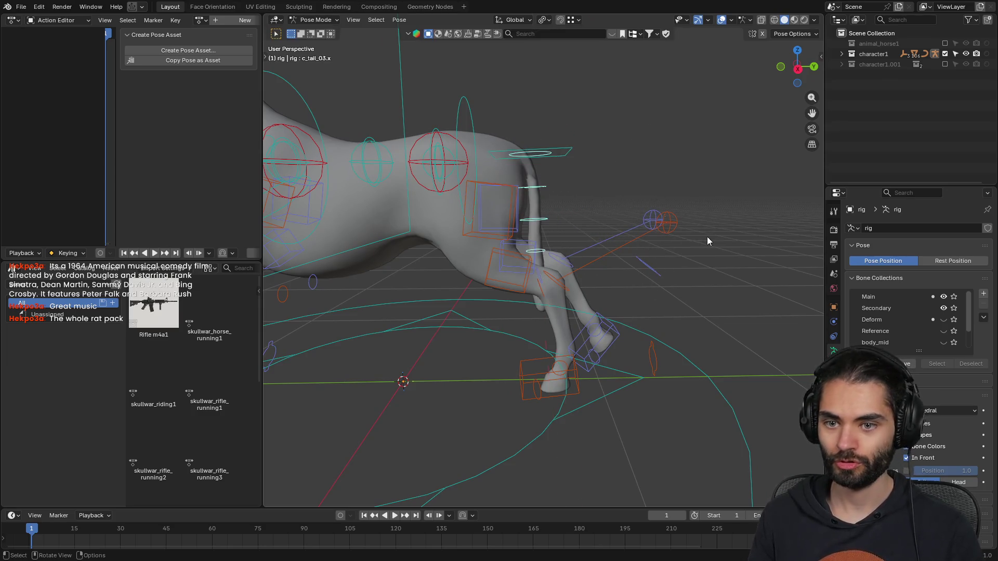
# - Try rotating the whole tail from its master control, cancelling each attempt
pyautogui.click(536, 152)
pyautogui.press('r')
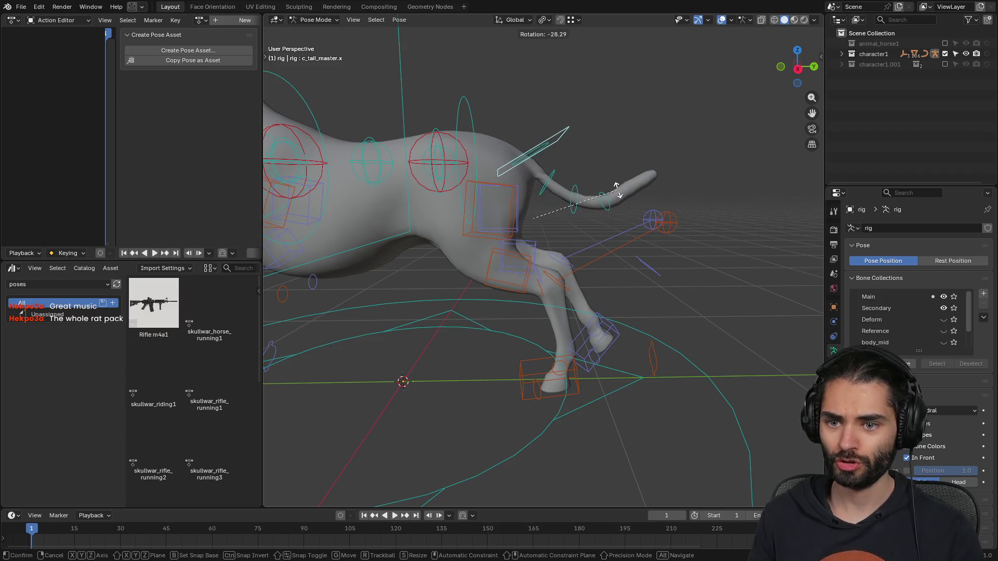
pyautogui.press('Escape')
pyautogui.press('r')
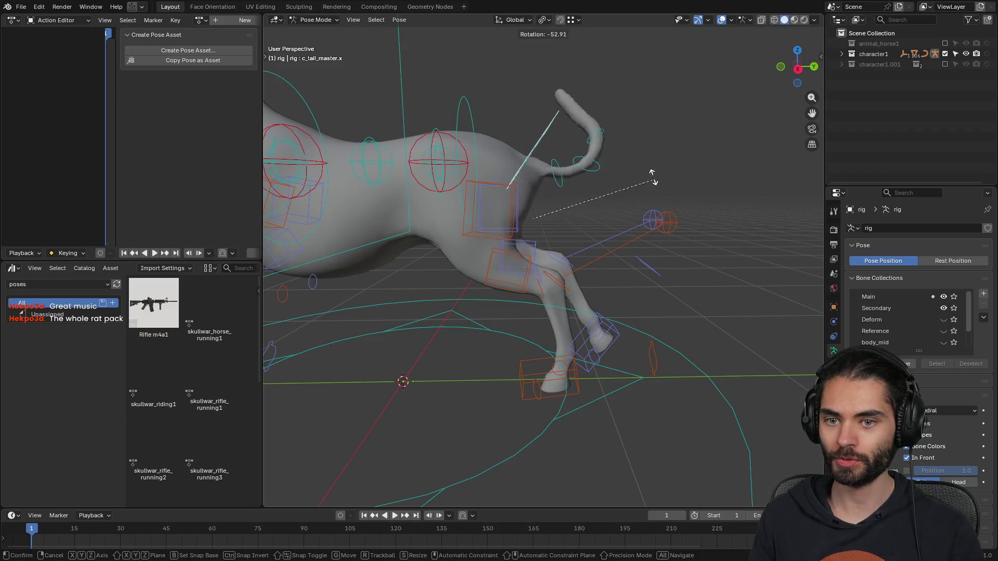
pyautogui.press('Escape')
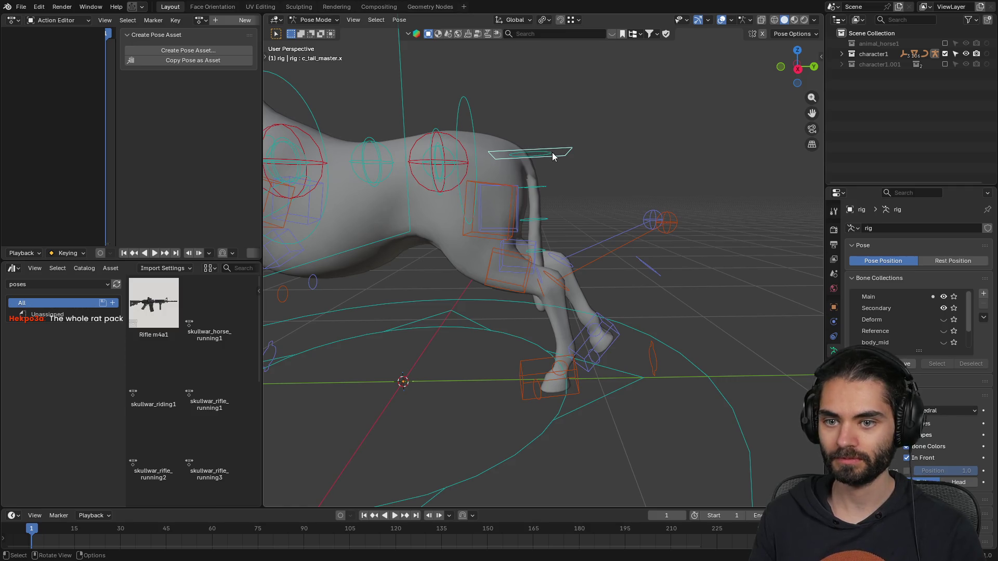
# - Rotate the tail from its base bone c_tail_00.x and check it in right side view
pyautogui.click(557, 158)
pyautogui.press('r')
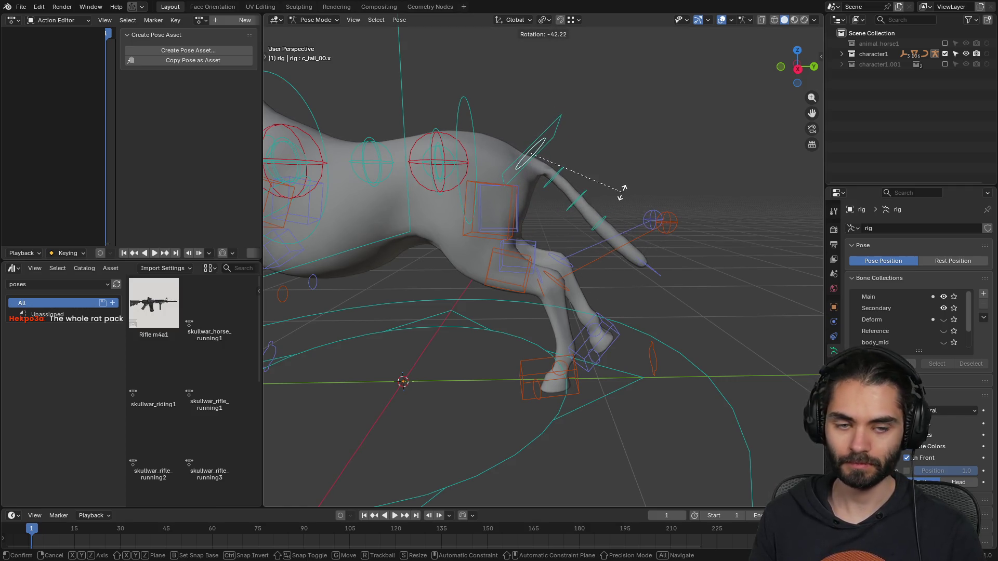
pyautogui.click(616, 178)
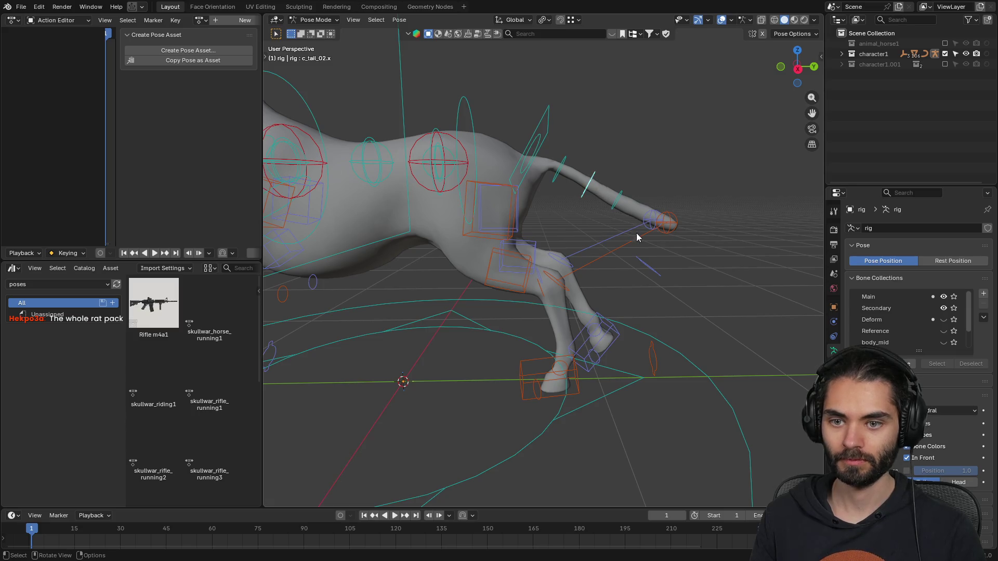
pyautogui.click(589, 183)
pyautogui.click(626, 195)
pyautogui.scroll(-3, 598, 219)
pyautogui.moveTo(598, 218)
pyautogui.mouseDown(button='middle')
pyautogui.moveTo(543, 239)
pyautogui.moveTo(547, 260)
pyautogui.moveTo(635, 264)
pyautogui.moveTo(659, 247)
pyautogui.moveTo(498, 263)
pyautogui.mouseUp(button='middle')
pyautogui.press('KP_3')
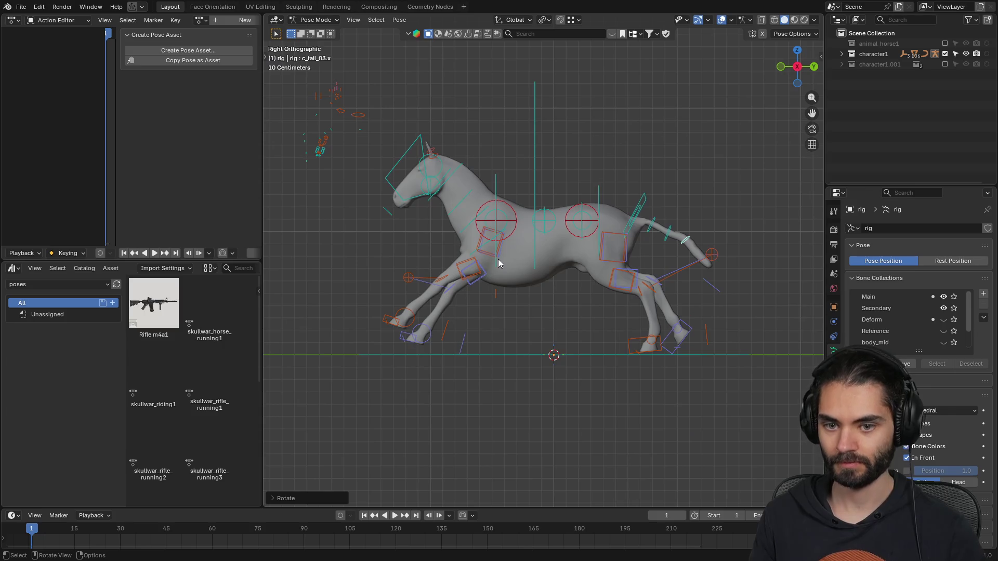
# - Move the c_neck.x bone upward to raise the horse's neck
pyautogui.keyDown('shift'); pyautogui.moveTo(427, 220); pyautogui.dragTo(514, 249, button='middle'); pyautogui.keyUp('shift')
pyautogui.scroll(4, 513, 253)
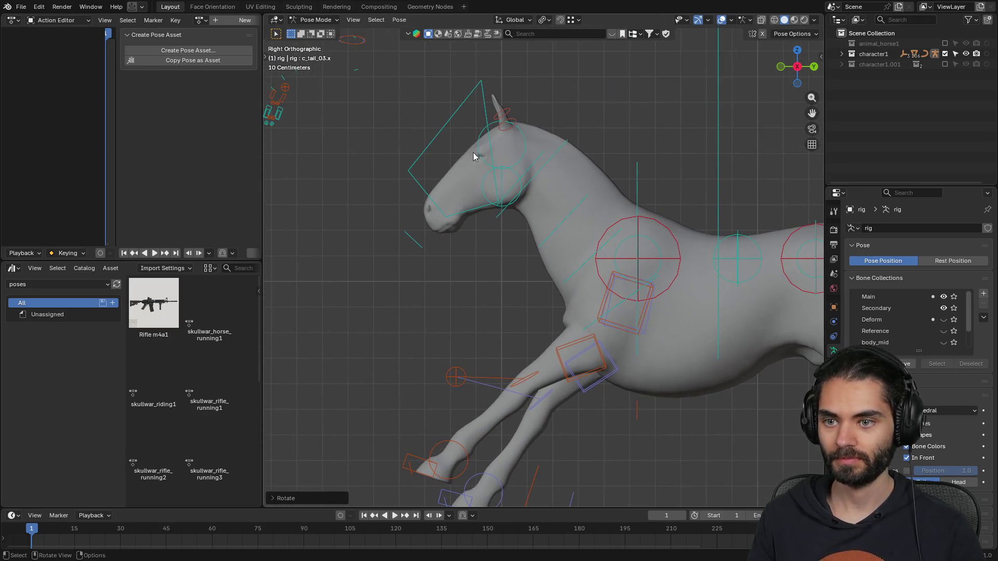
pyautogui.click(547, 160)
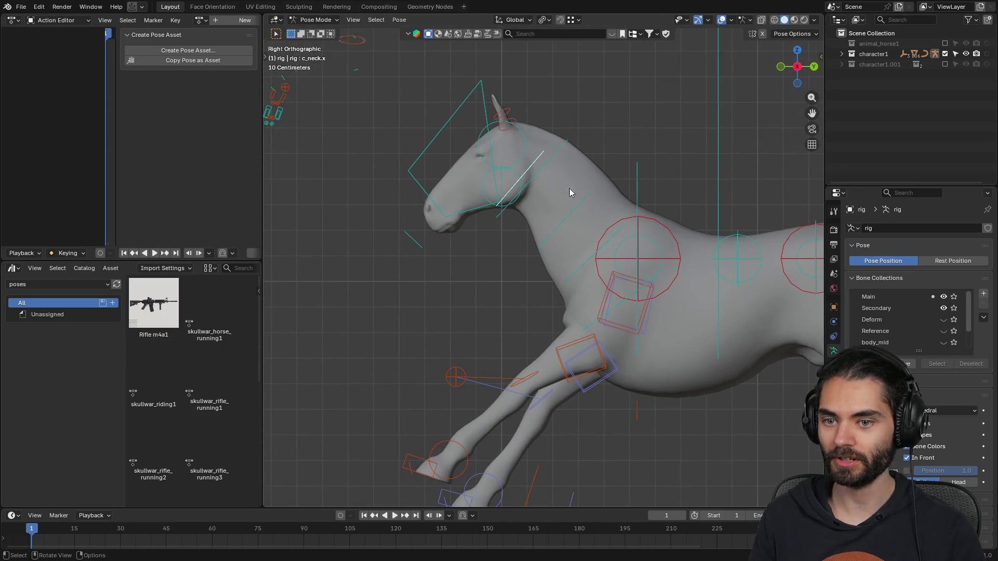
pyautogui.press('g')
pyautogui.click(472, 116)
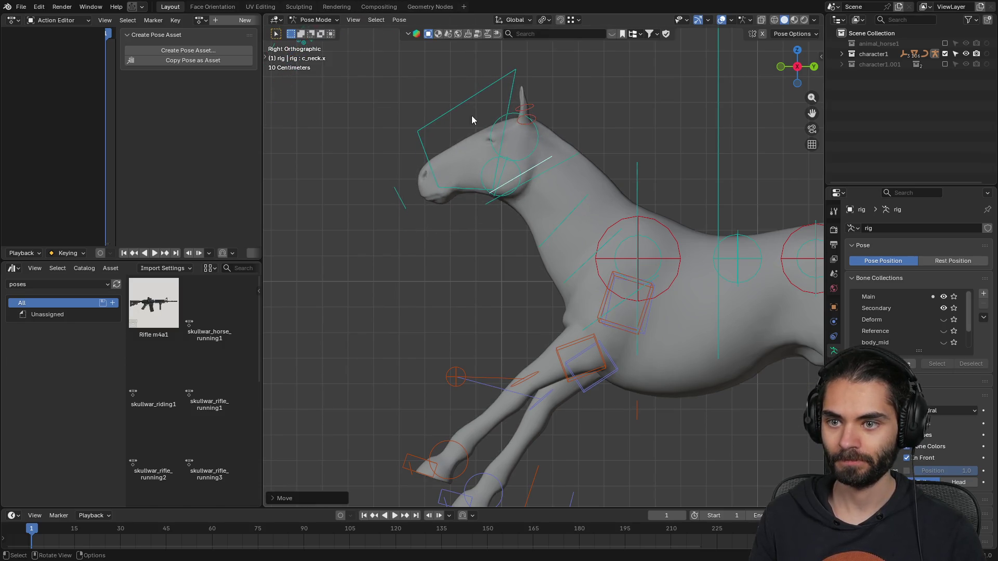
# - Rotate the c_neck_master.x control to tilt the head and neck
pyautogui.click(566, 170)
pyautogui.press('r')
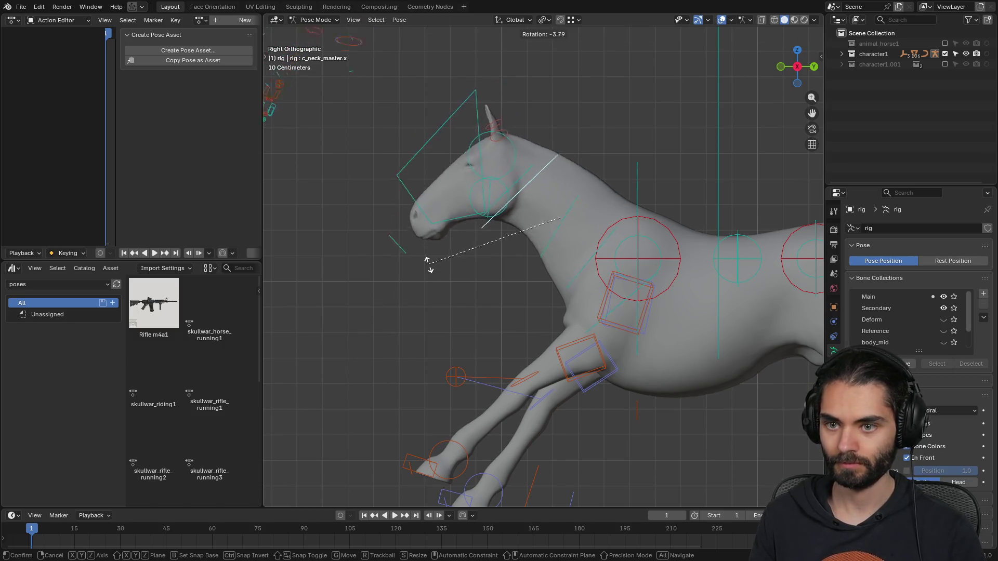
pyautogui.click(431, 268)
pyautogui.scroll(-3, 459, 252)
pyautogui.moveTo(460, 251)
pyautogui.mouseDown(button='middle')
pyautogui.moveTo(434, 235)
pyautogui.moveTo(552, 252)
pyautogui.moveTo(650, 251)
pyautogui.moveTo(684, 230)
pyautogui.moveTo(525, 246)
pyautogui.mouseUp(button='middle')
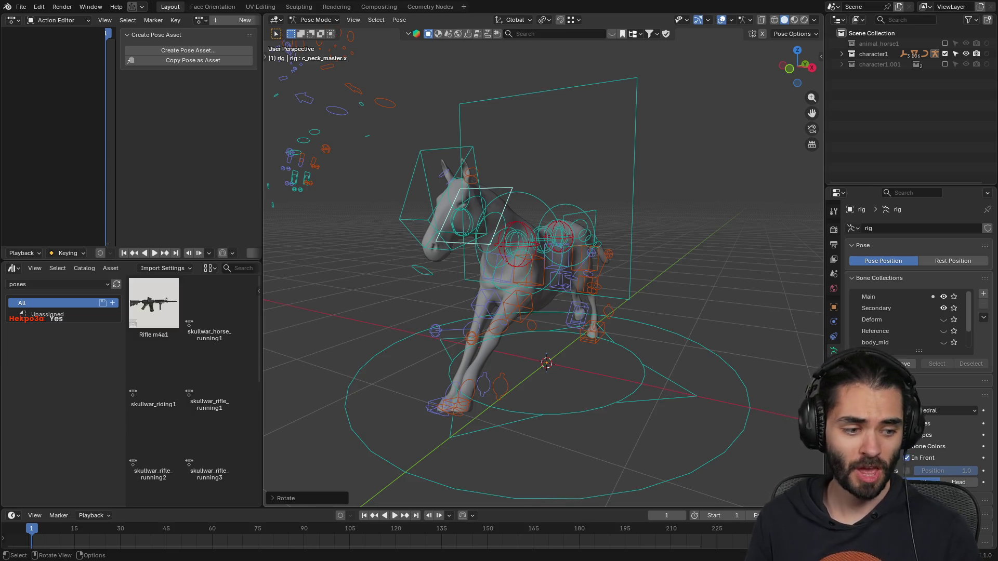
# - Switch to the right side view and select every bone of the horse rig
pyautogui.moveTo(525, 244); pyautogui.dragTo(584, 289, button='middle')
pyautogui.press('KP_3')
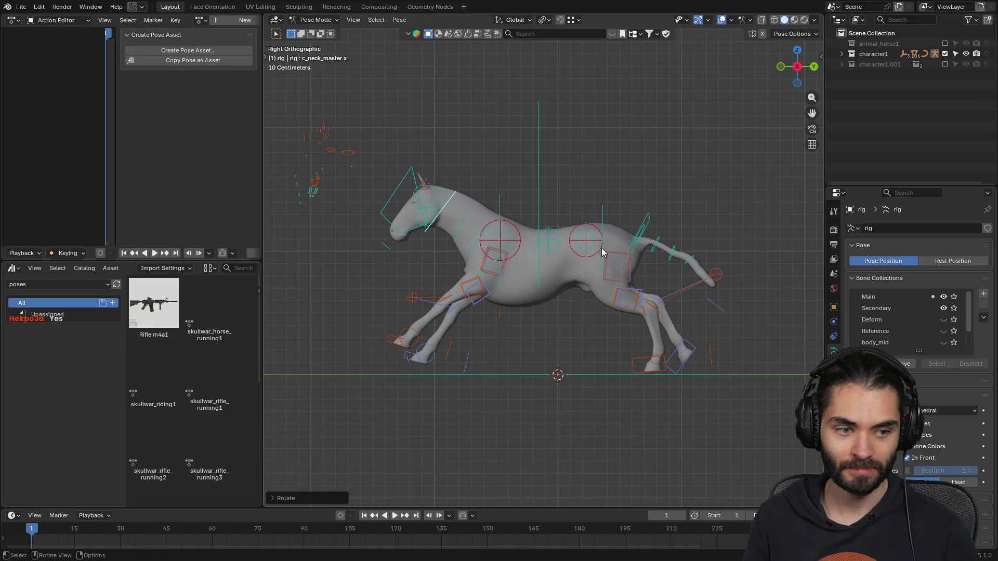
pyautogui.keyDown('shift'); pyautogui.moveTo(607, 239); pyautogui.dragTo(568, 250, button='middle'); pyautogui.keyUp('shift')
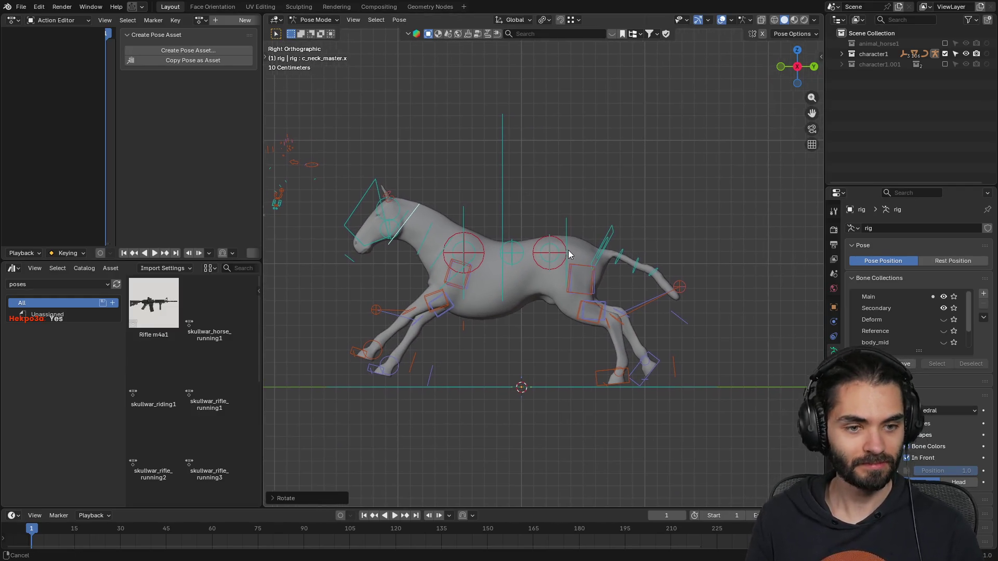
pyautogui.click(512, 248)
pyautogui.press('a')
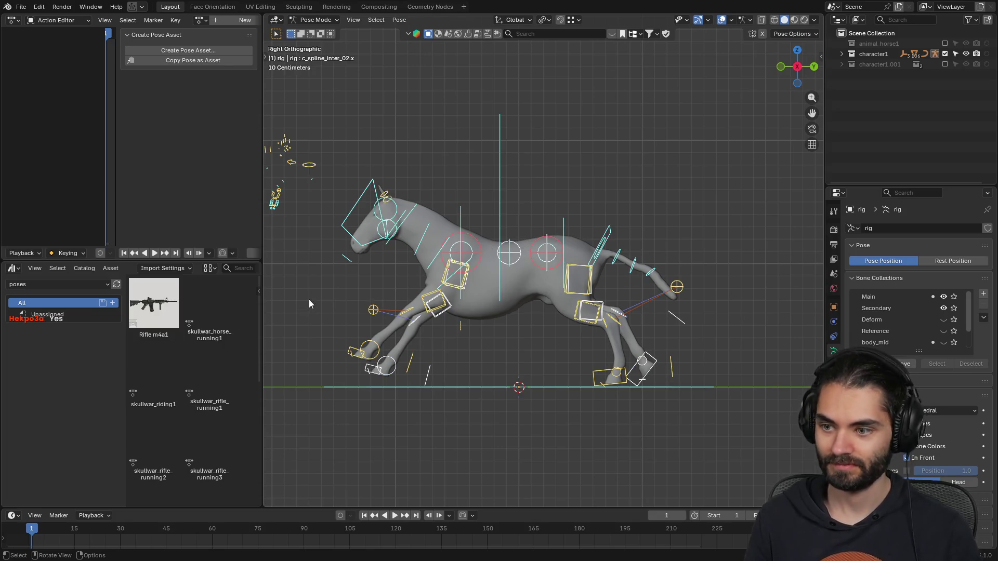
# - Create a pose asset named skullwar_horse_running2 in the poses library
pyautogui.click(220, 50)
pyautogui.click(272, 56)
pyautogui.write('skullwar_horse_')
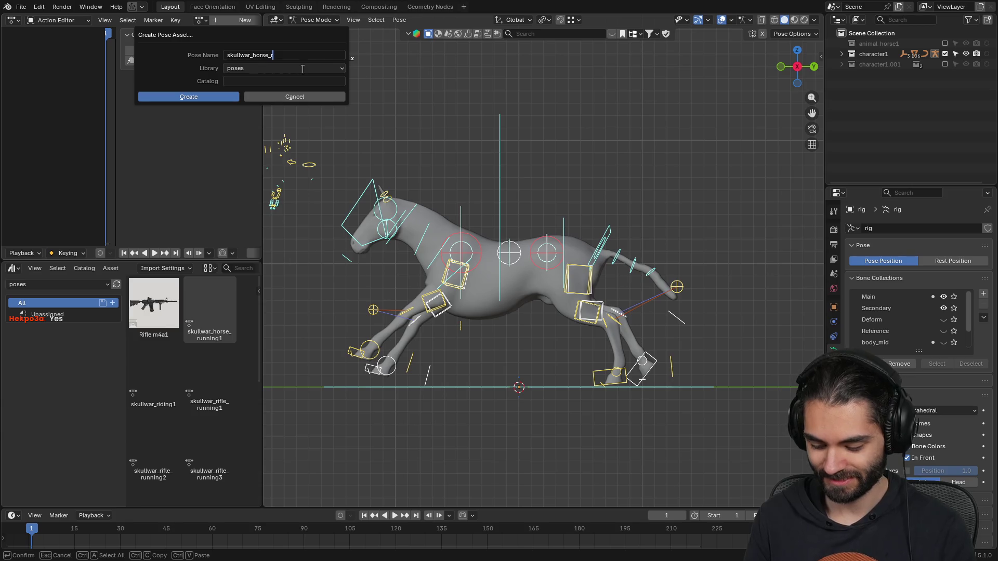
pyautogui.write('unning2')
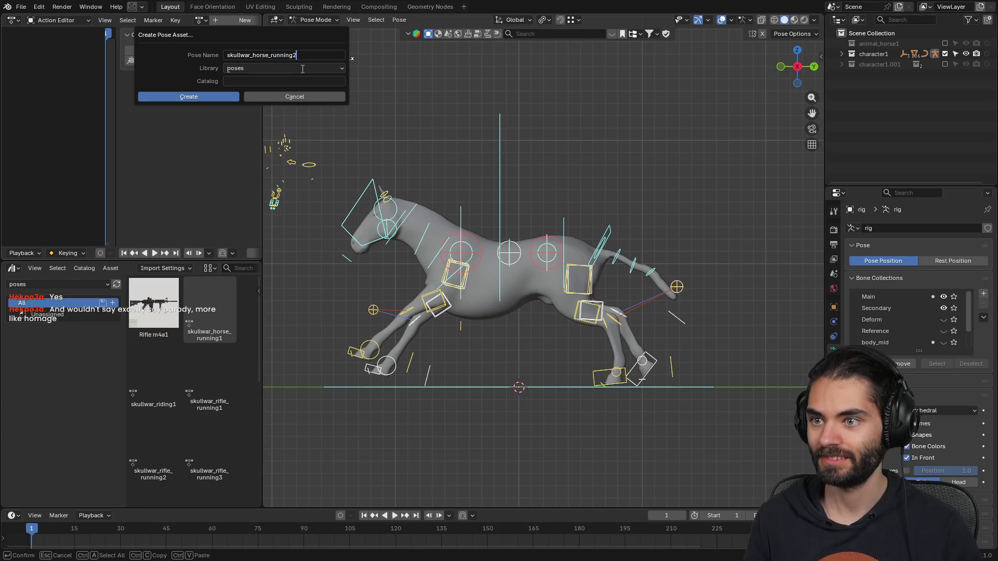
pyautogui.click(217, 95)
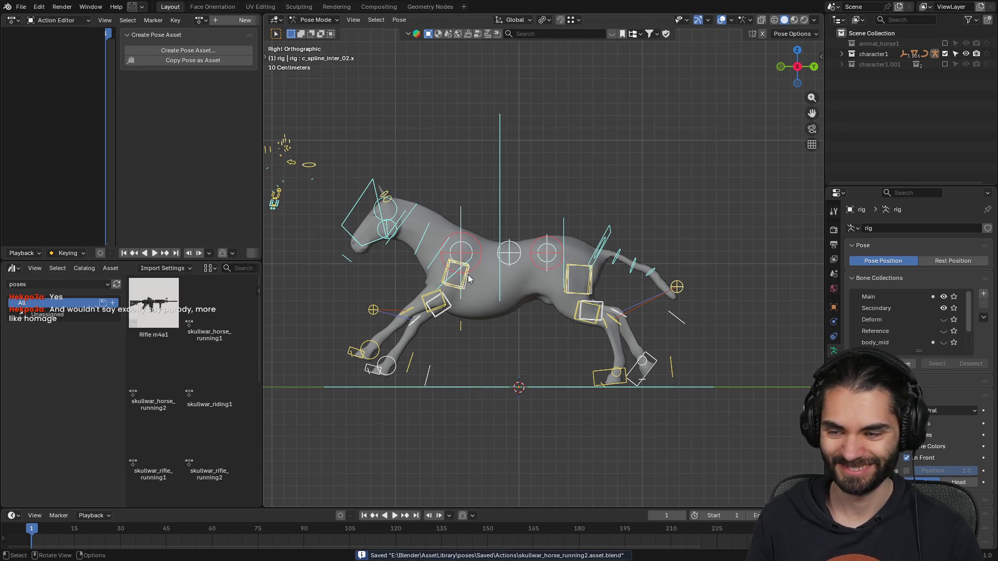
pyautogui.scroll(-5, 198, 407)
pyautogui.click(239, 271)
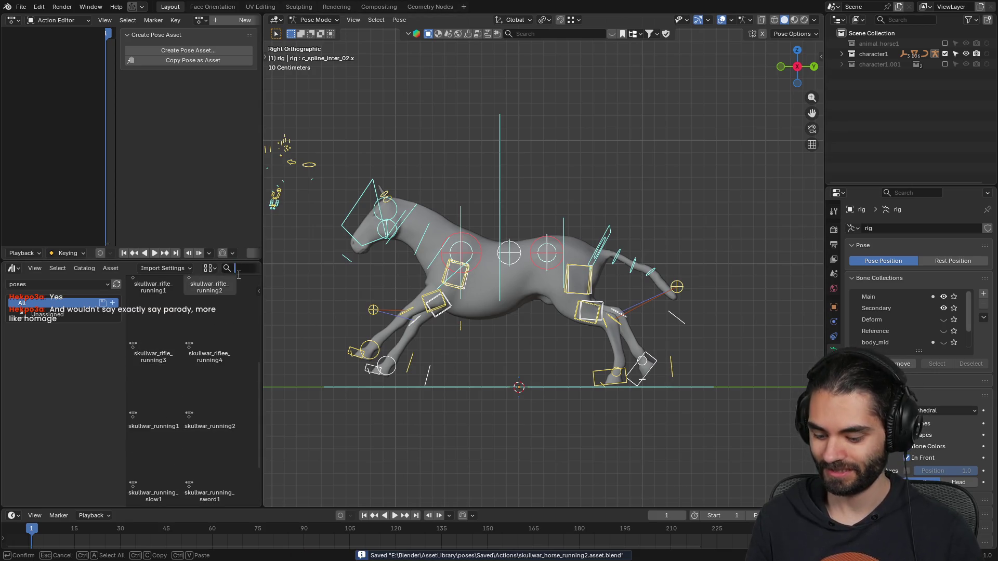
# - Filter assets by 'hor', alternate skullwar_horse_running1 and running2, ending on running2 in Object Mode
pyautogui.write('hor')
pyautogui.doubleClick(156, 312)
pyautogui.doubleClick(208, 311)
pyautogui.doubleClick(172, 313)
pyautogui.doubleClick(207, 307)
pyautogui.doubleClick(147, 311)
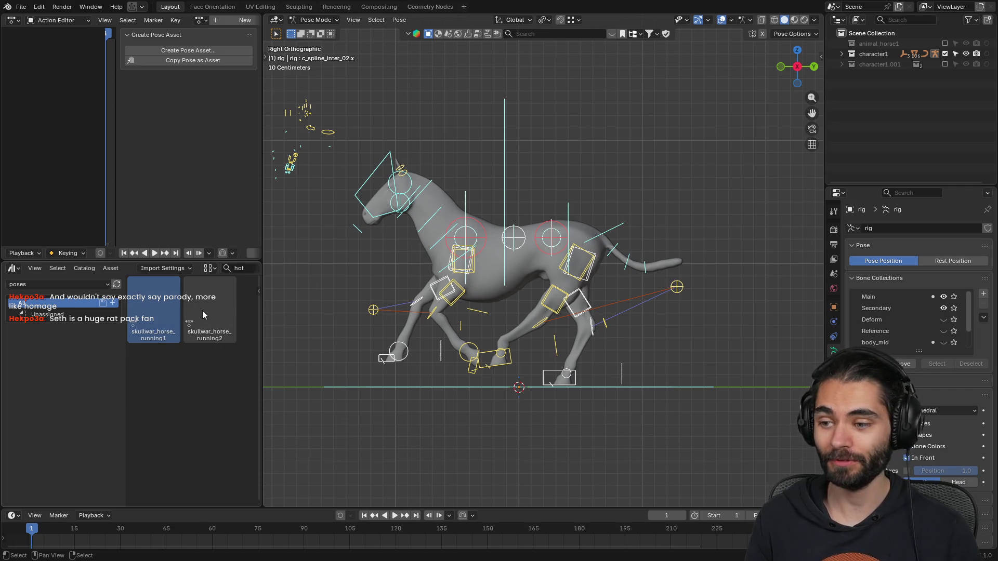
pyautogui.doubleClick(201, 311)
pyautogui.doubleClick(161, 299)
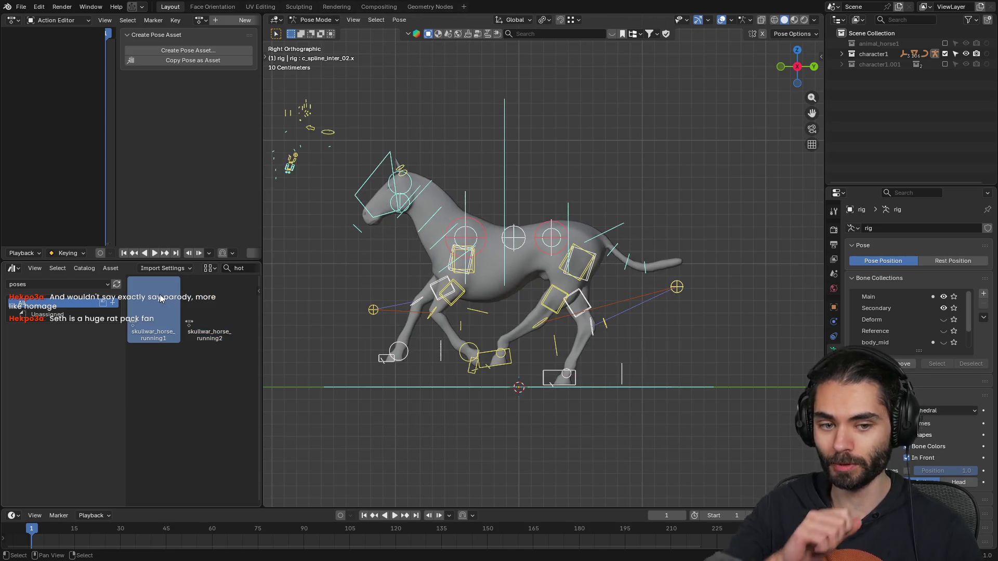
pyautogui.doubleClick(223, 296)
pyautogui.moveTo(484, 292)
pyautogui.mouseDown(button='middle')
pyautogui.moveTo(517, 302)
pyautogui.moveTo(603, 264)
pyautogui.moveTo(584, 272)
pyautogui.mouseUp(button='middle')
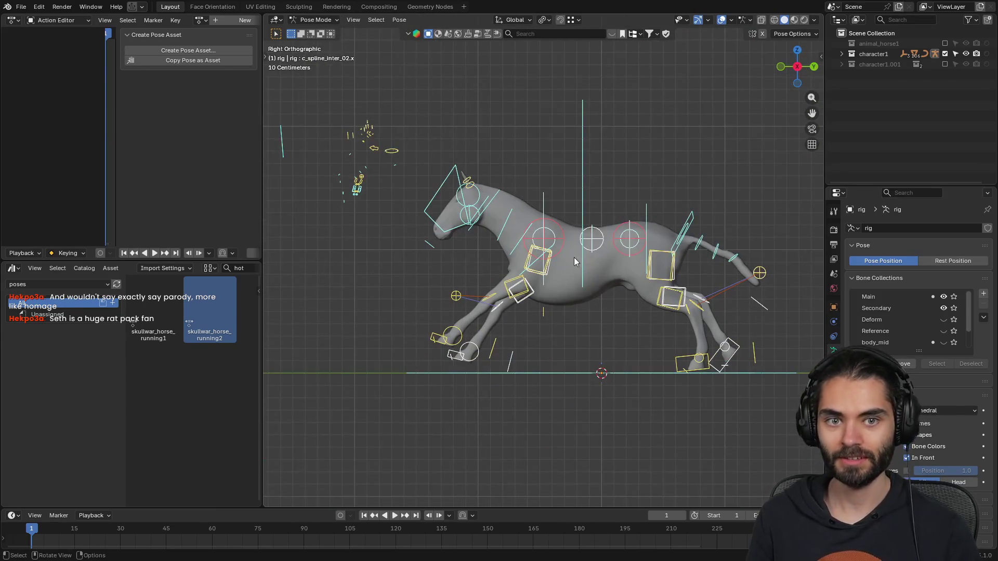
pyautogui.hotkey('ctrl', 'Tab')
pyautogui.scroll(1, 610, 264)
# - Show the rider character1.001 and put its rig, rig.001, into Pose Mode
pyautogui.click(945, 64)
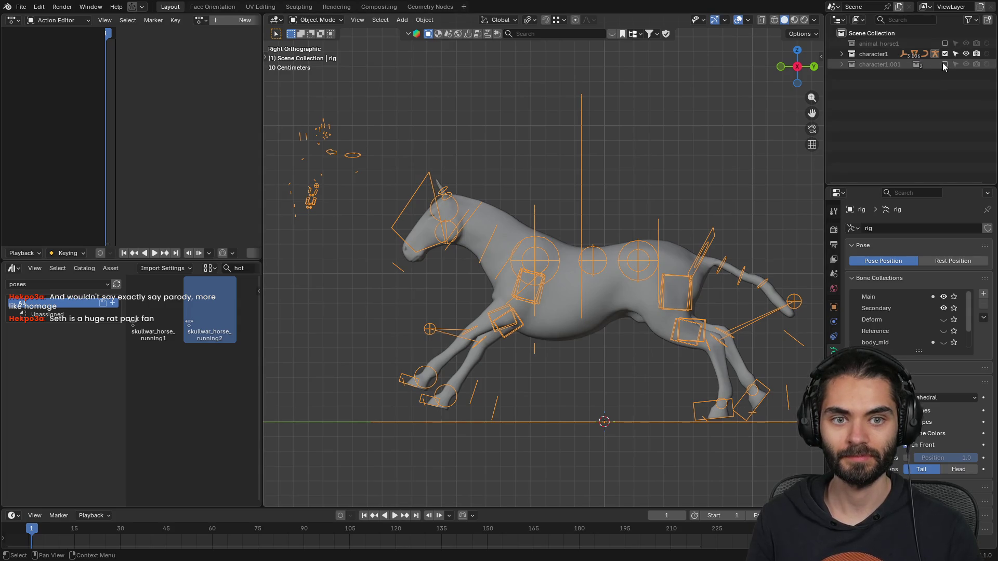
pyautogui.click(611, 141)
pyautogui.click(608, 168)
pyautogui.scroll(2, 645, 225)
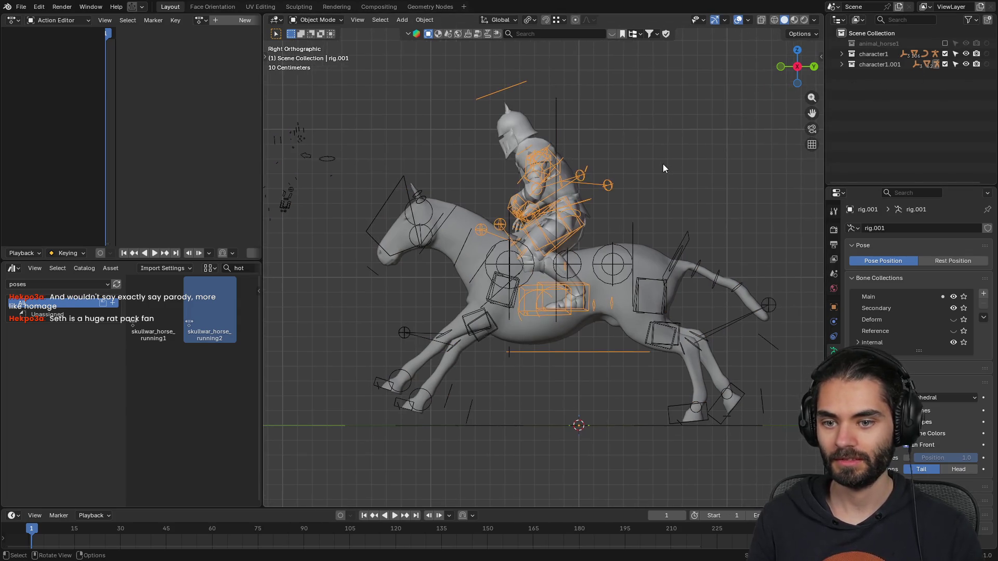
pyautogui.moveTo(614, 232)
pyautogui.mouseDown(button='middle')
pyautogui.moveTo(619, 298)
pyautogui.moveTo(589, 339)
pyautogui.mouseUp(button='middle')
pyautogui.press('Tab')
pyautogui.hotkey('ctrl', 'Tab')
pyautogui.scroll(-3, 590, 339)
# - Move the rider's root control c_pos to seat the rider on the horse
pyautogui.click(586, 308)
pyautogui.click(586, 325)
pyautogui.press('KP_3')
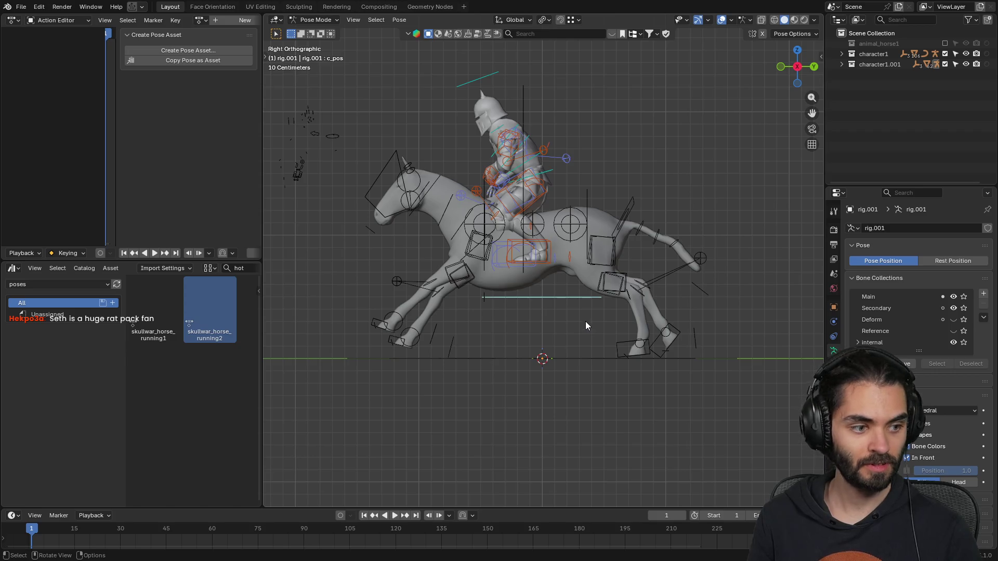
pyautogui.press('g')
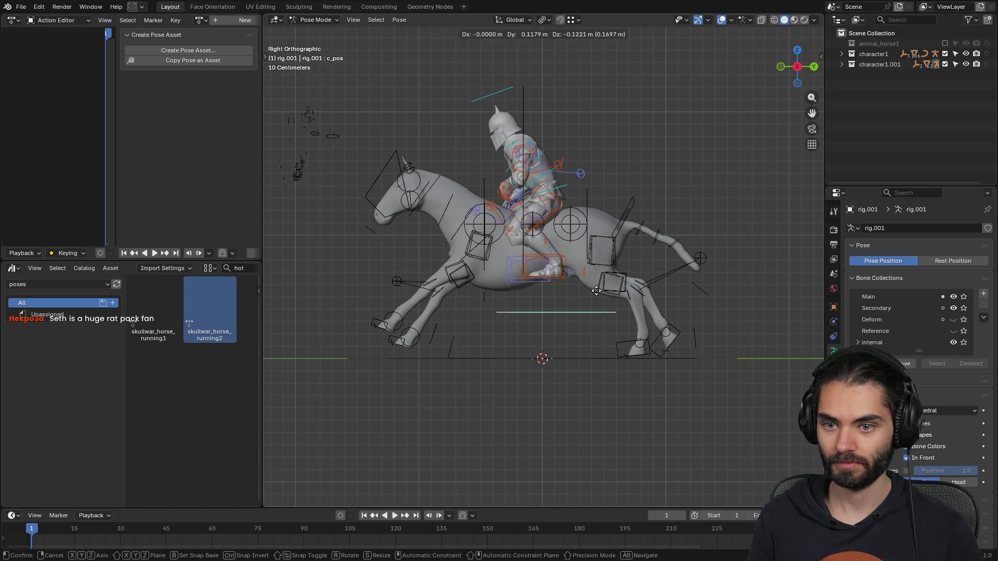
pyautogui.click(596, 292)
pyautogui.moveTo(597, 292)
pyautogui.mouseDown(button='middle')
pyautogui.moveTo(569, 236)
pyautogui.moveTo(611, 274)
pyautogui.mouseUp(button='middle')
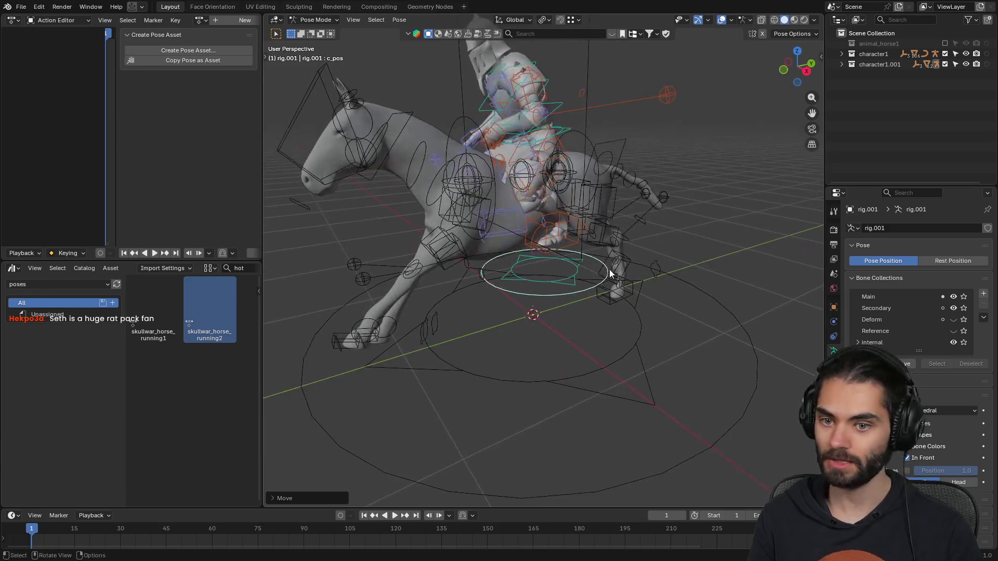
# - Move the rider's left foot control c_foot_ik.l against the horse's flank
pyautogui.click(566, 232)
pyautogui.scroll(3, 568, 236)
pyautogui.moveTo(569, 235); pyautogui.dragTo(581, 247, button='middle')
pyautogui.press('KP_3')
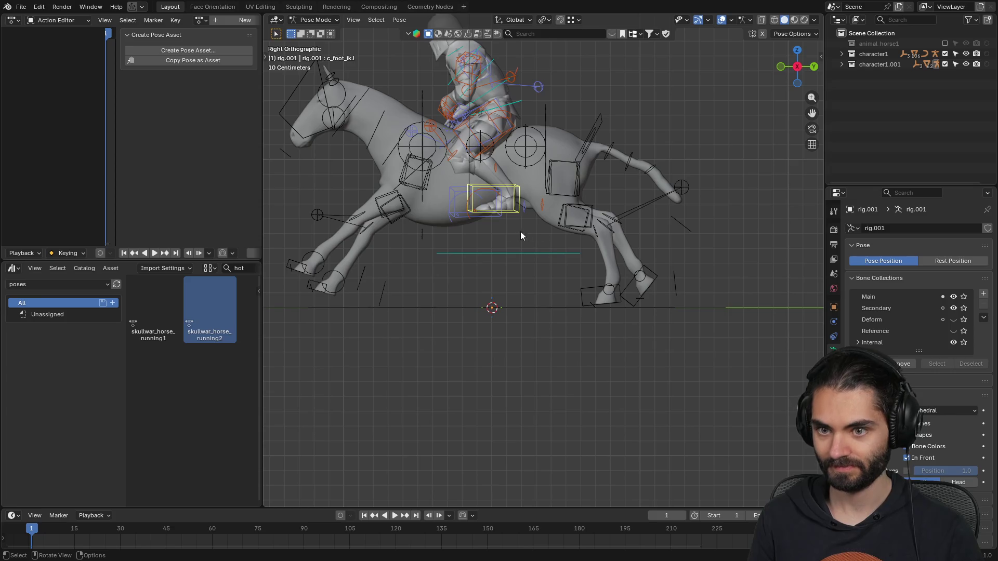
pyautogui.press('g')
pyautogui.click(510, 244)
pyautogui.moveTo(595, 245)
pyautogui.mouseDown(button='middle')
pyautogui.moveTo(460, 233)
pyautogui.moveTo(448, 267)
pyautogui.moveTo(503, 242)
pyautogui.moveTo(505, 230)
pyautogui.mouseUp(button='middle')
# - Move the right foot control c_foot_ik.r into place, then select the lower and upper spine controls
pyautogui.click(585, 223)
pyautogui.press('g')
pyautogui.click(595, 238)
pyautogui.moveTo(595, 238)
pyautogui.mouseDown(button='middle')
pyautogui.moveTo(495, 230)
pyautogui.moveTo(444, 255)
pyautogui.moveTo(560, 210)
pyautogui.moveTo(482, 234)
pyautogui.moveTo(657, 234)
pyautogui.mouseUp(button='middle')
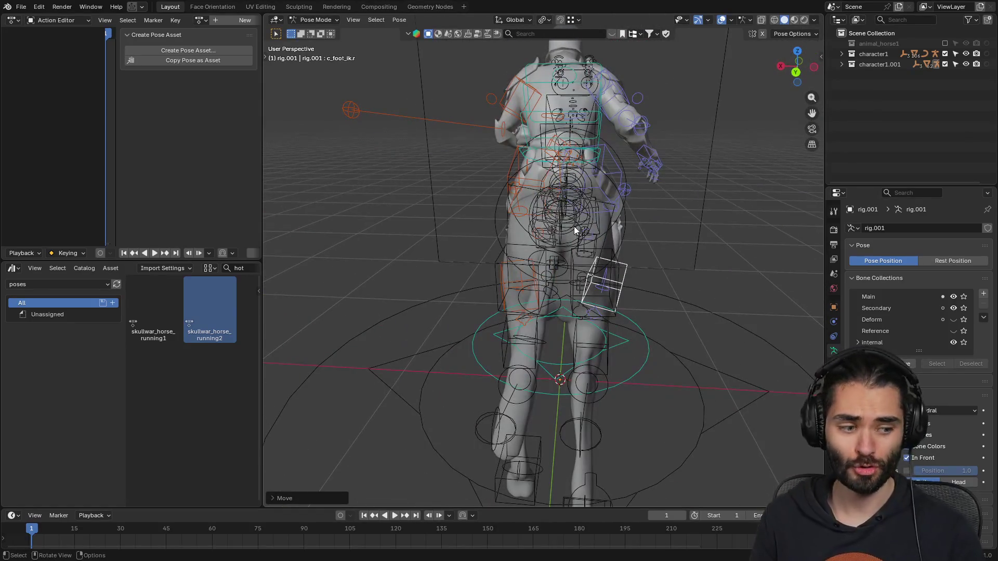
pyautogui.moveTo(569, 226)
pyautogui.mouseDown(button='middle')
pyautogui.moveTo(519, 229)
pyautogui.moveTo(548, 233)
pyautogui.moveTo(574, 214)
pyautogui.moveTo(573, 197)
pyautogui.moveTo(507, 209)
pyautogui.moveTo(528, 208)
pyautogui.moveTo(527, 229)
pyautogui.moveTo(488, 135)
pyautogui.moveTo(559, 162)
pyautogui.moveTo(485, 111)
pyautogui.mouseUp(button='middle')
pyautogui.keyDown('shift'); pyautogui.click(522, 190); pyautogui.keyUp('shift')
pyautogui.keyDown('shift'); pyautogui.click(529, 139); pyautogui.keyUp('shift')
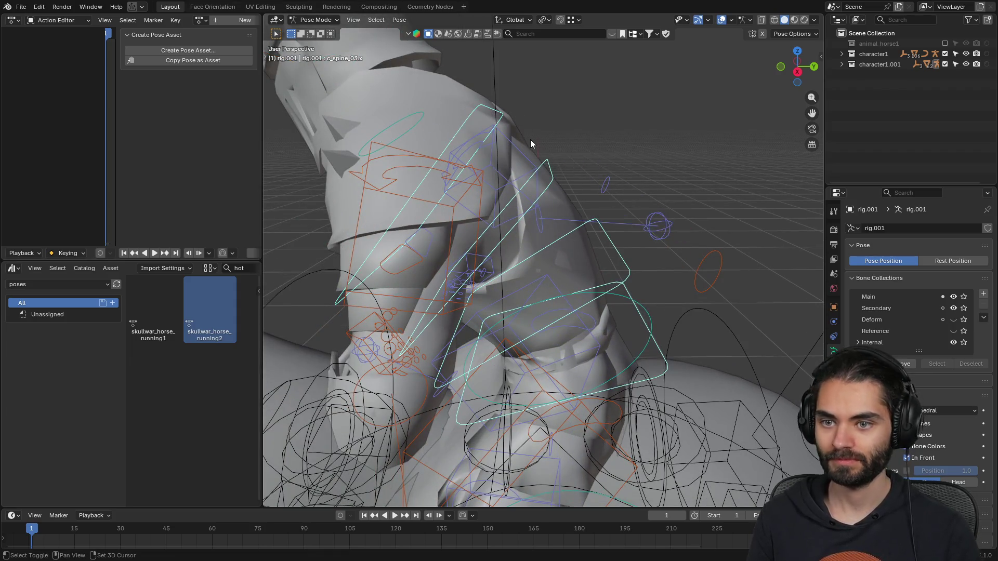
# - Rotate the rider's spine in side view to straighten the torso upright
pyautogui.press('KP_3')
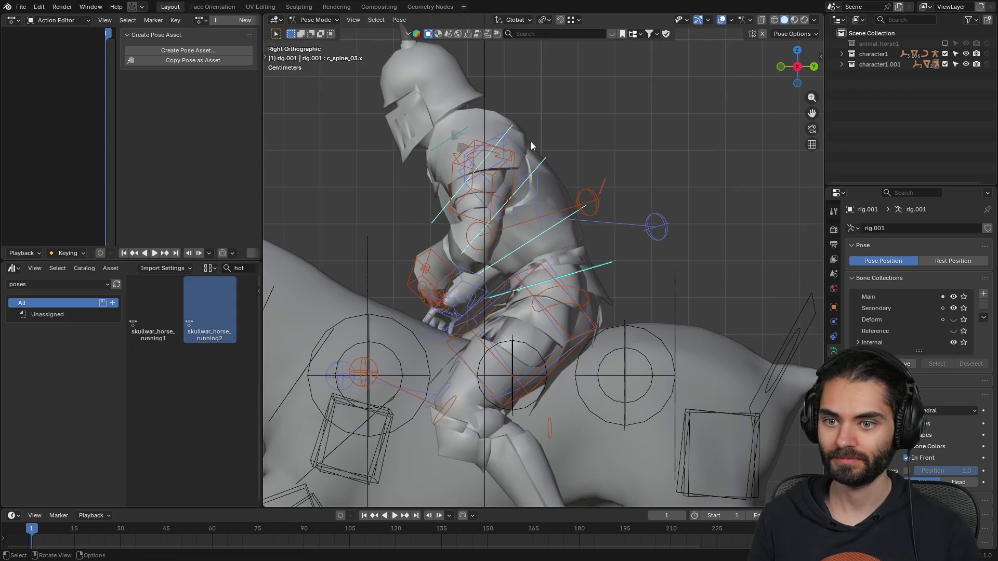
pyautogui.press('r')
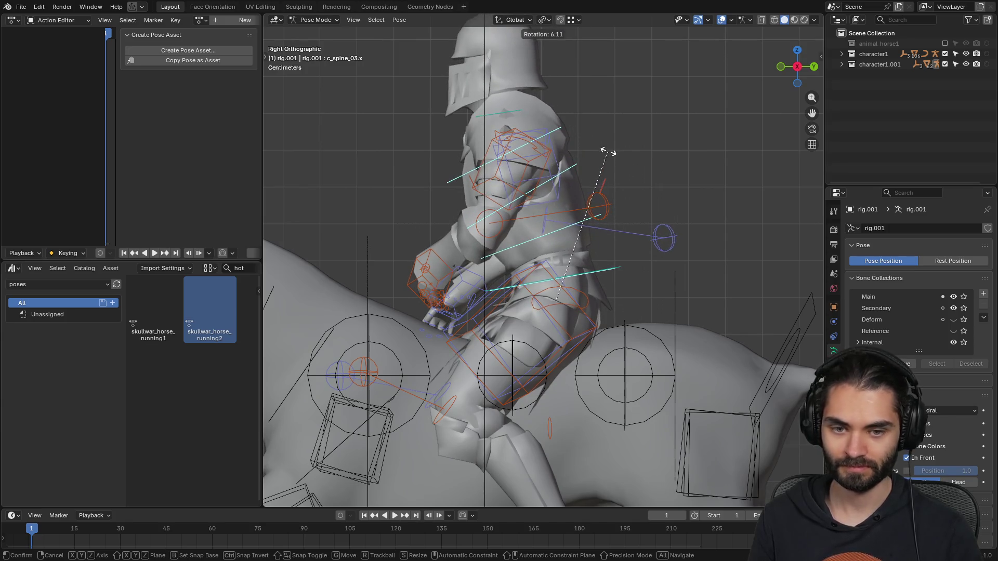
pyautogui.click(609, 152)
pyautogui.moveTo(608, 152); pyautogui.dragTo(526, 175, button='middle')
# - Move the rider's left hand control onto the hip and rotate it
pyautogui.click(470, 214)
pyautogui.moveTo(470, 214); pyautogui.dragTo(547, 292, button='middle')
pyautogui.press('g')
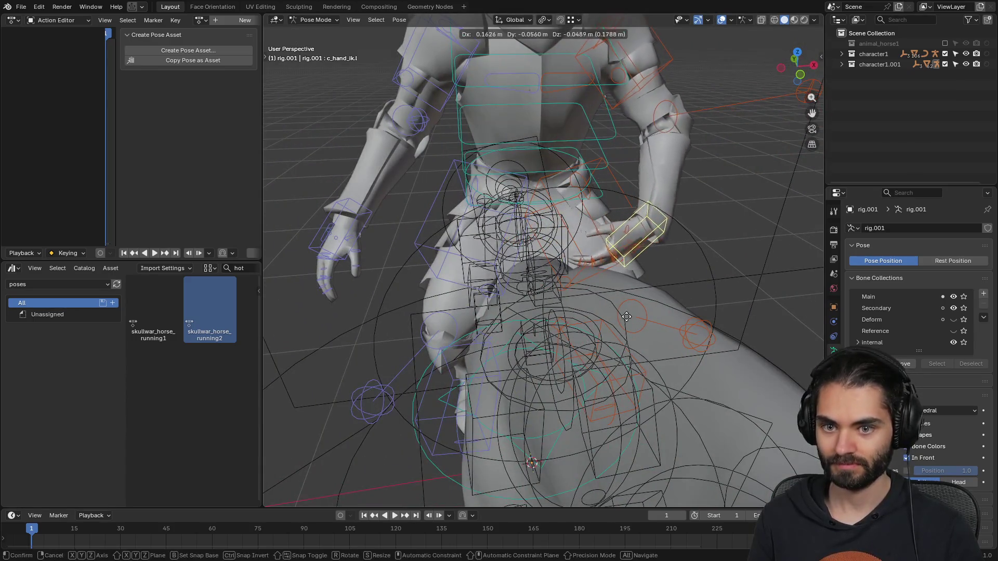
pyautogui.click(600, 281)
pyautogui.moveTo(655, 313); pyautogui.dragTo(560, 255, button='middle')
pyautogui.press('r')
pyautogui.press('r')
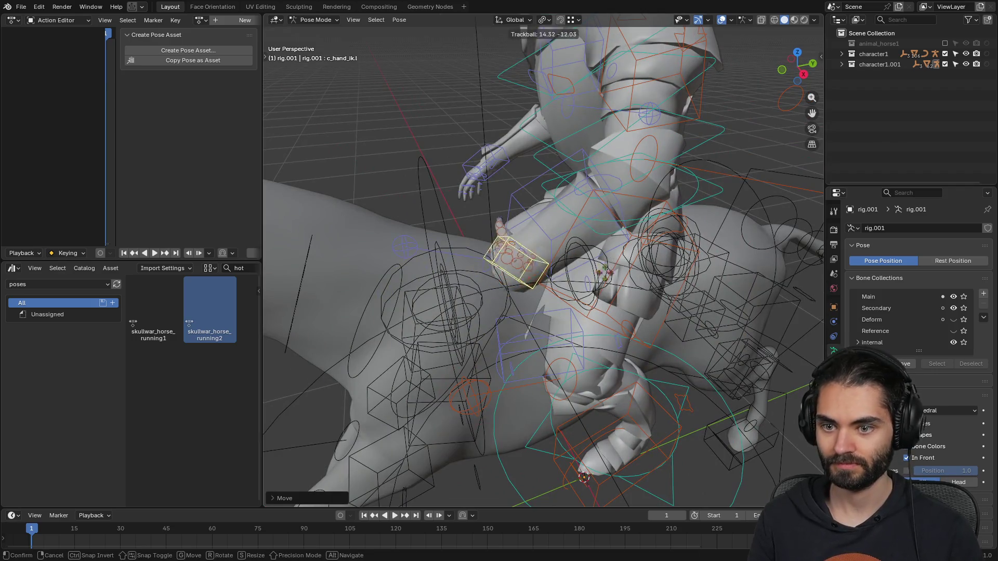
pyautogui.press('Return')
pyautogui.moveTo(593, 290)
pyautogui.mouseDown(button='middle')
pyautogui.moveTo(629, 281)
pyautogui.moveTo(467, 214)
pyautogui.moveTo(572, 236)
pyautogui.moveTo(645, 213)
pyautogui.moveTo(609, 279)
pyautogui.moveTo(612, 294)
pyautogui.mouseUp(button='middle')
# - Raise the left hand higher to pull the arm, then rotate the hand
pyautogui.press('g')
pyautogui.click(585, 275)
pyautogui.press('g')
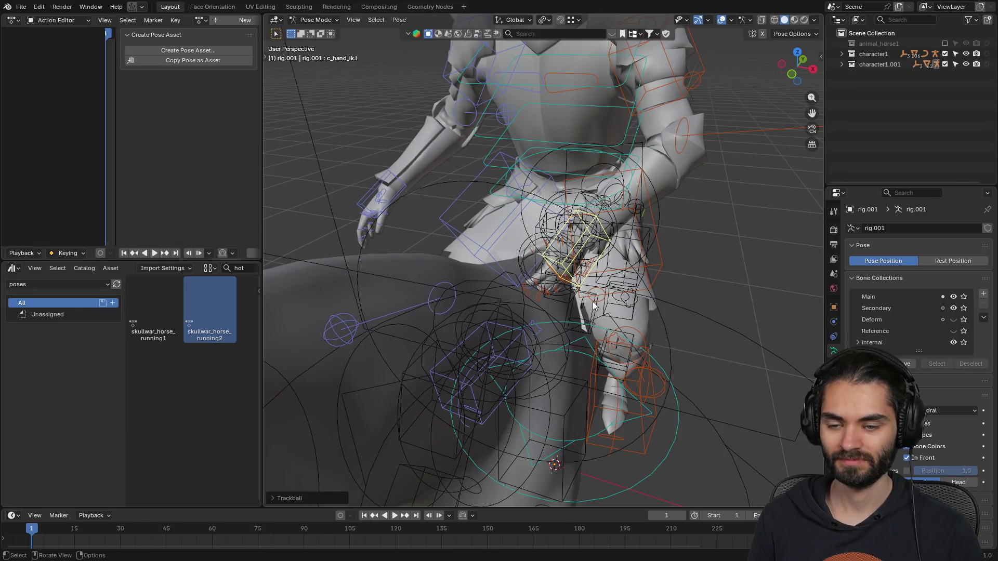
pyautogui.click(582, 267)
pyautogui.press('g')
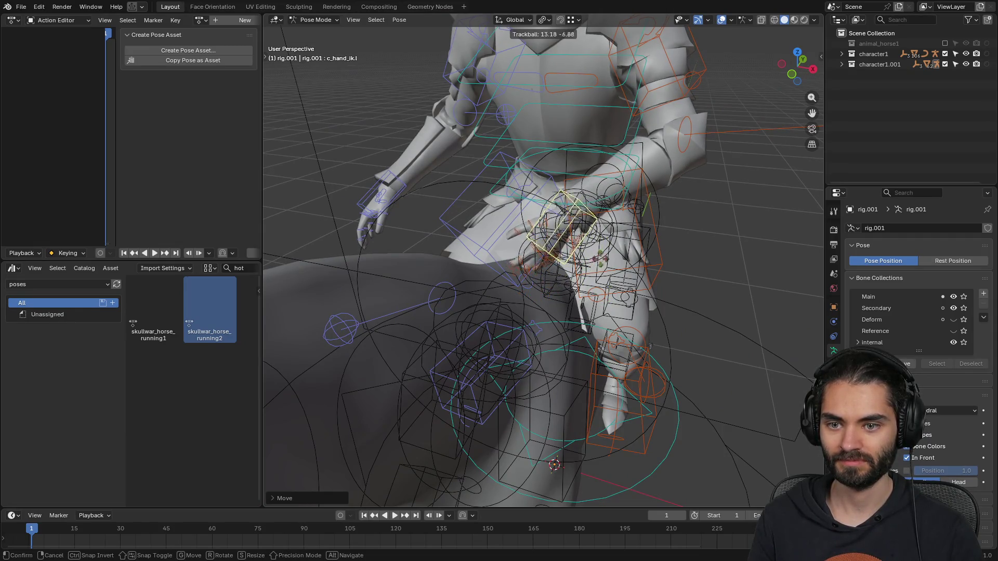
pyautogui.rightClick(641, 267)
pyautogui.press('r')
pyautogui.click(650, 261)
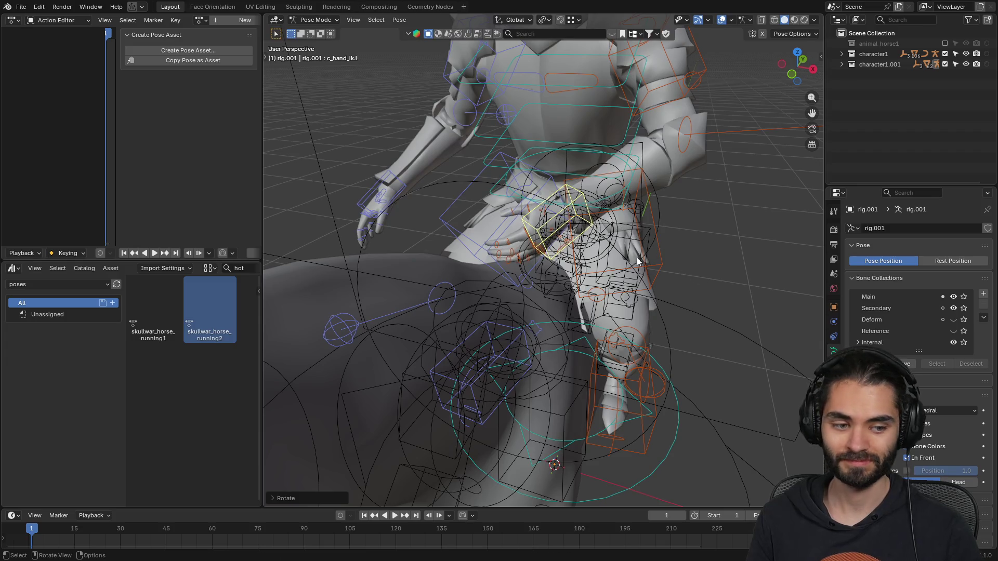
pyautogui.moveTo(649, 261); pyautogui.dragTo(643, 250, button='middle')
# - Select the rider's right hand control and try rotating it, cancelling the attempts
pyautogui.click(364, 242)
pyautogui.moveTo(381, 254)
pyautogui.mouseDown(button='middle')
pyautogui.moveTo(501, 311)
pyautogui.moveTo(619, 250)
pyautogui.moveTo(569, 323)
pyautogui.mouseUp(button='middle')
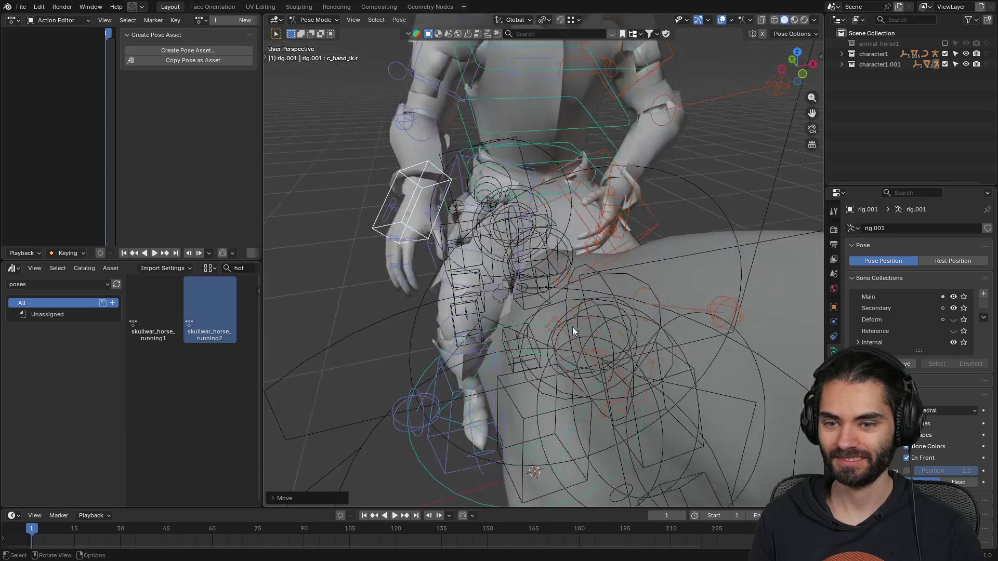
pyautogui.press('r')
pyautogui.press('r')
pyautogui.rightClick(322, 284)
pyautogui.press('Escape')
pyautogui.moveTo(512, 279)
pyautogui.mouseDown(button='middle')
pyautogui.moveTo(600, 232)
pyautogui.moveTo(548, 342)
pyautogui.mouseUp(button='middle')
pyautogui.press('r')
pyautogui.press('Escape')
pyautogui.moveTo(598, 312)
pyautogui.mouseDown(button='middle')
pyautogui.moveTo(557, 238)
pyautogui.moveTo(644, 261)
pyautogui.moveTo(635, 240)
pyautogui.moveTo(658, 192)
pyautogui.moveTo(582, 250)
pyautogui.moveTo(605, 248)
pyautogui.moveTo(448, 171)
pyautogui.mouseUp(button='middle')
# - Select the elbow pole controls and move the left elbow pole outward
pyautogui.click(395, 128)
pyautogui.moveTo(396, 127)
pyautogui.mouseDown(button='middle')
pyautogui.moveTo(420, 216)
pyautogui.moveTo(616, 221)
pyautogui.moveTo(770, 171)
pyautogui.mouseUp(button='middle')
pyautogui.click(772, 169)
pyautogui.press('g')
pyautogui.click(632, 172)
pyautogui.moveTo(632, 172)
pyautogui.mouseDown(button='middle')
pyautogui.moveTo(594, 223)
pyautogui.moveTo(478, 167)
pyautogui.moveTo(574, 223)
pyautogui.mouseUp(button='middle')
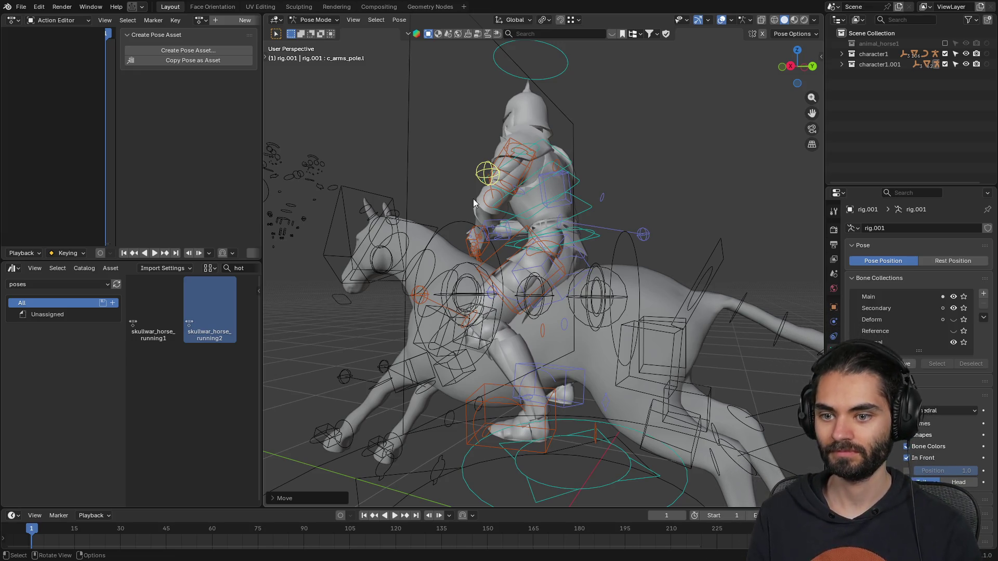
# - Move and rotate the rider's right hand control into a riding position
pyautogui.click(509, 231)
pyautogui.moveTo(509, 230)
pyautogui.mouseDown(button='middle')
pyautogui.moveTo(522, 261)
pyautogui.moveTo(530, 256)
pyautogui.mouseUp(button='middle')
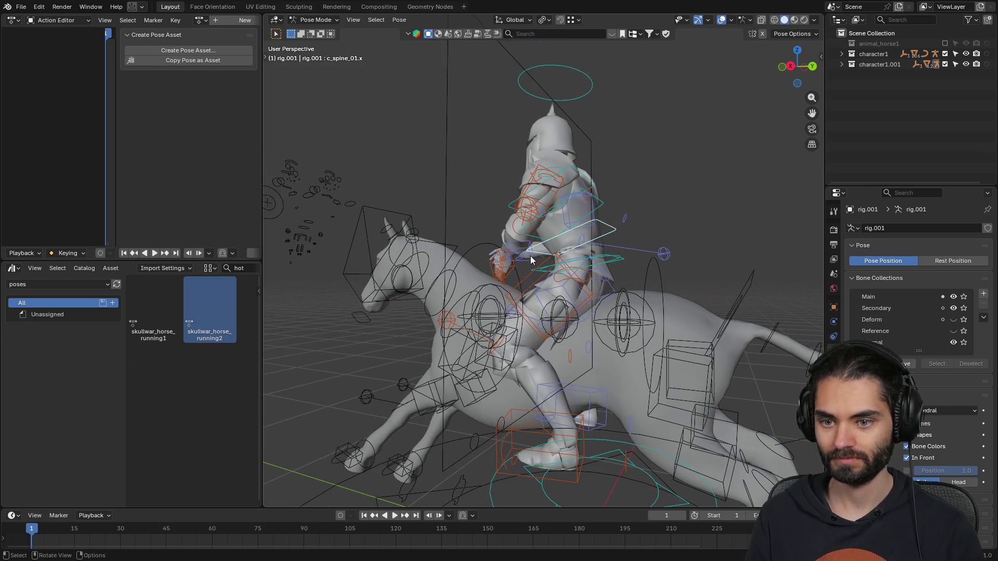
pyautogui.press('g')
pyautogui.click(512, 223)
pyautogui.moveTo(513, 223)
pyautogui.mouseDown(button='middle')
pyautogui.moveTo(656, 325)
pyautogui.moveTo(525, 248)
pyautogui.moveTo(694, 271)
pyautogui.moveTo(717, 245)
pyautogui.mouseUp(button='middle')
pyautogui.press('g')
pyautogui.press('r')
pyautogui.click(670, 283)
pyautogui.moveTo(669, 282)
pyautogui.mouseDown(button='middle')
pyautogui.moveTo(704, 207)
pyautogui.moveTo(549, 207)
pyautogui.moveTo(515, 166)
pyautogui.mouseUp(button='middle')
# - Rotate the upper spine control, then move the right hand outward
pyautogui.click(549, 206)
pyautogui.press('r')
pyautogui.click(501, 154)
pyautogui.click(499, 139)
pyautogui.press('r')
pyautogui.press('Escape')
pyautogui.press('g')
pyautogui.click(491, 132)
pyautogui.moveTo(491, 132)
pyautogui.mouseDown(button='middle')
pyautogui.moveTo(435, 145)
pyautogui.moveTo(523, 151)
pyautogui.moveTo(493, 157)
pyautogui.moveTo(480, 180)
pyautogui.moveTo(581, 185)
pyautogui.moveTo(516, 202)
pyautogui.mouseUp(button='middle')
# - Create a pose asset from the rider's pose named skullwar_riding2
pyautogui.scroll(-4, 494, 157)
pyautogui.click(197, 51)
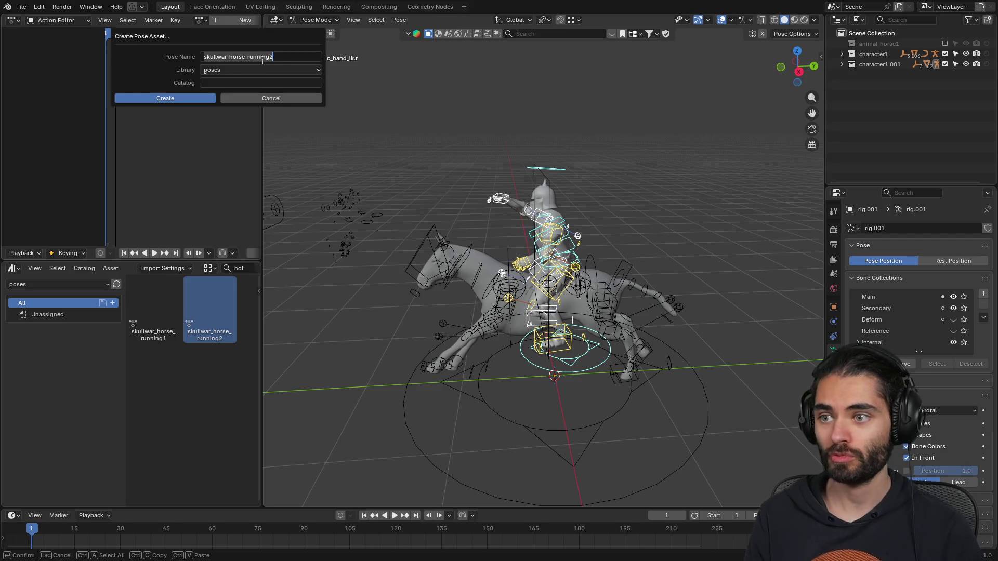
pyautogui.moveTo(274, 57); pyautogui.dragTo(231, 59)
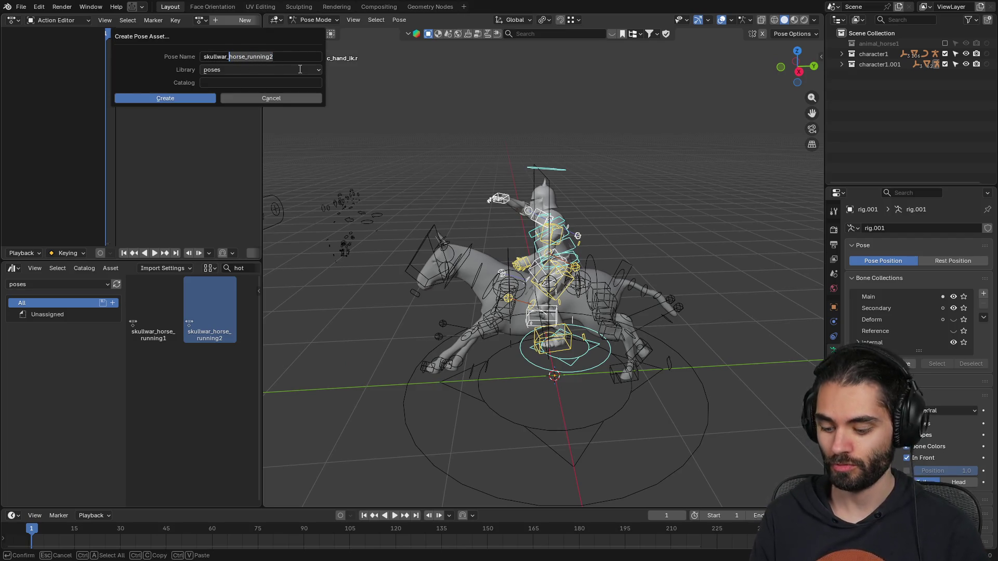
pyautogui.write('r')
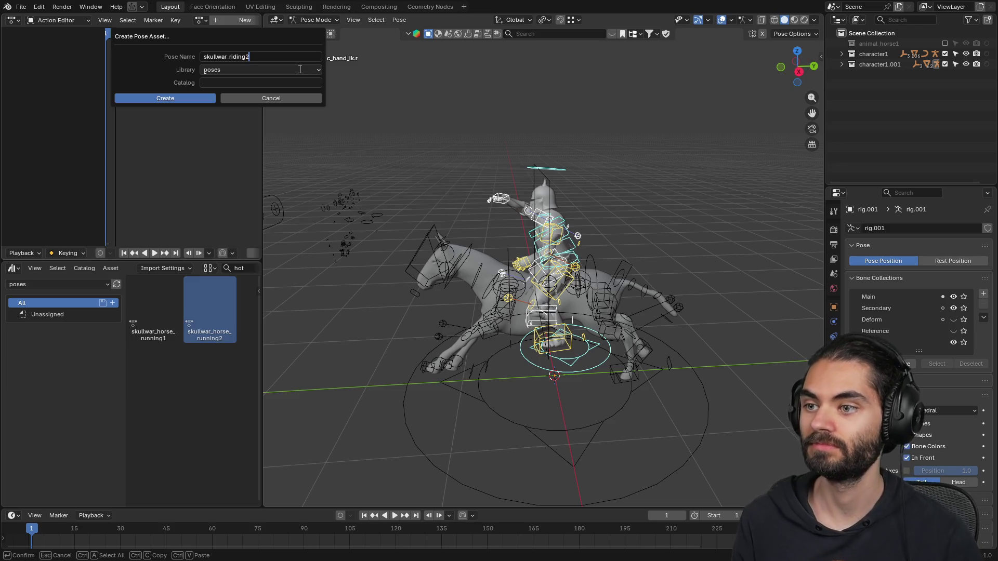
pyautogui.click(164, 98)
pyautogui.click(164, 98)
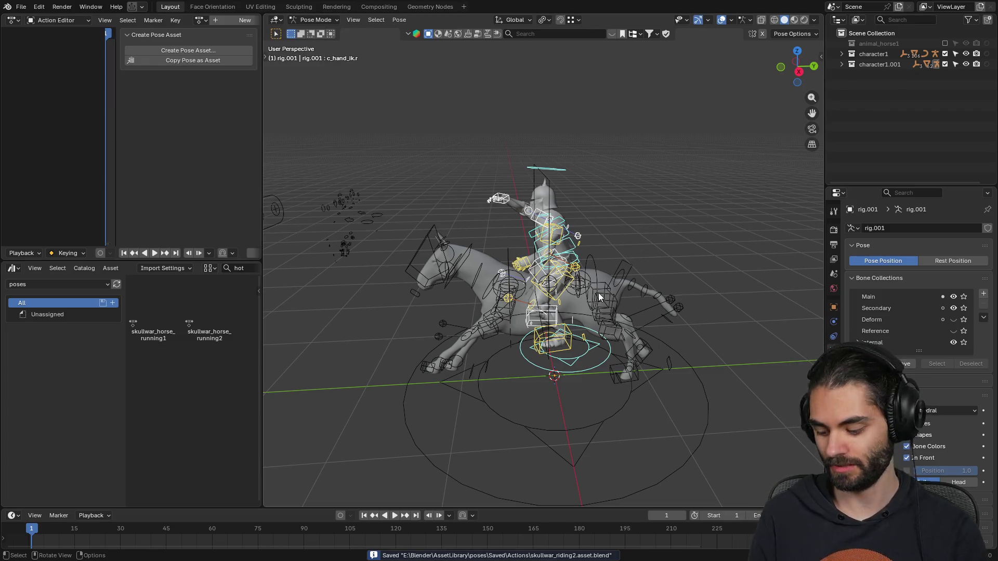
# - Save the blend file and exclude the character1.001 collection in the Outliner
pyautogui.hotkey('ctrl', 's')
pyautogui.scroll(2, 527, 276)
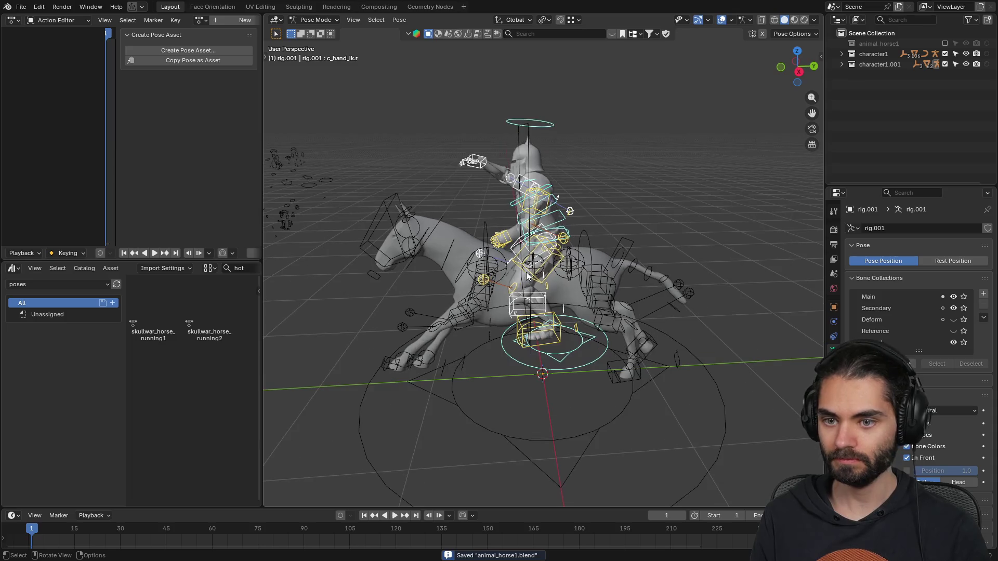
pyautogui.click(945, 65)
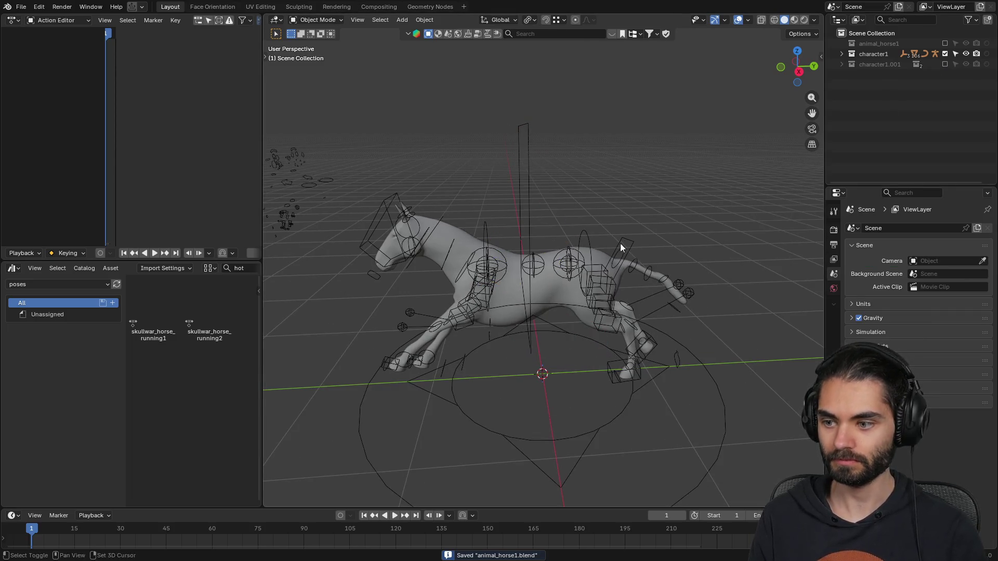
# - Put the horse rig in Pose Mode and use Pose > Clear Transform > All to reset it
pyautogui.scroll(-2, 624, 239)
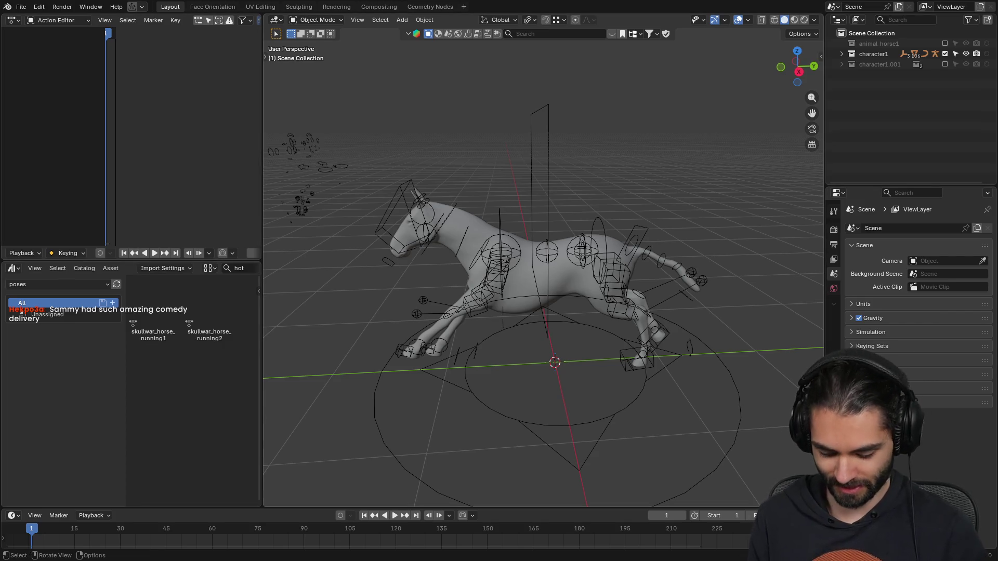
pyautogui.press('KP_3')
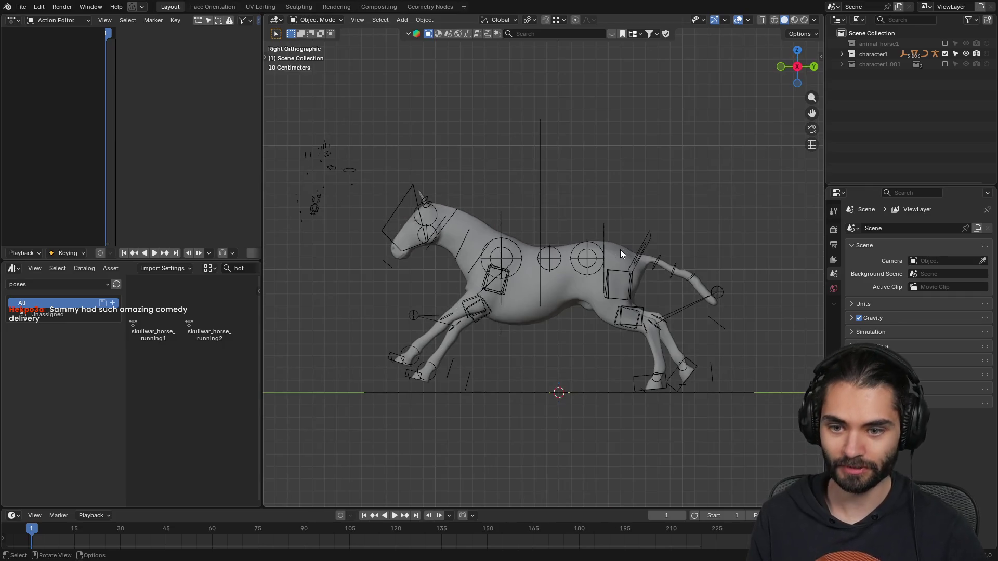
pyautogui.press('ctrl+KP_3')
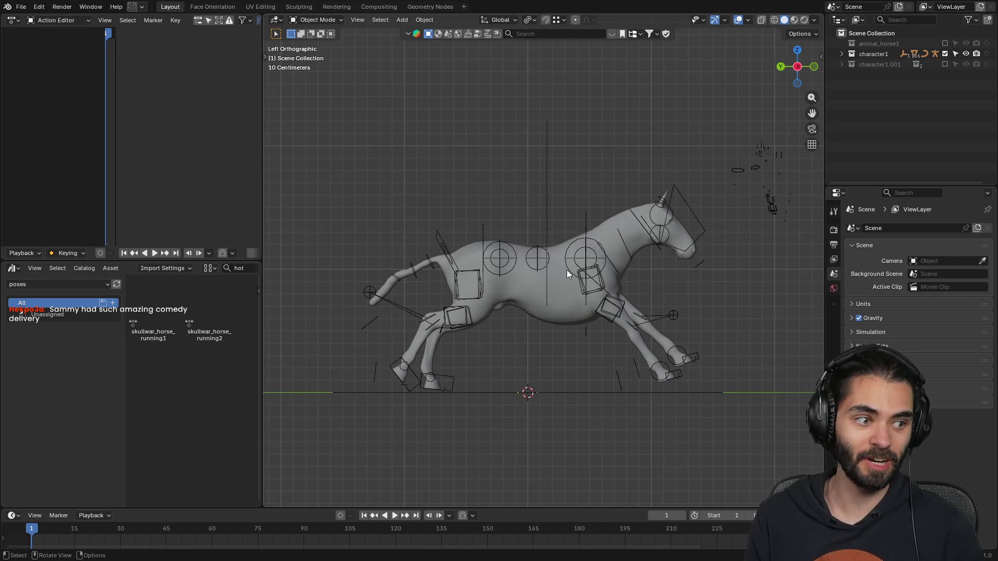
pyautogui.keyDown('shift'); pyautogui.moveTo(585, 263); pyautogui.dragTo(560, 246, button='middle'); pyautogui.keyUp('shift')
pyautogui.click(561, 245)
pyautogui.hotkey('ctrl', 'Tab')
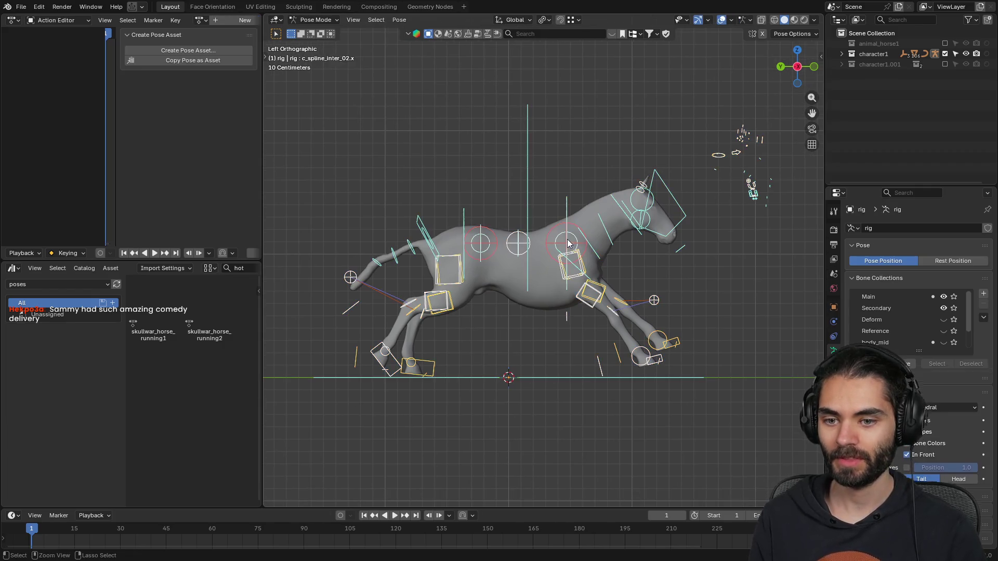
pyautogui.click(400, 20)
pyautogui.moveTo(468, 41)
pyautogui.click(532, 41)
pyautogui.moveTo(558, 224)
pyautogui.keyDown('shift'); pyautogui.mouseDown(button='middle')
pyautogui.moveTo(495, 255)
pyautogui.moveTo(570, 279)
pyautogui.mouseUp(button='middle'); pyautogui.keyUp('shift')
pyautogui.scroll(2, 495, 255)
pyautogui.moveTo(555, 323); pyautogui.dragTo(512, 345, button='middle')
pyautogui.press('KP_3')
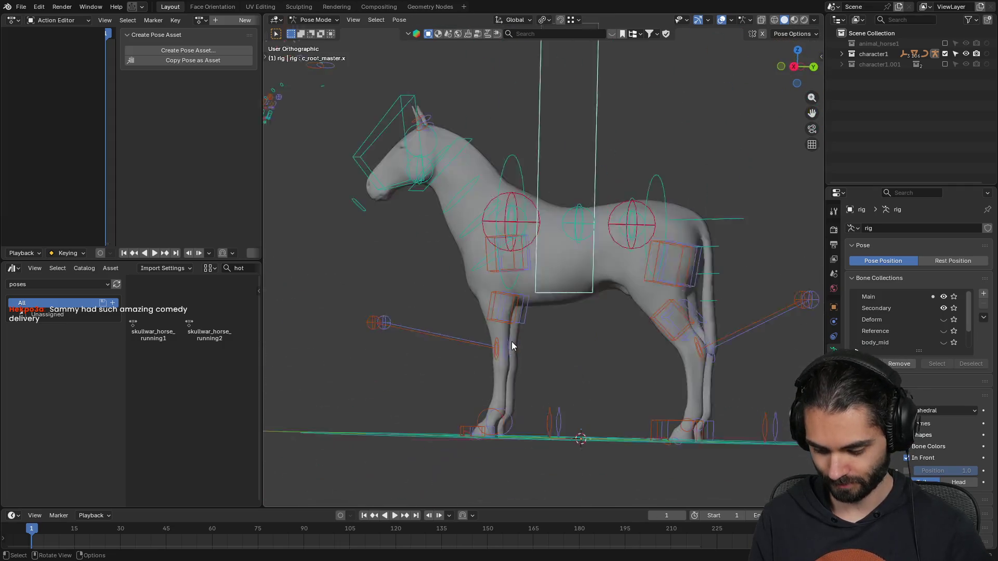
# - Raise and slightly tilt the whole horse from its root control
pyautogui.press('ctrl+KP_3')
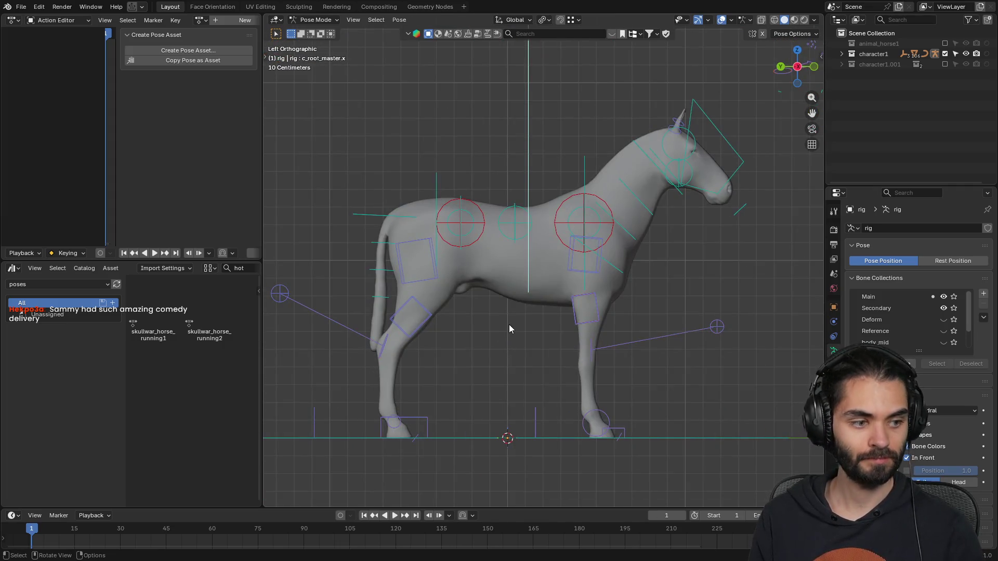
pyautogui.press('g')
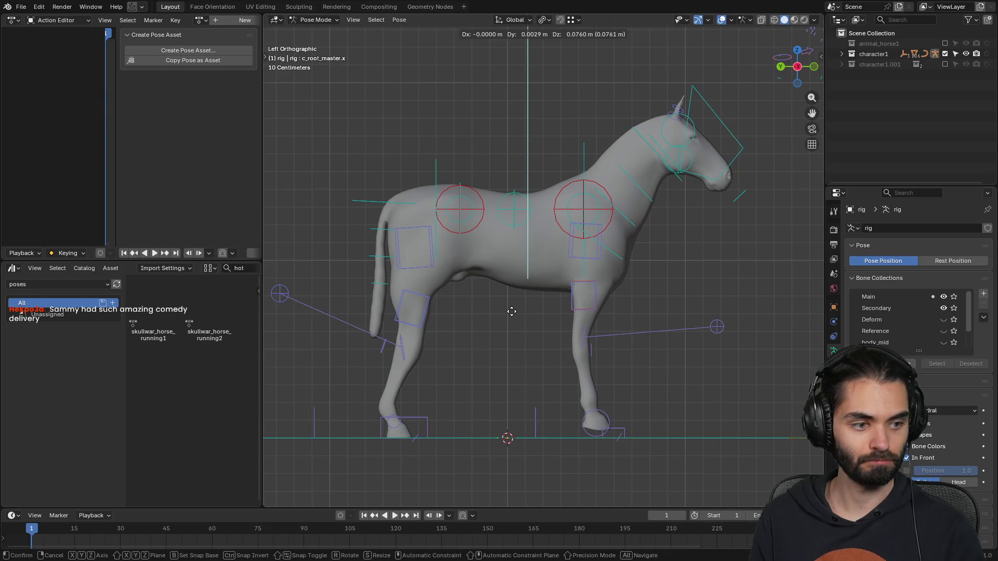
pyautogui.click(512, 311)
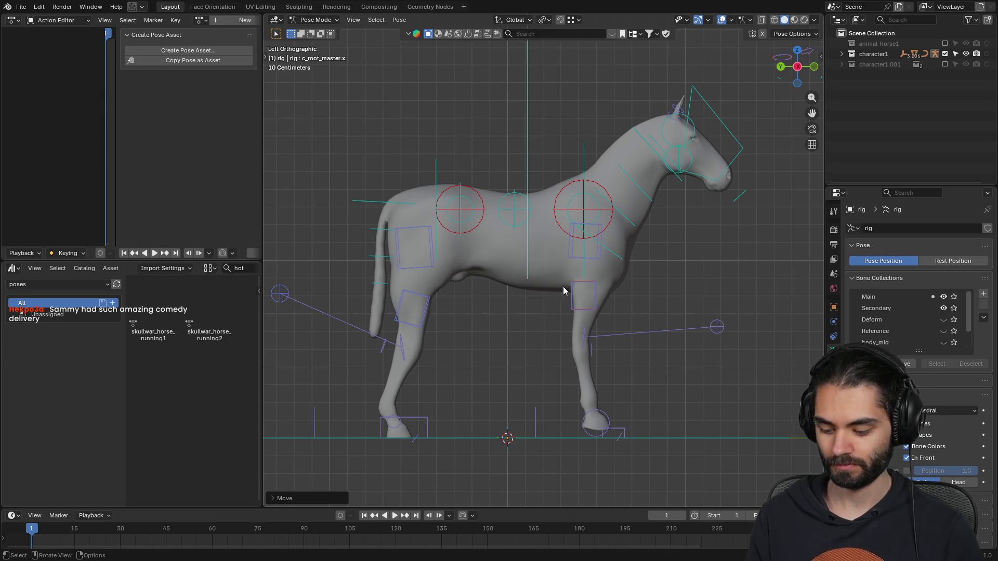
pyautogui.press('r')
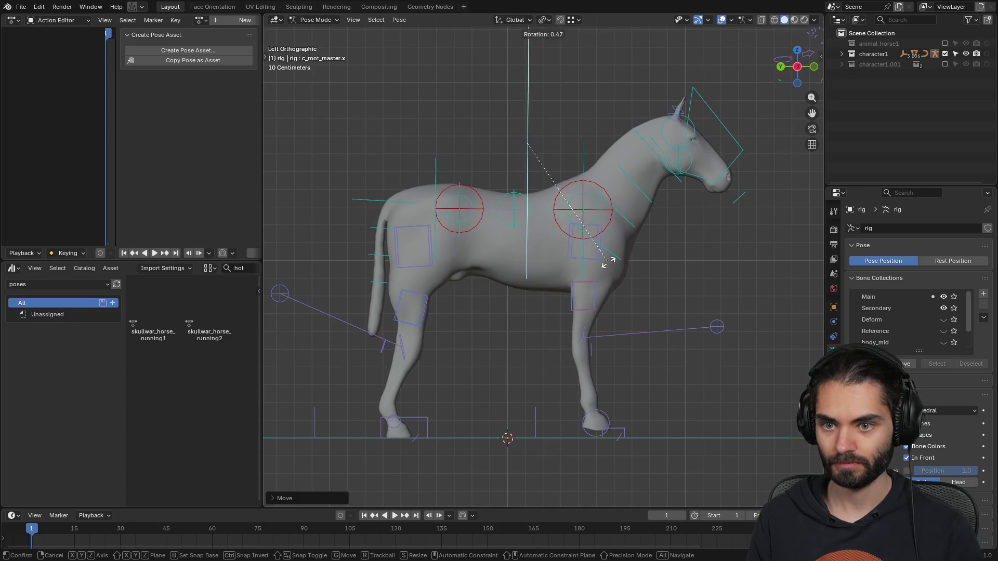
pyautogui.click(602, 278)
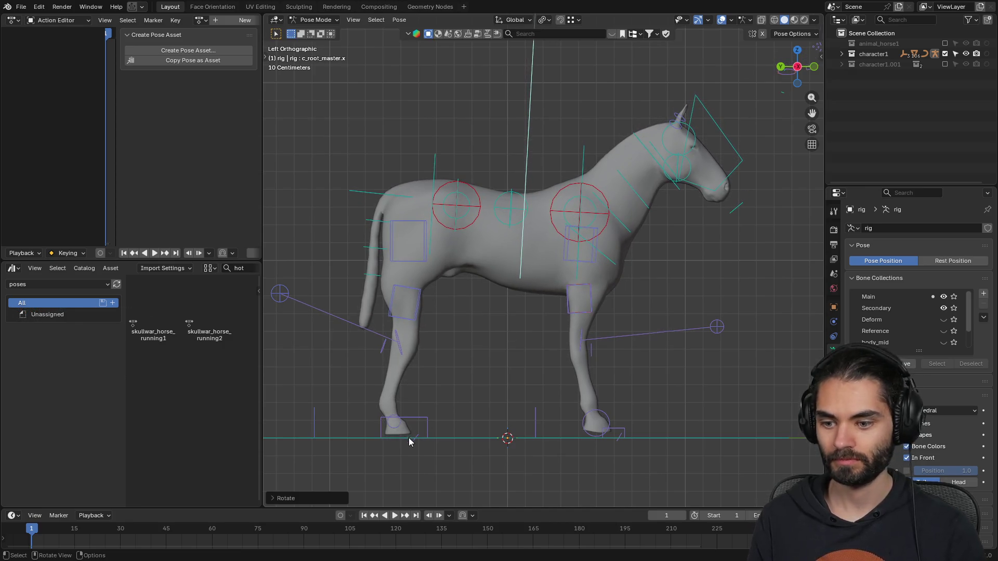
# - Lift the right foot up and forward, then raise and tilt the left hind hoof
pyautogui.click(416, 419)
pyautogui.press('g')
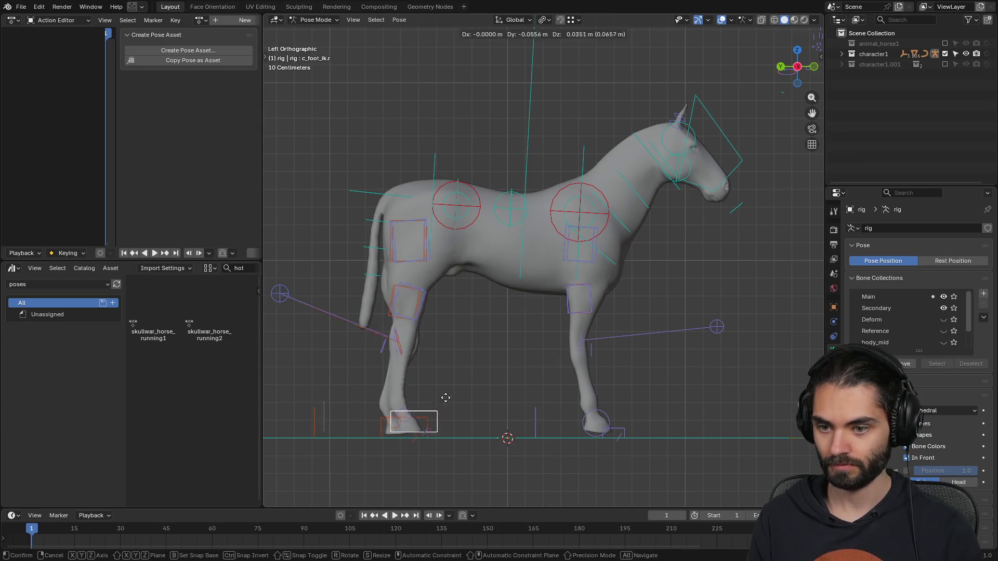
pyautogui.click(470, 387)
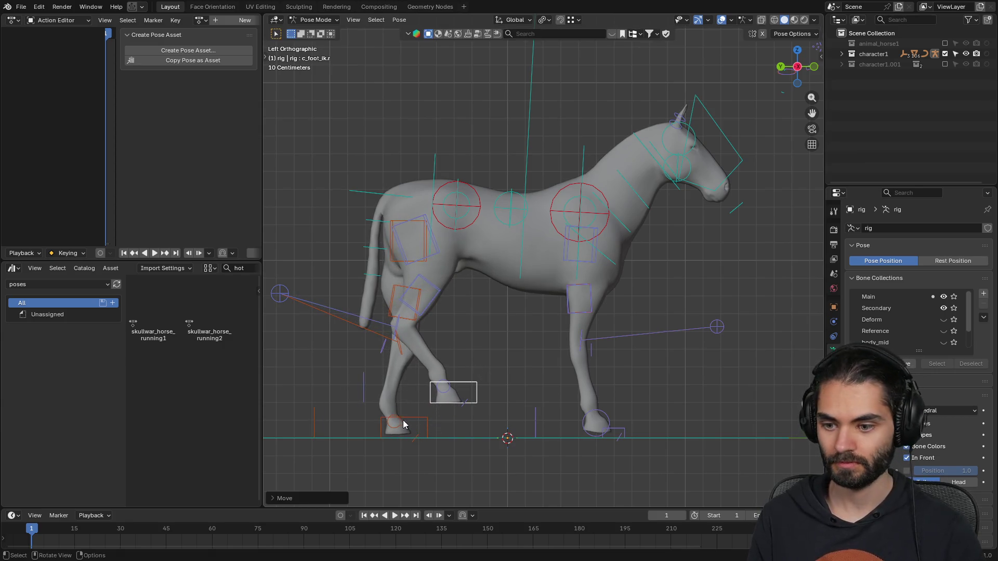
pyautogui.click(419, 422)
pyautogui.press('g')
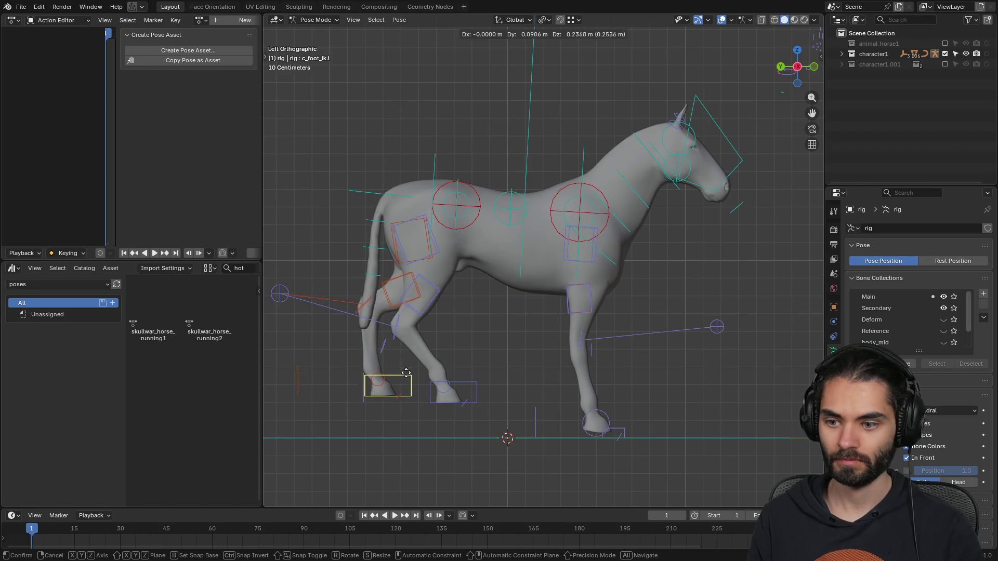
pyautogui.click(435, 379)
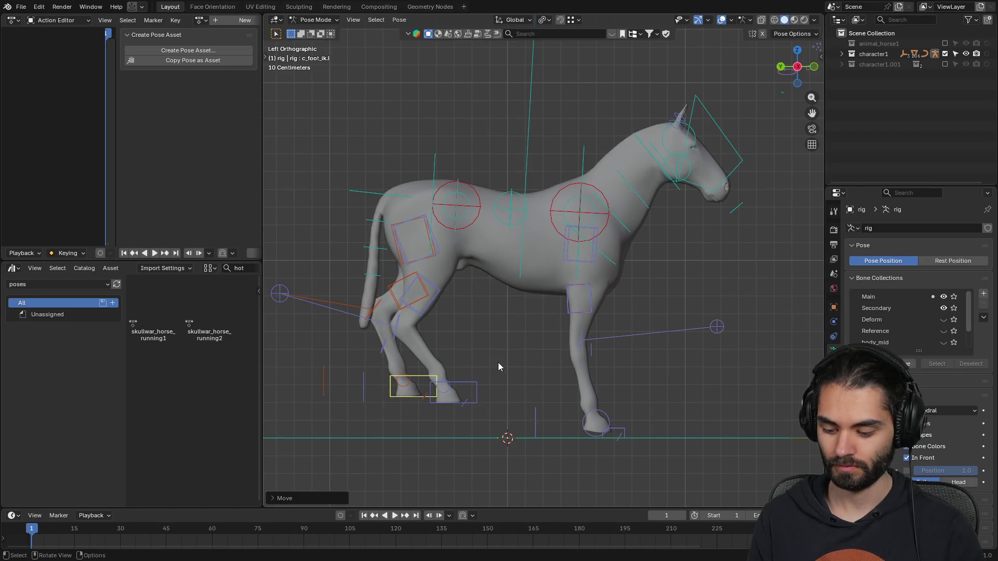
pyautogui.press('r')
pyautogui.click(475, 408)
# - Rotate and reposition the right hind foot control
pyautogui.click(476, 383)
pyautogui.press('r')
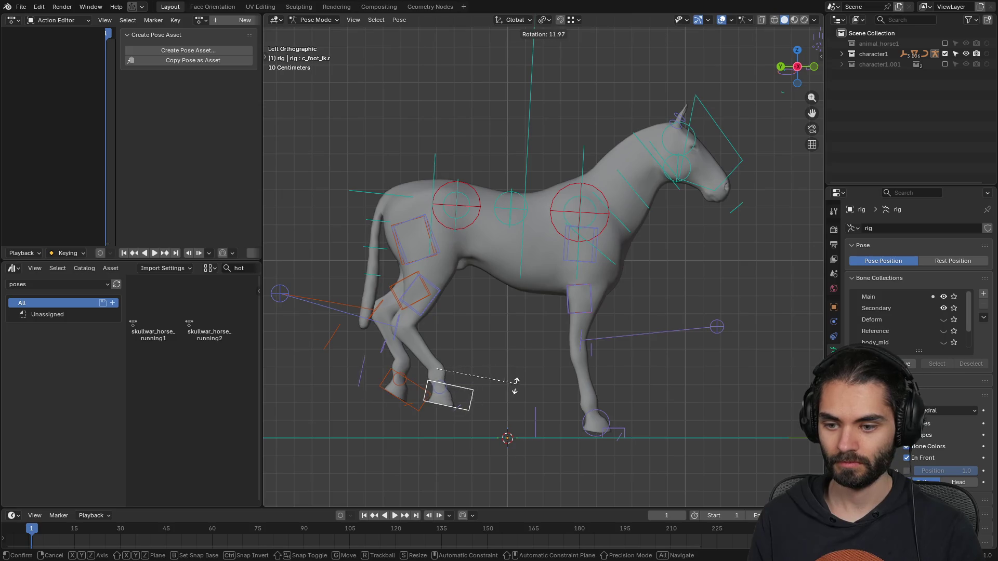
pyautogui.click(513, 402)
pyautogui.press('g')
pyautogui.click(526, 400)
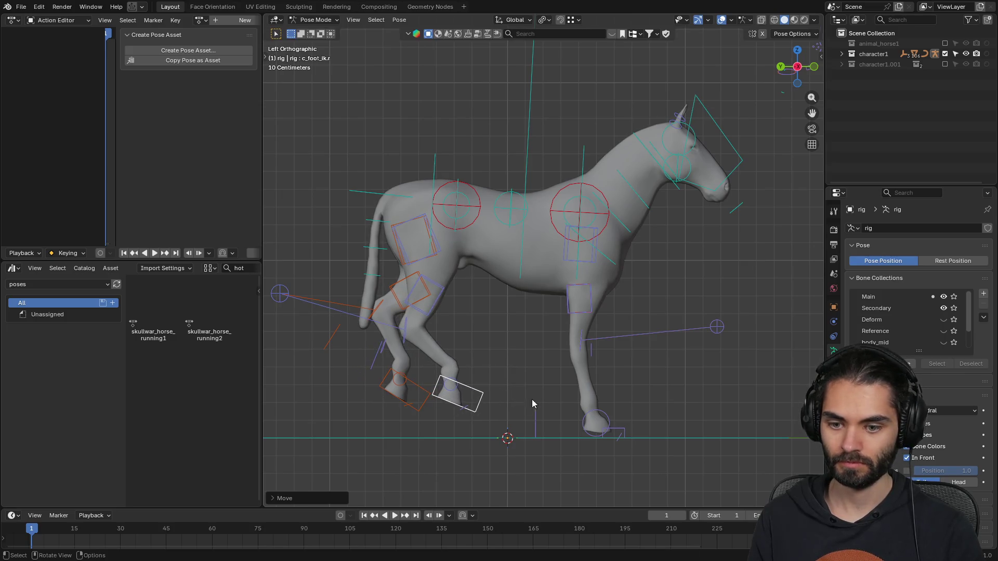
# - Lift the right front foot control
pyautogui.click(626, 430)
pyautogui.press('g')
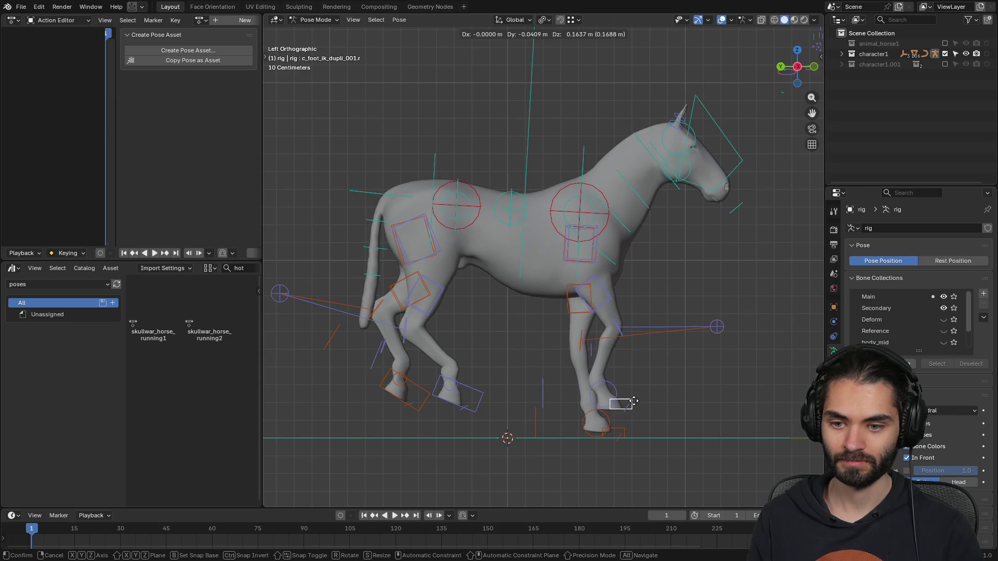
pyautogui.click(616, 414)
pyautogui.press('r')
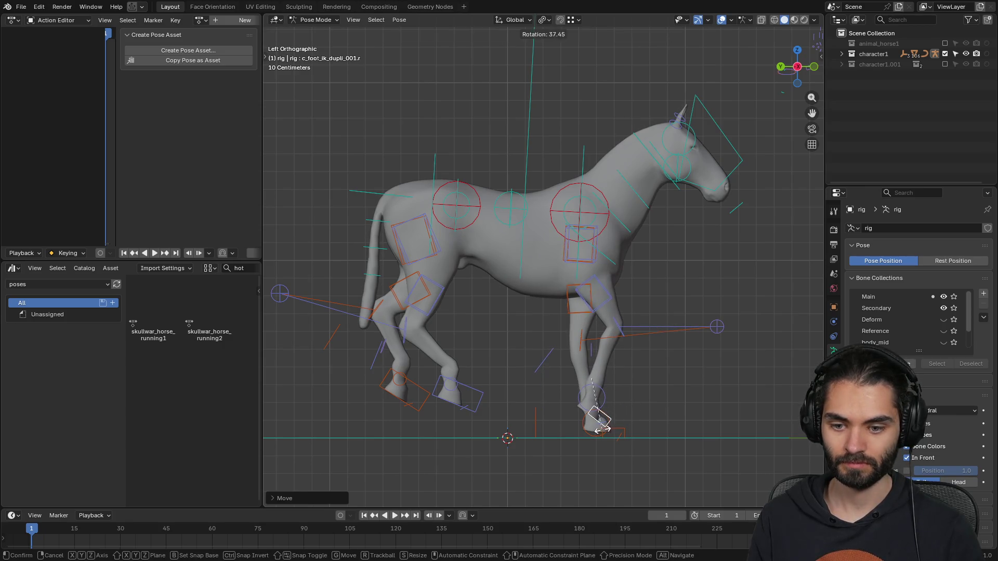
pyautogui.rightClick(603, 423)
# - Tilt the left front hoof and move it down and back
pyautogui.click(620, 432)
pyautogui.press('g')
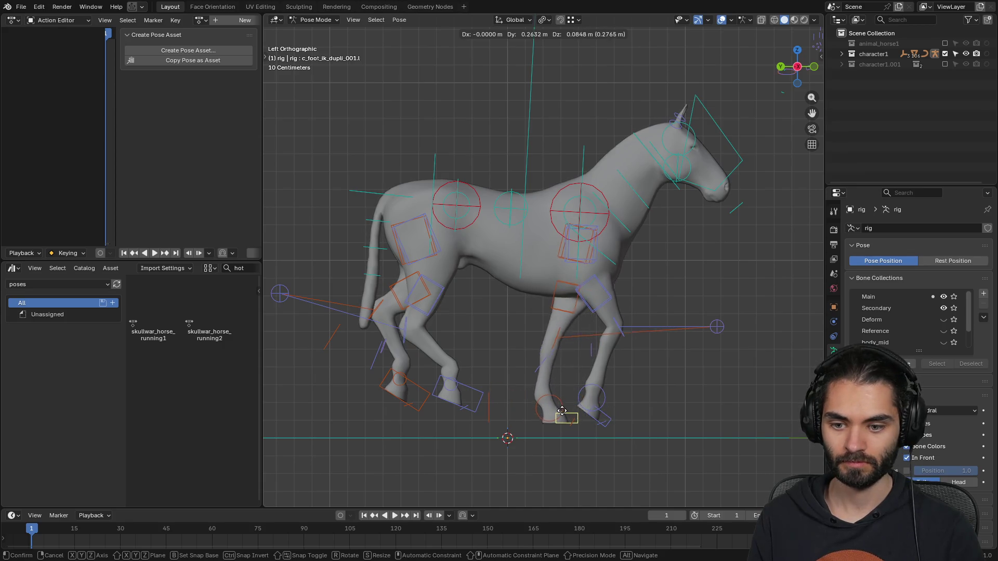
pyautogui.press('r')
pyautogui.click(569, 416)
pyautogui.press('g')
pyautogui.click(562, 423)
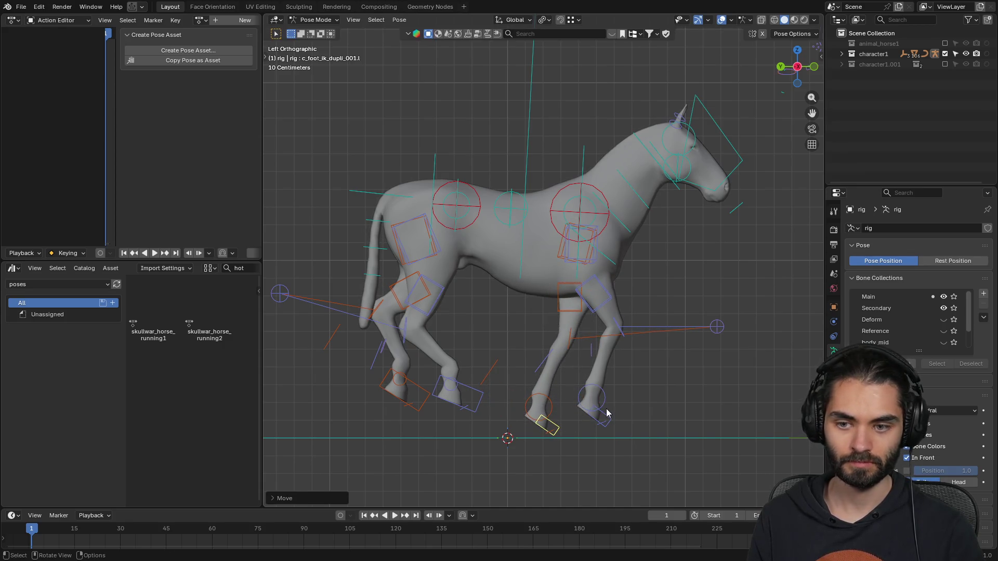
pyautogui.keyDown('shift'); pyautogui.moveTo(584, 360); pyautogui.dragTo(539, 333, button='middle'); pyautogui.keyUp('shift')
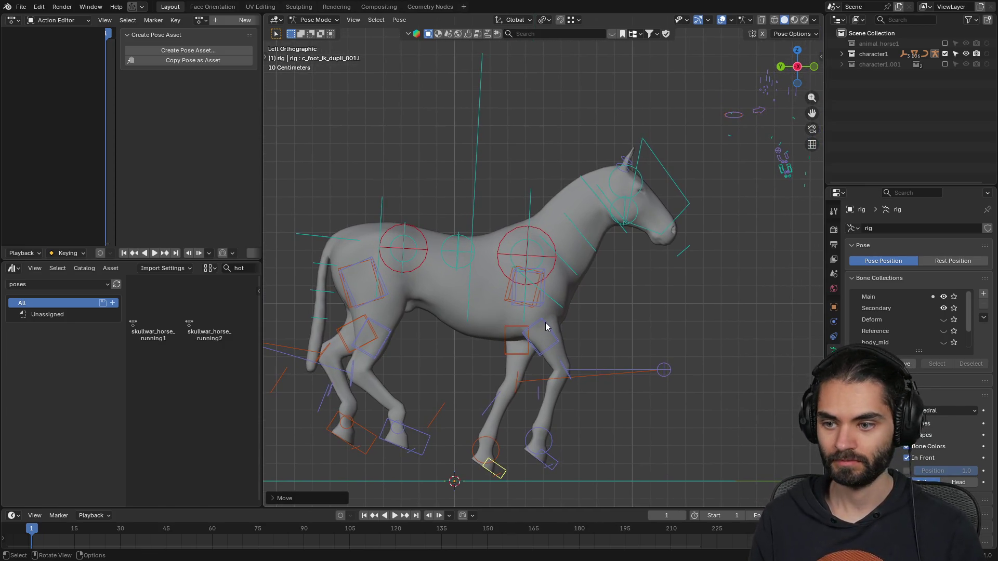
# - Rotate the neck control to lower the horse's head, then check it from the front and Right view
pyautogui.keyDown('shift'); pyautogui.moveTo(503, 314); pyautogui.dragTo(551, 304, button='middle'); pyautogui.keyUp('shift')
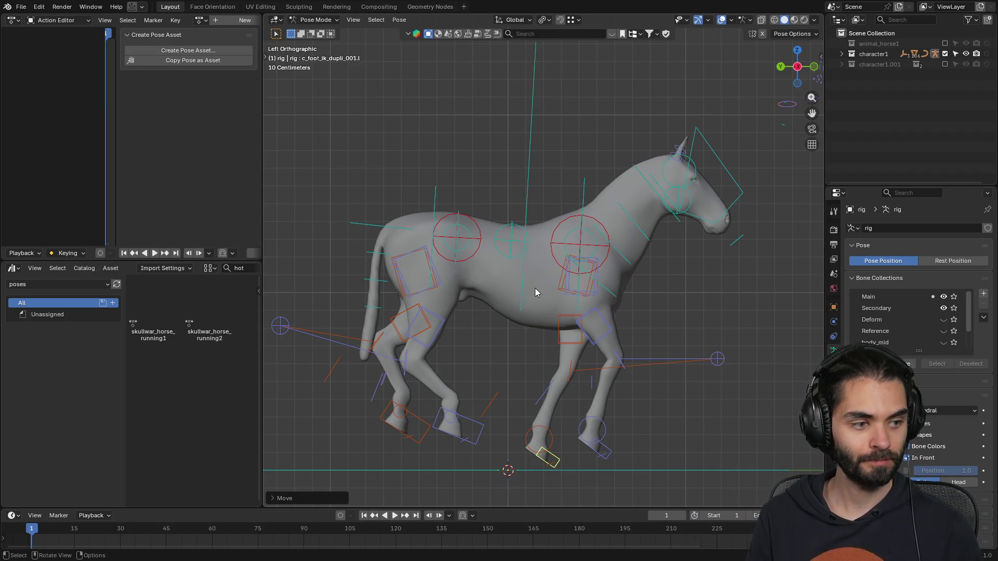
pyautogui.keyDown('shift'); pyautogui.moveTo(674, 201); pyautogui.dragTo(605, 229, button='middle'); pyautogui.keyUp('shift')
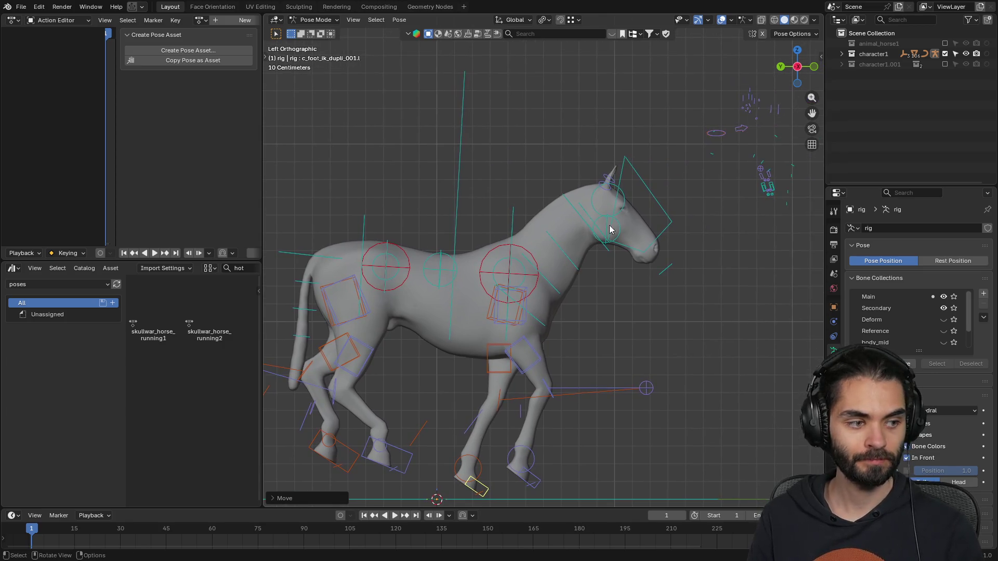
pyautogui.click(573, 217)
pyautogui.press('r')
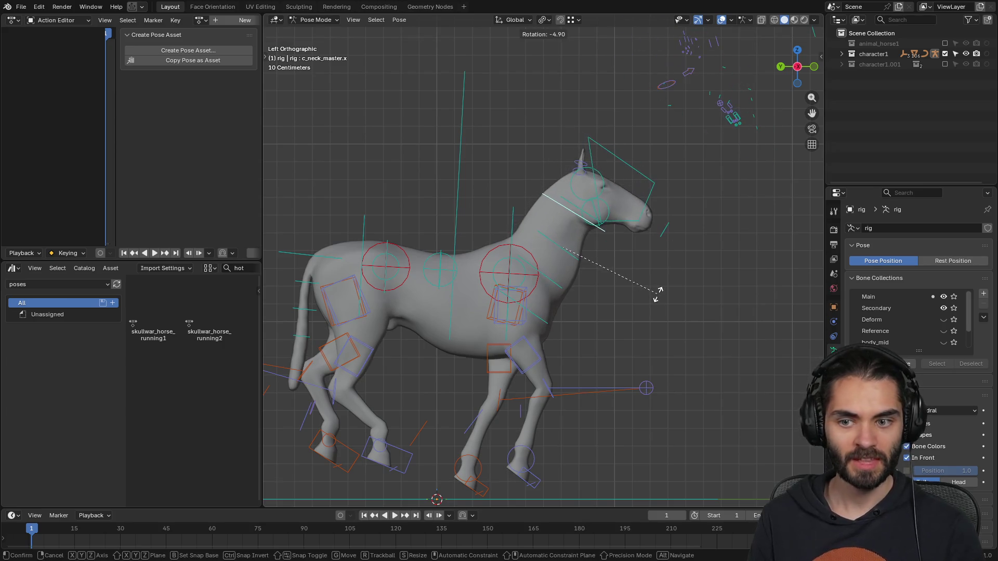
pyautogui.click(658, 299)
pyautogui.moveTo(665, 244)
pyautogui.mouseDown(button='middle')
pyautogui.moveTo(622, 262)
pyautogui.moveTo(576, 264)
pyautogui.mouseUp(button='middle')
pyautogui.moveTo(576, 264)
pyautogui.mouseDown()
pyautogui.moveTo(577, 245)
pyautogui.moveTo(555, 250)
pyautogui.moveTo(619, 229)
pyautogui.moveTo(615, 257)
pyautogui.moveTo(635, 299)
pyautogui.moveTo(559, 292)
pyautogui.moveTo(606, 206)
pyautogui.moveTo(581, 228)
pyautogui.moveTo(613, 227)
pyautogui.moveTo(564, 249)
pyautogui.moveTo(631, 261)
pyautogui.moveTo(598, 234)
pyautogui.moveTo(623, 209)
pyautogui.moveTo(521, 247)
pyautogui.mouseUp()
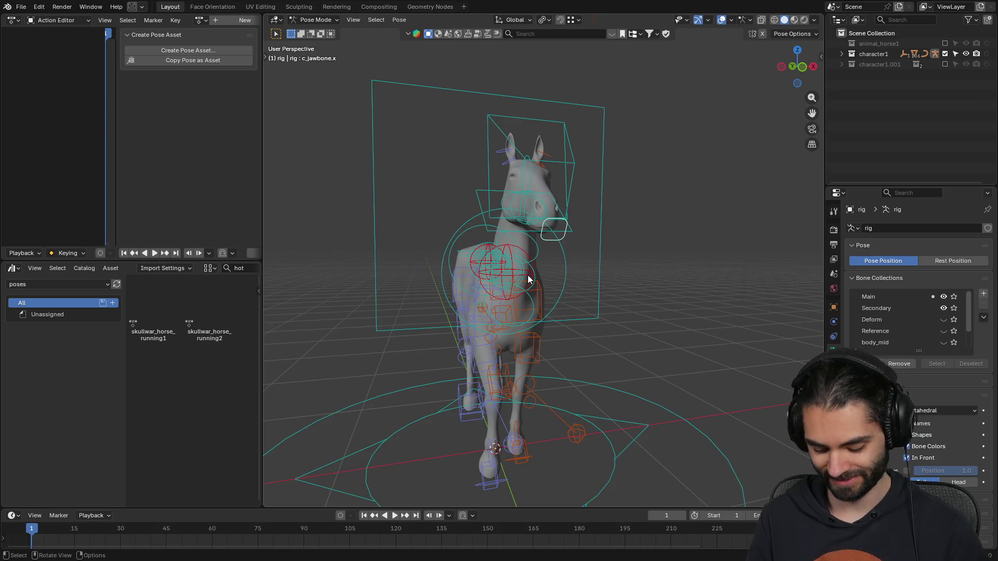
pyautogui.press('KP_3')
pyautogui.scroll(3, 481, 294)
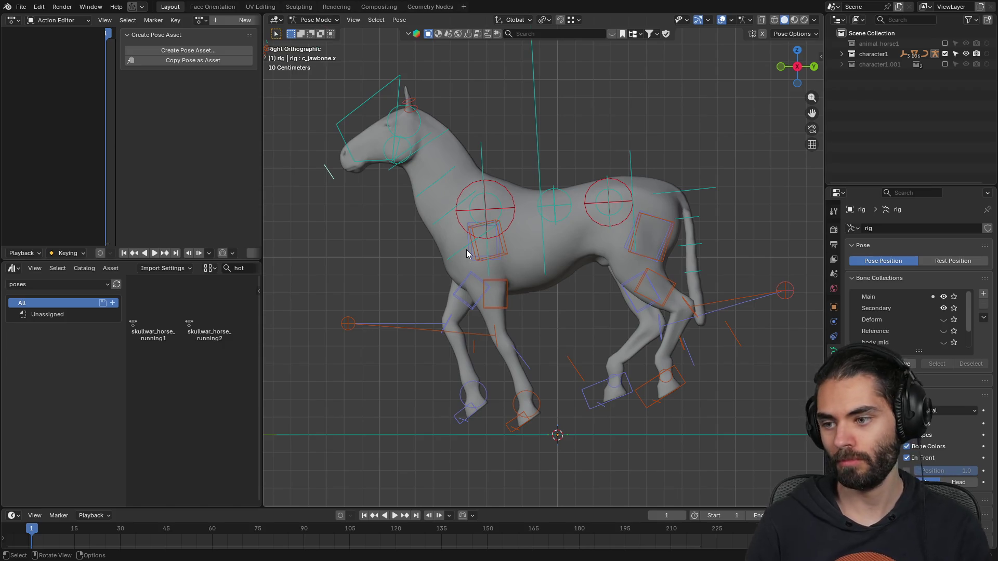
# - Select all bones, save them as pose asset skullwar_horse_running3, then preview running1 and running2
pyautogui.press('a')
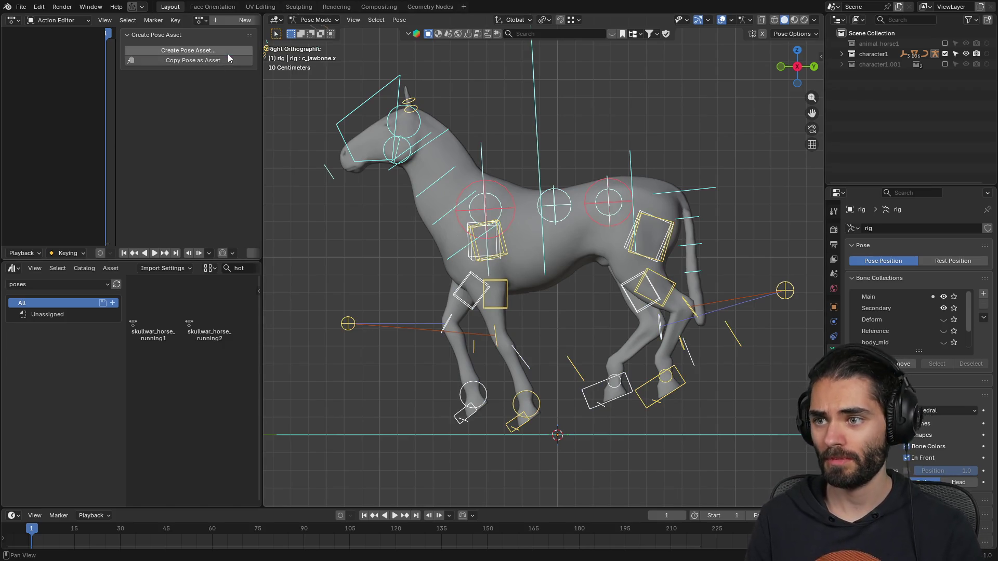
pyautogui.click(228, 52)
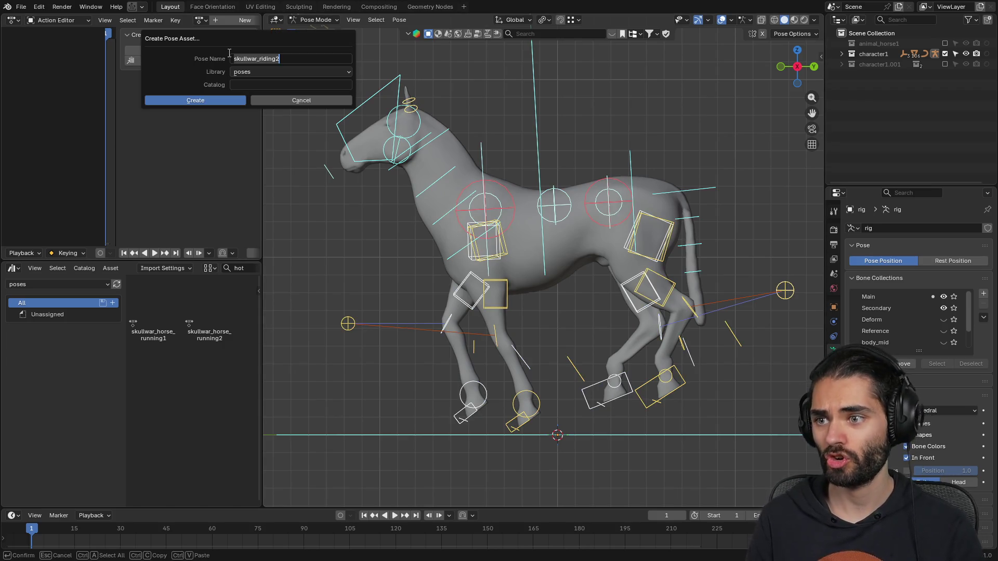
pyautogui.click(284, 59)
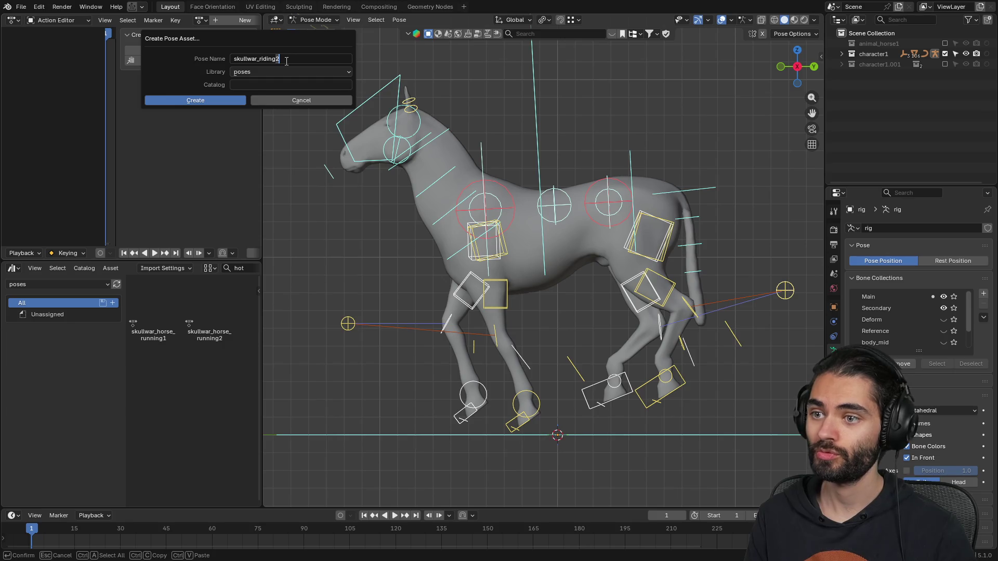
pyautogui.click(259, 59)
pyautogui.hotkey('shift', 'End')
pyautogui.write('hors')
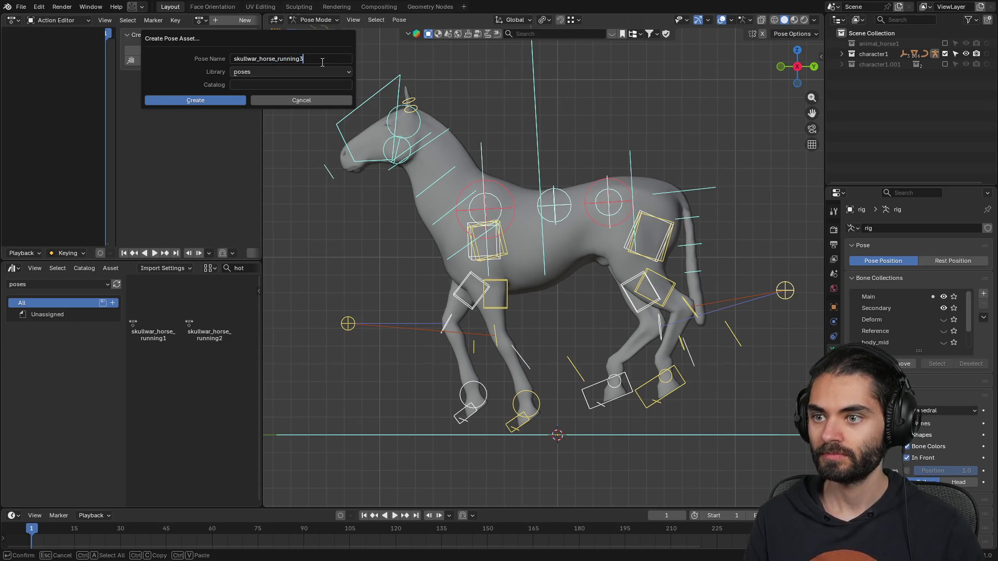
pyautogui.click(220, 98)
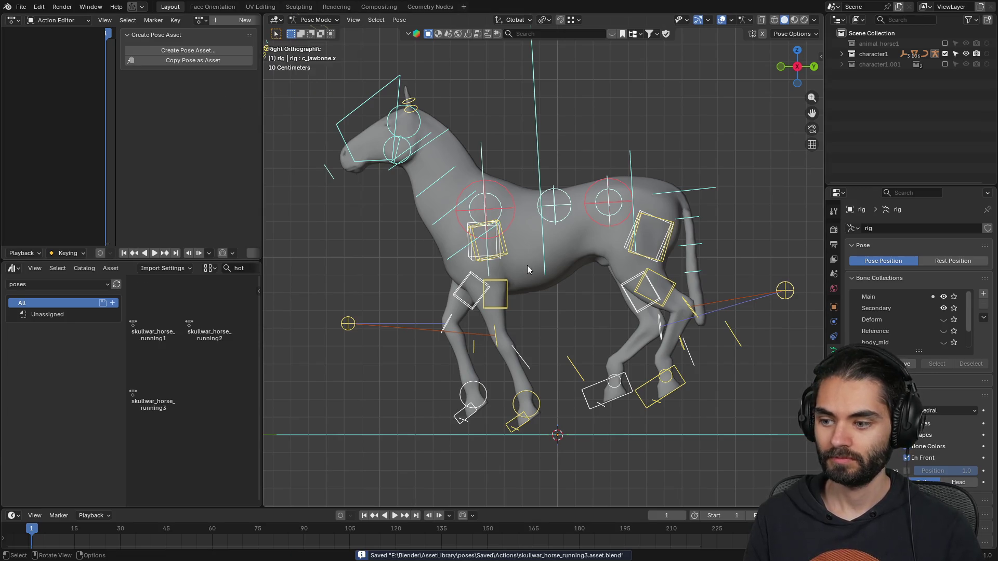
pyautogui.doubleClick(157, 311)
pyautogui.doubleClick(197, 310)
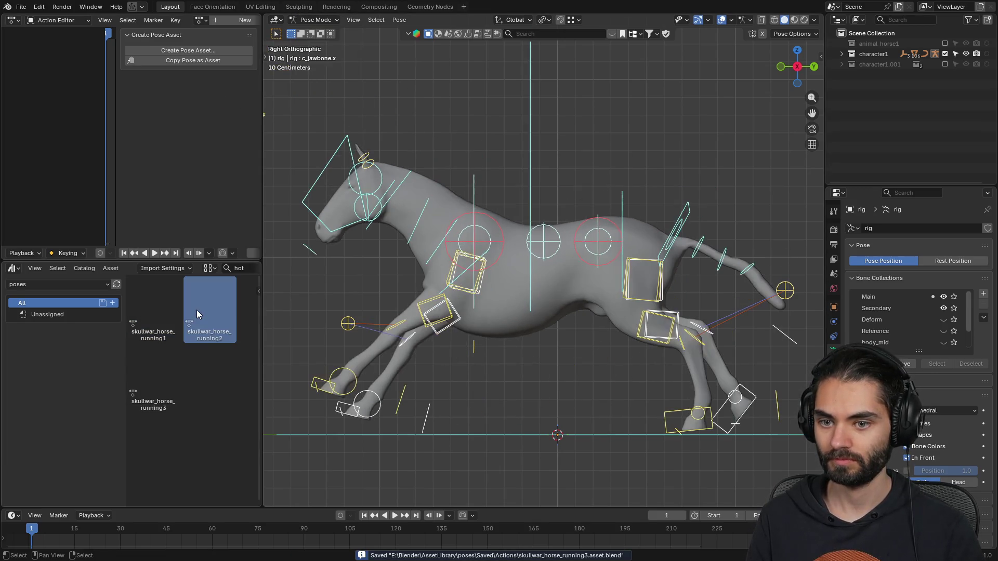
# - Cycle the horse through running1–3, leave it in running3, and re-enable character1.001
pyautogui.doubleClick(152, 320)
pyautogui.doubleClick(198, 313)
pyautogui.doubleClick(151, 371)
pyautogui.doubleClick(163, 324)
pyautogui.doubleClick(210, 316)
pyautogui.doubleClick(162, 374)
pyautogui.doubleClick(208, 312)
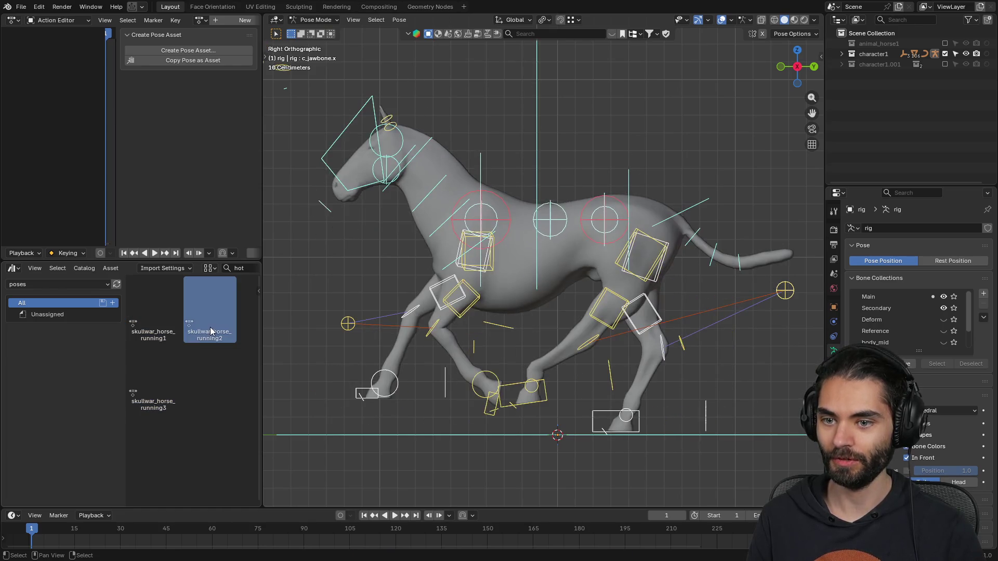
pyautogui.doubleClick(172, 382)
pyautogui.doubleClick(166, 326)
pyautogui.doubleClick(207, 312)
pyautogui.doubleClick(153, 364)
pyautogui.doubleClick(156, 318)
pyautogui.doubleClick(157, 385)
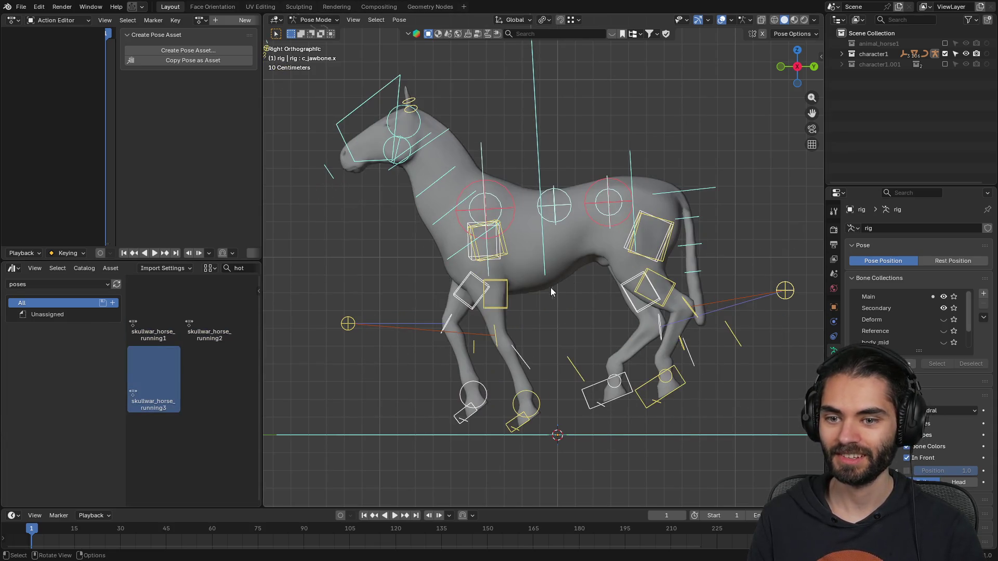
pyautogui.click(945, 64)
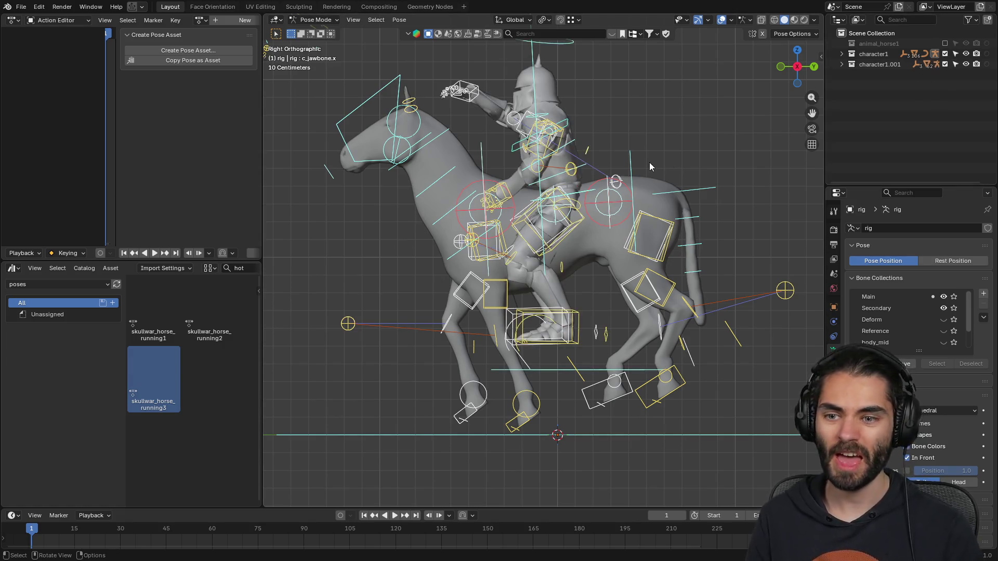
# - Switch from the horse rig to the rider's rig and enter Pose Mode on it
pyautogui.hotkey('ctrl', 'Tab')
pyautogui.click(567, 127)
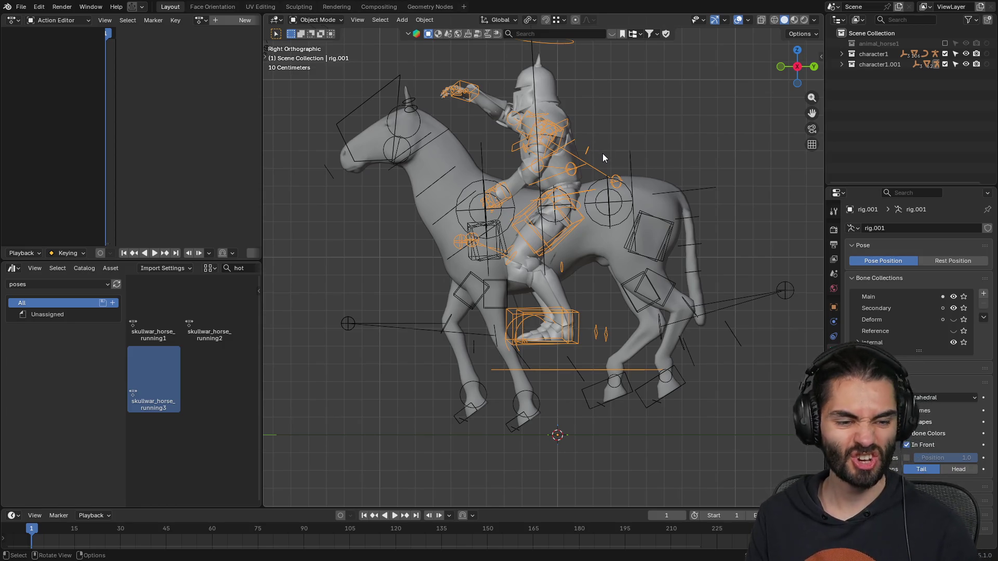
pyautogui.keyDown('shift'); pyautogui.moveTo(613, 149); pyautogui.dragTo(587, 146, button='middle'); pyautogui.keyUp('shift')
pyautogui.hotkey('ctrl', 'Tab')
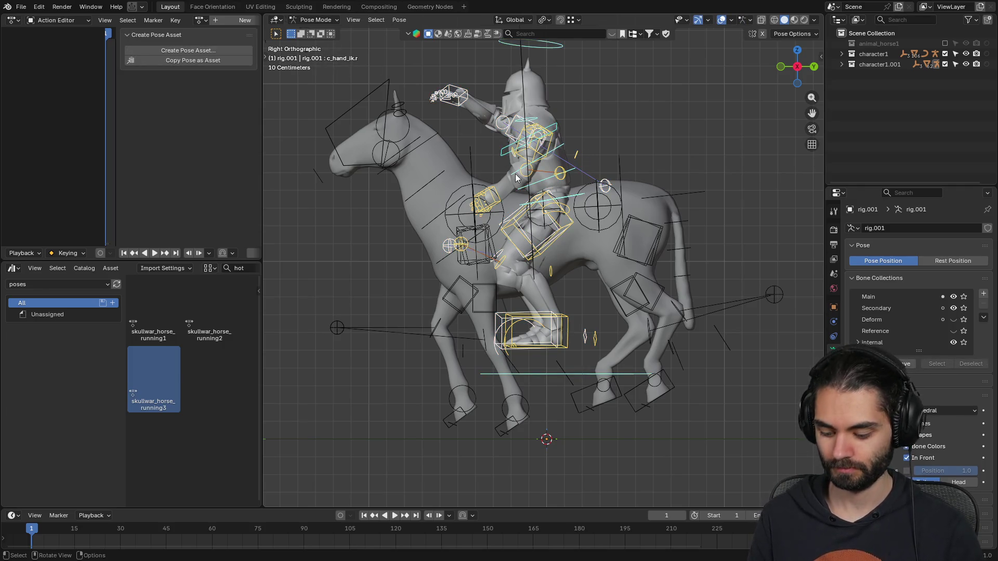
pyautogui.moveTo(589, 369); pyautogui.dragTo(577, 394, button='middle')
# - Raise the whole rider higher on the horse using the c_root_master.x control
pyautogui.click(577, 393)
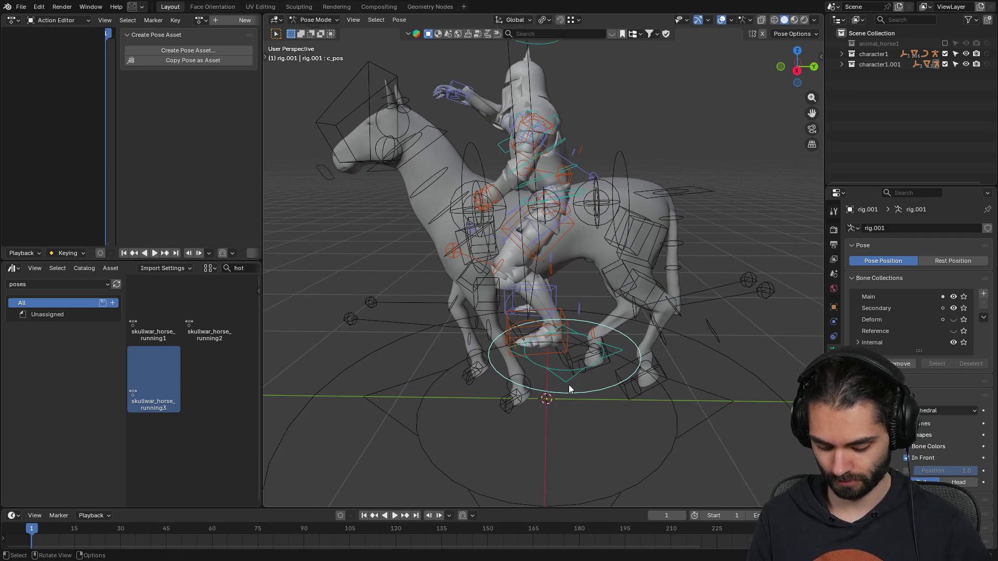
pyautogui.press('KP_3')
pyautogui.moveTo(606, 373); pyautogui.dragTo(611, 328)
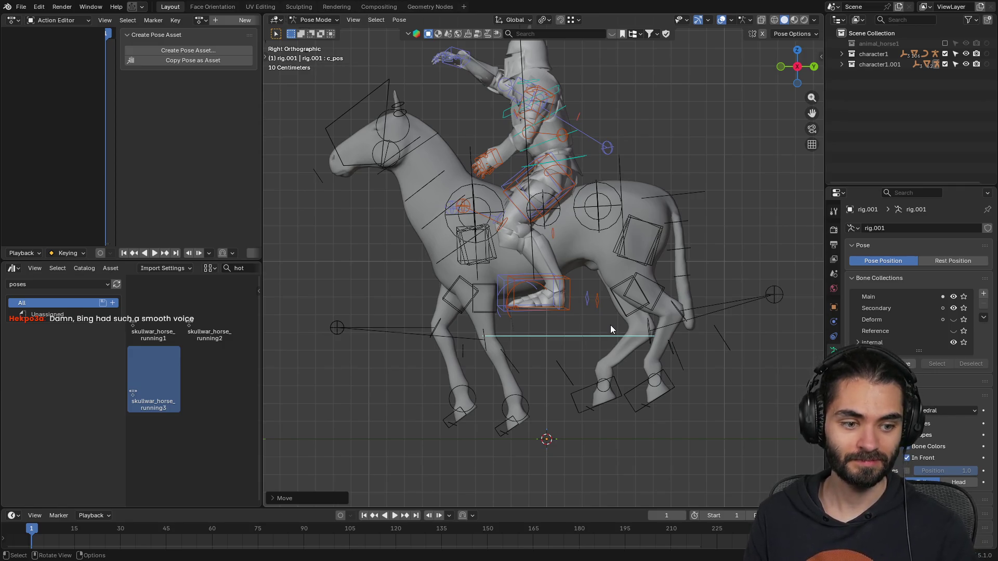
pyautogui.keyDown('shift'); pyautogui.moveTo(585, 180); pyautogui.dragTo(565, 280, button='middle'); pyautogui.keyUp('shift')
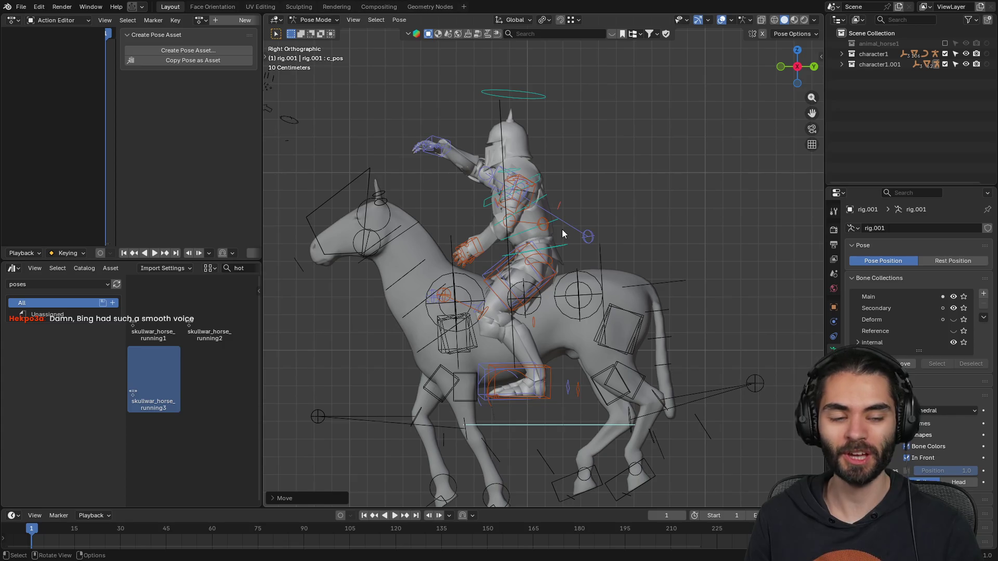
pyautogui.keyDown('shift'); pyautogui.moveTo(576, 288); pyautogui.dragTo(566, 270, button='middle'); pyautogui.keyUp('shift')
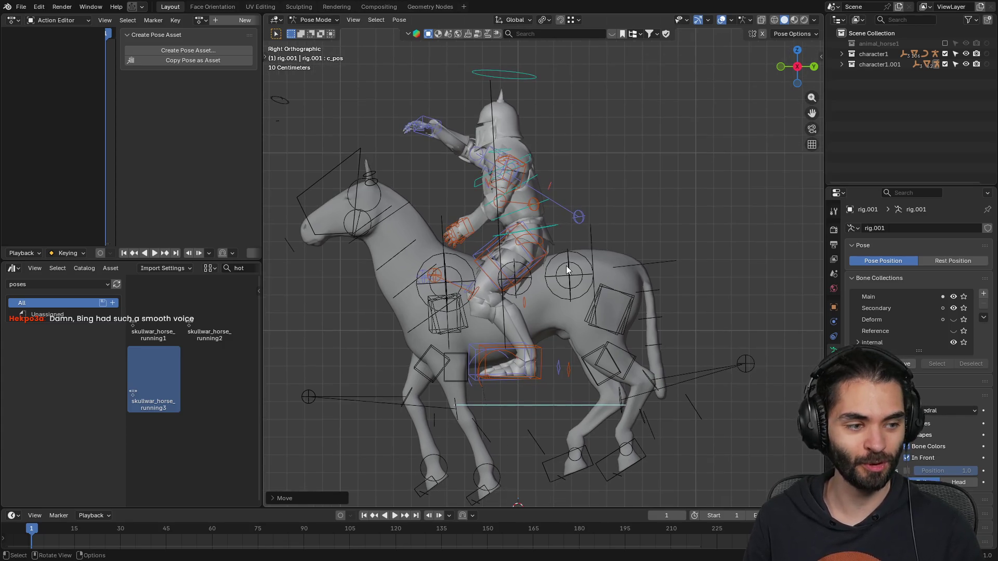
pyautogui.scroll(1, 567, 269)
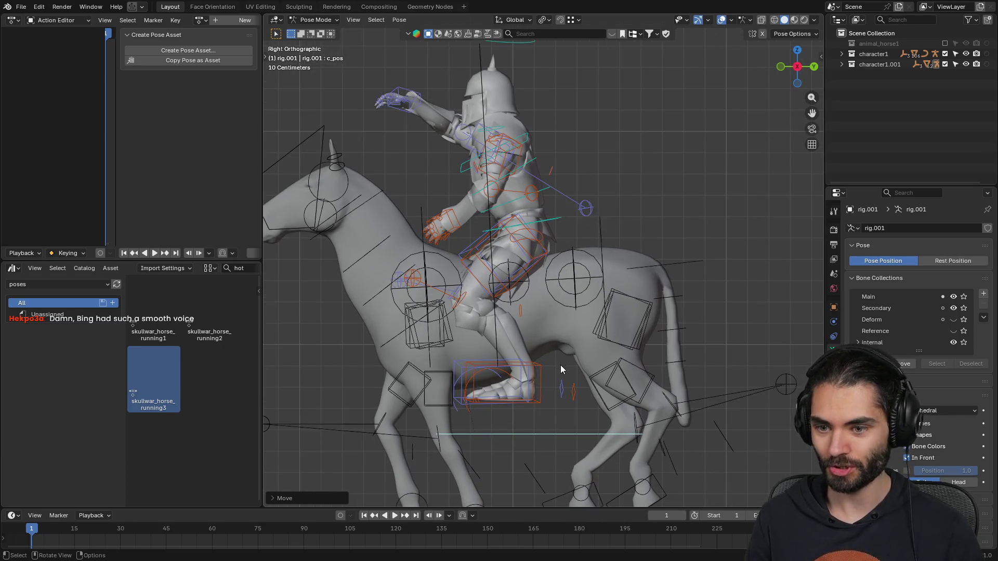
pyautogui.press('g')
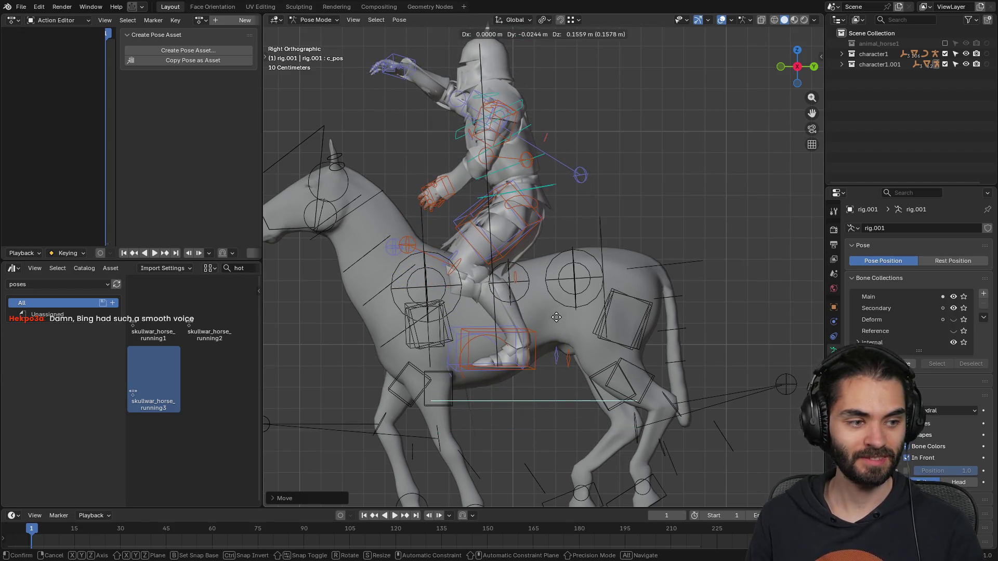
pyautogui.click(546, 317)
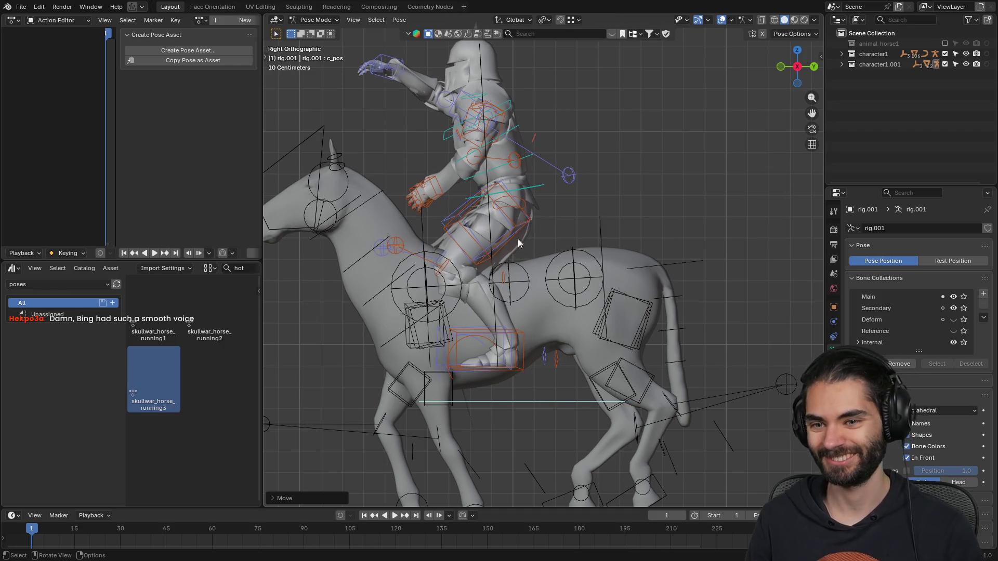
# - Reposition the rider's root master again, then start tilting the upper spine to −12.2°
pyautogui.click(539, 190)
pyautogui.press('g')
pyautogui.press('Escape')
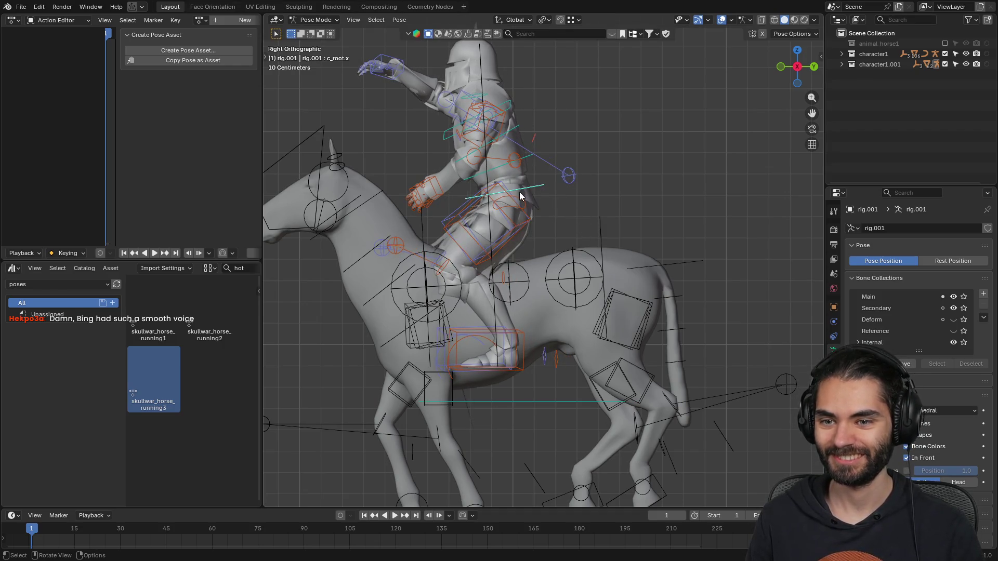
pyautogui.press('g')
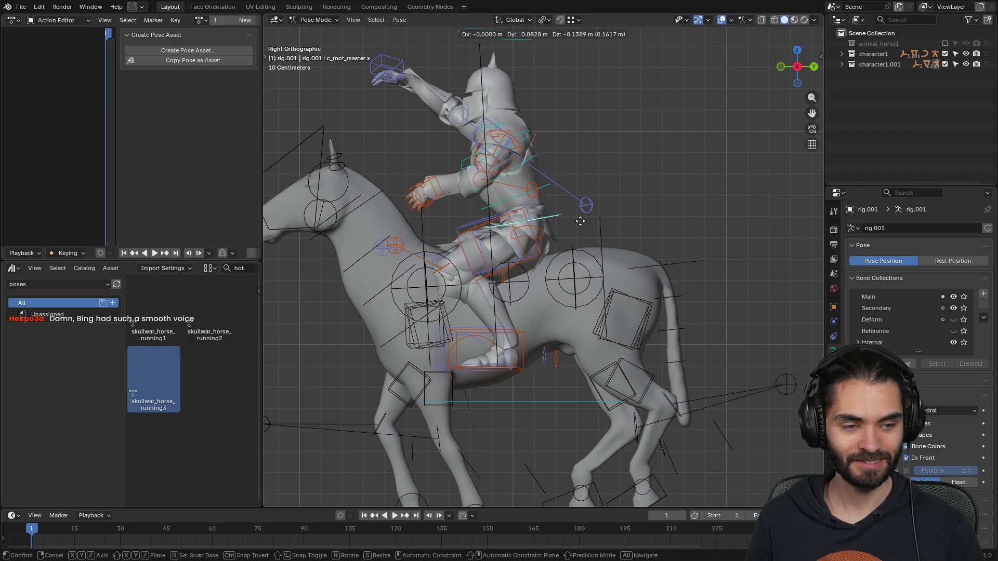
pyautogui.click(580, 221)
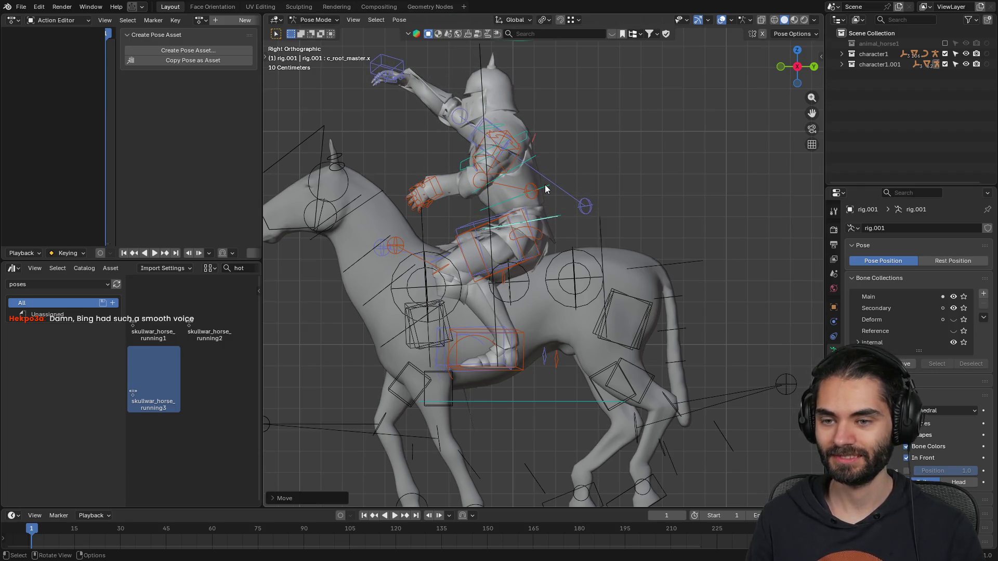
pyautogui.click(530, 144)
pyautogui.press('r')
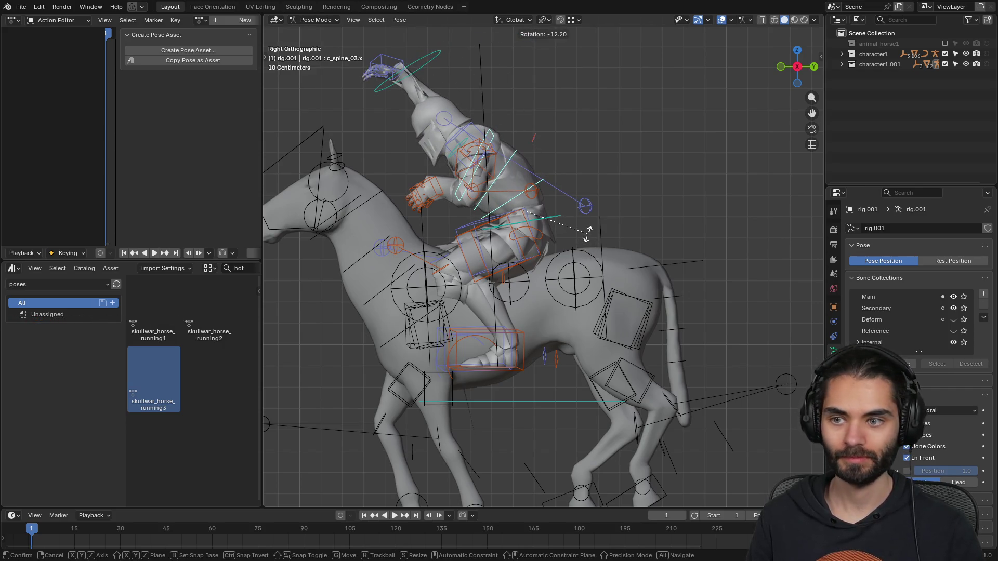
# - Lean the rider's upper spine c_spine_03.x forward with two small rotations
pyautogui.click(588, 234)
pyautogui.keyDown('shift'); pyautogui.moveTo(483, 120); pyautogui.dragTo(525, 188, button='middle'); pyautogui.keyUp('shift')
pyautogui.scroll(1, 525, 189)
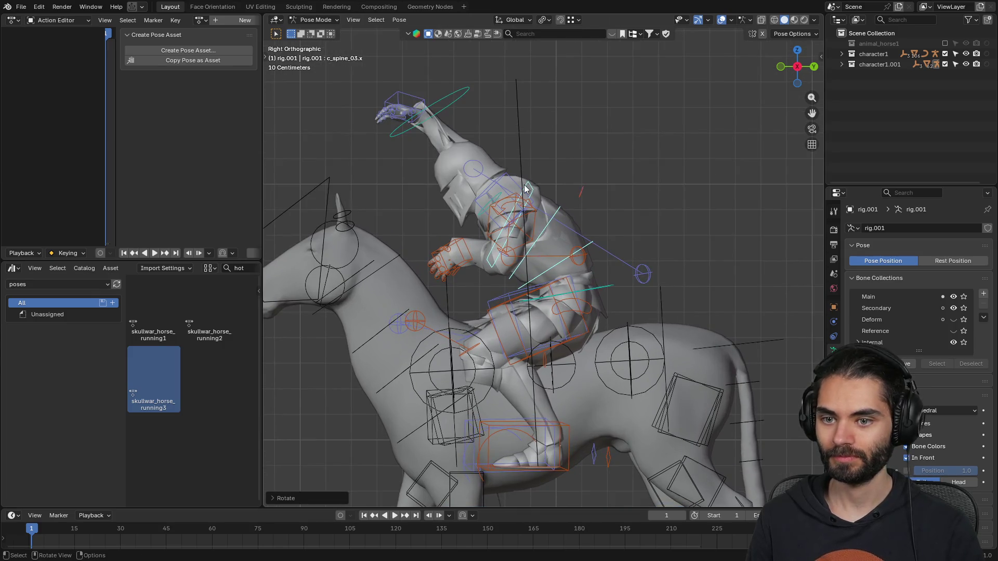
pyautogui.press('r')
pyautogui.click(569, 200)
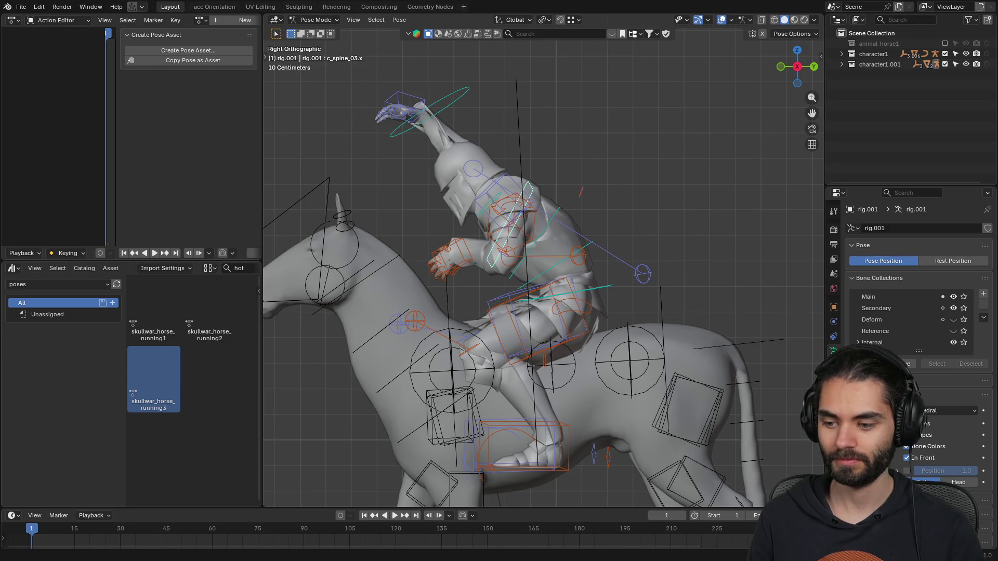
# - Move the right hand control c_hand_ik.r forward toward the horse's neck
pyautogui.moveTo(520, 249)
pyautogui.mouseDown(button='middle')
pyautogui.moveTo(482, 204)
pyautogui.moveTo(506, 174)
pyautogui.moveTo(549, 177)
pyautogui.mouseUp(button='middle')
pyautogui.click(442, 68)
pyautogui.moveTo(442, 68)
pyautogui.mouseDown(button='middle')
pyautogui.moveTo(541, 196)
pyautogui.moveTo(647, 218)
pyautogui.moveTo(632, 161)
pyautogui.mouseUp(button='middle')
pyautogui.press('g')
pyautogui.click(592, 271)
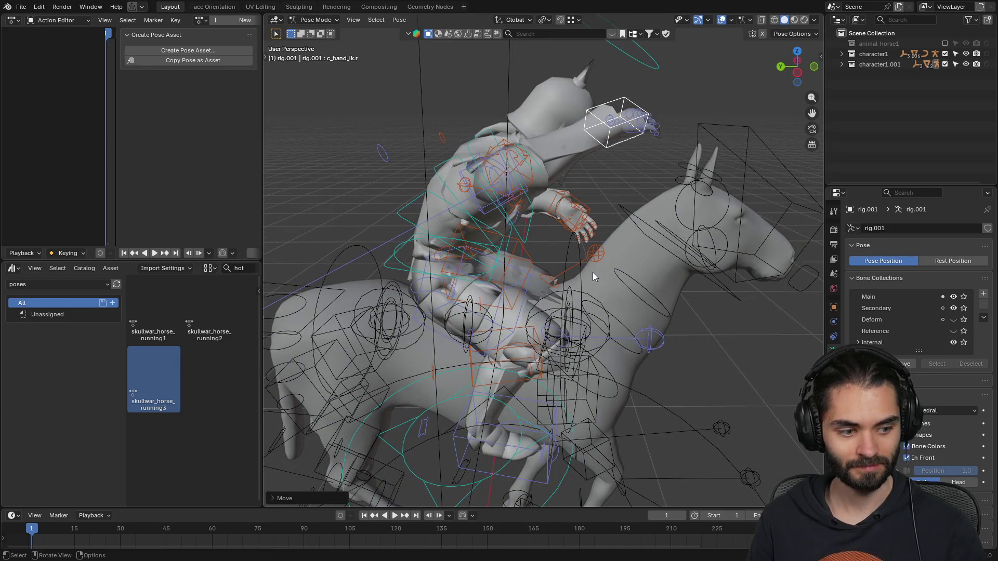
pyautogui.moveTo(591, 270); pyautogui.dragTo(573, 165, button='middle')
pyautogui.press('g')
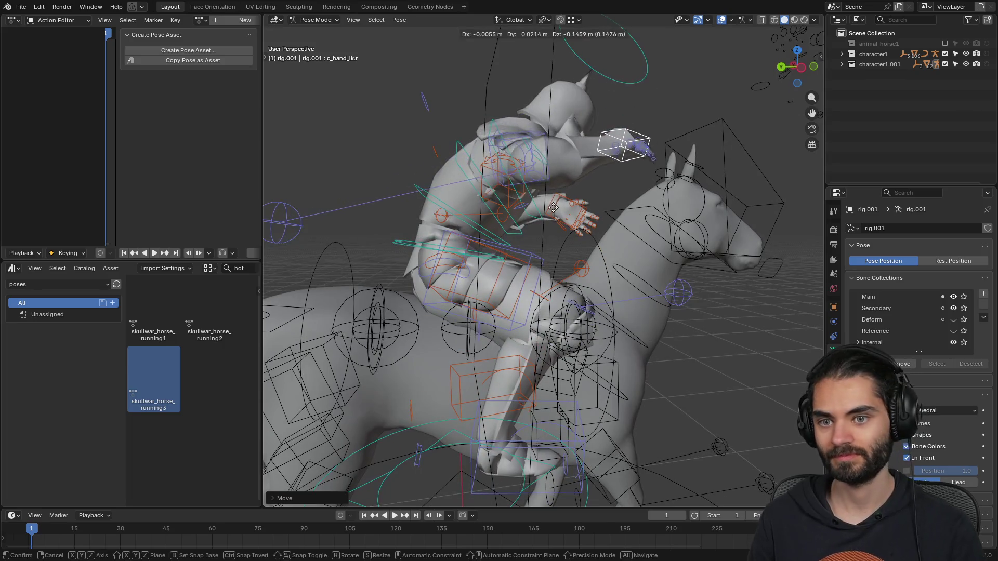
pyautogui.click(577, 218)
# - Check the rider's pose from front, rear and right side views
pyautogui.moveTo(577, 219)
pyautogui.mouseDown(button='middle')
pyautogui.moveTo(487, 228)
pyautogui.moveTo(558, 222)
pyautogui.mouseUp(button='middle')
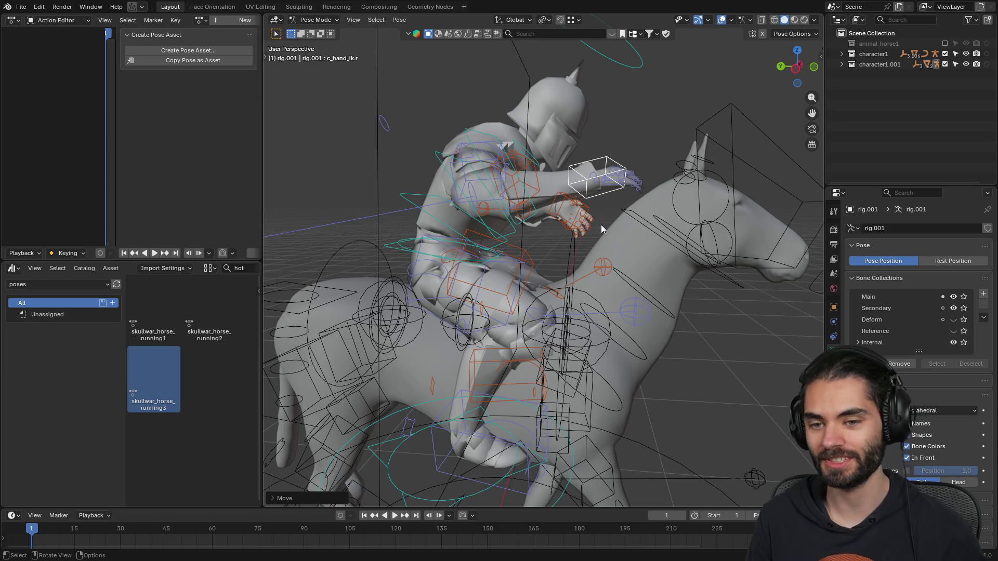
pyautogui.moveTo(601, 224)
pyautogui.mouseDown(button='middle')
pyautogui.moveTo(615, 234)
pyautogui.moveTo(562, 244)
pyautogui.moveTo(582, 279)
pyautogui.moveTo(622, 267)
pyautogui.mouseUp(button='middle')
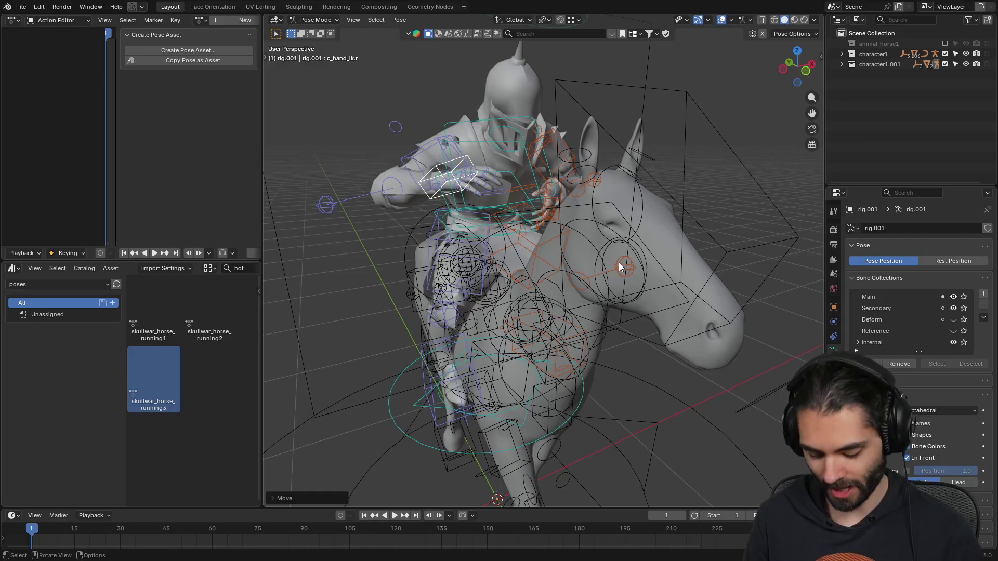
pyautogui.press('KP_1')
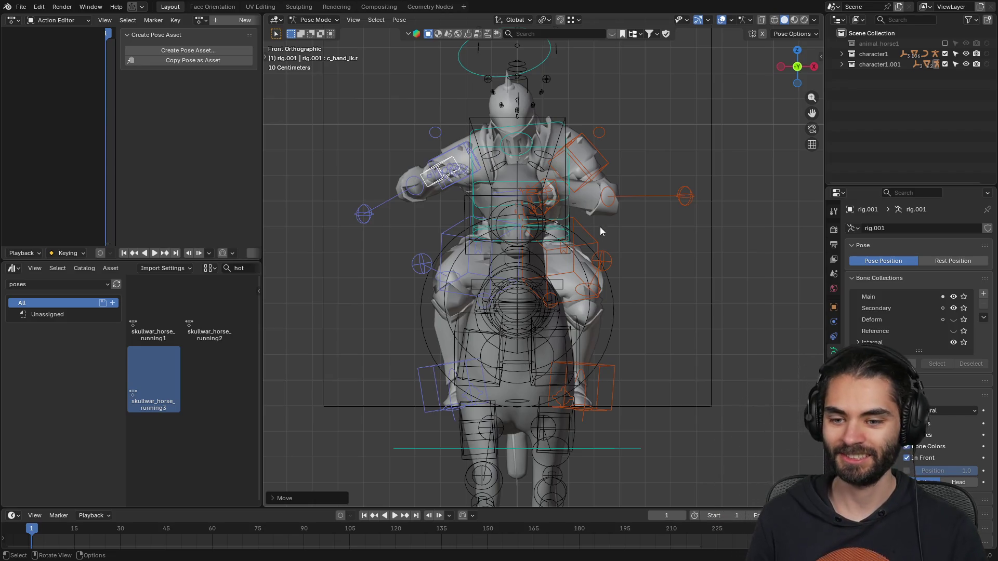
pyautogui.moveTo(627, 294)
pyautogui.mouseDown(button='middle')
pyautogui.moveTo(587, 323)
pyautogui.moveTo(528, 291)
pyautogui.mouseUp(button='middle')
pyautogui.moveTo(605, 265)
pyautogui.mouseDown(button='middle')
pyautogui.moveTo(437, 259)
pyautogui.moveTo(611, 317)
pyautogui.moveTo(704, 244)
pyautogui.moveTo(643, 187)
pyautogui.moveTo(556, 273)
pyautogui.mouseUp(button='middle')
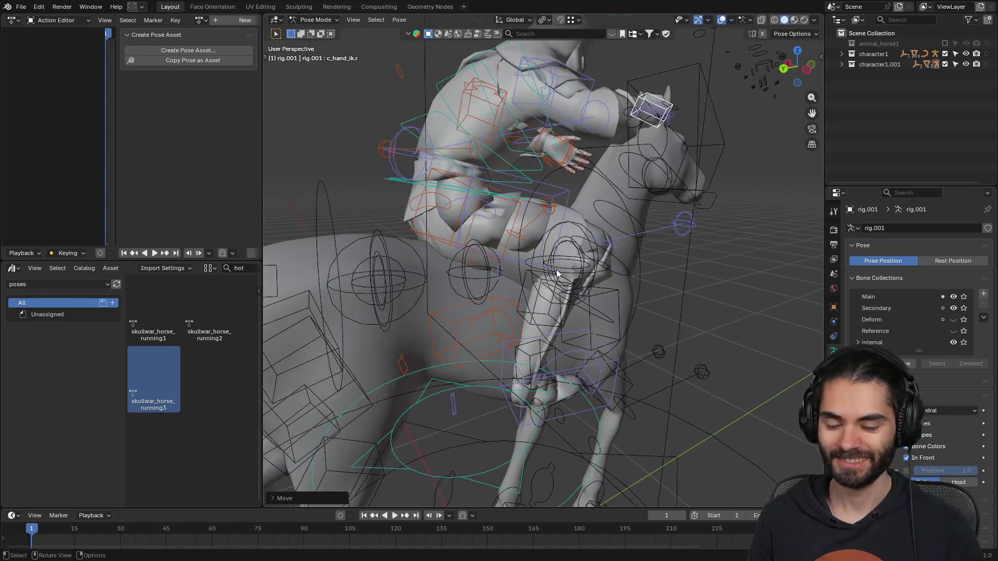
pyautogui.press('KP_3')
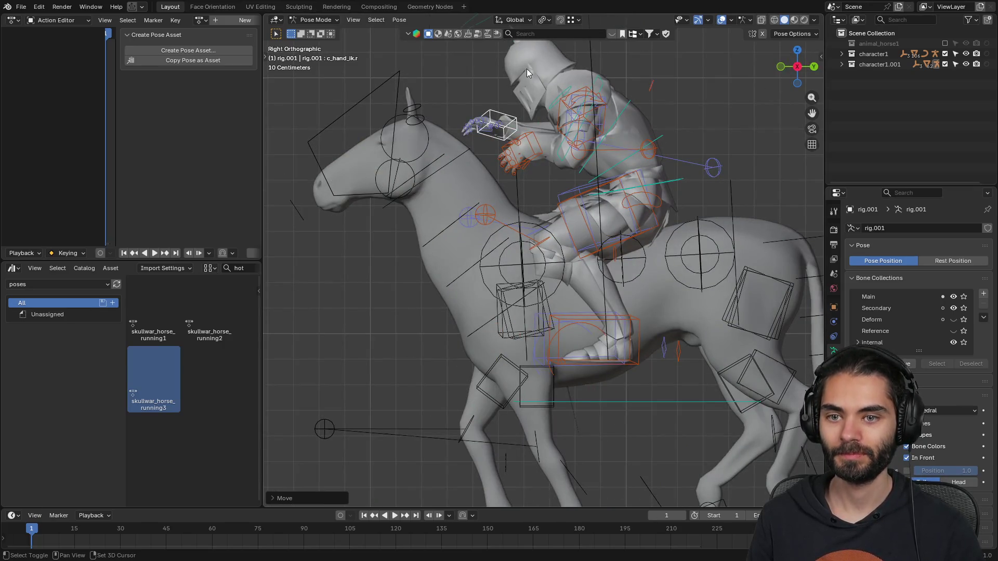
# - Adjust the rider's left and right hand IK controls
pyautogui.scroll(2, 503, 176)
pyautogui.click(561, 167)
pyautogui.keyDown('shift'); pyautogui.moveTo(528, 175); pyautogui.dragTo(563, 182, button='middle'); pyautogui.keyUp('shift')
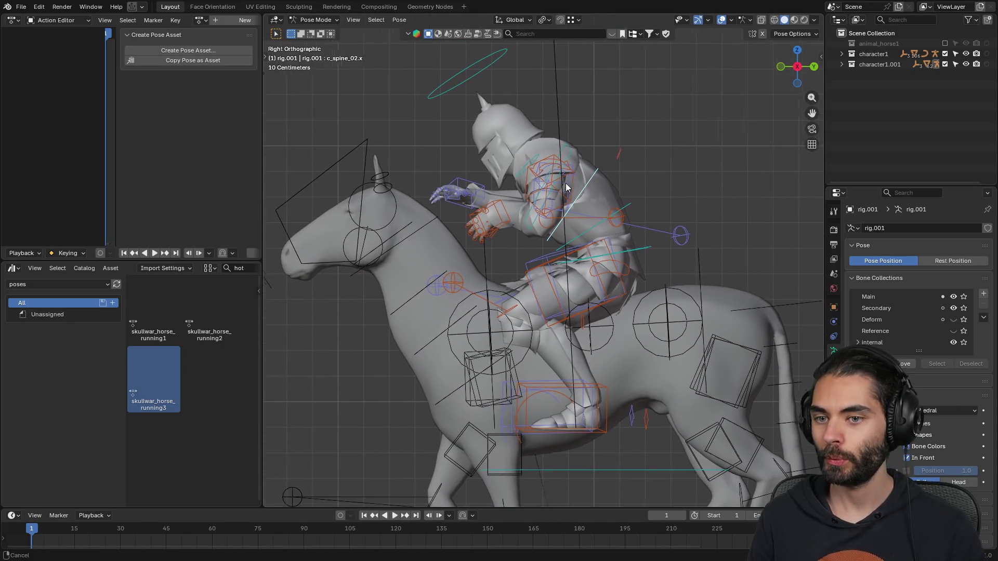
pyautogui.moveTo(501, 211); pyautogui.dragTo(458, 254)
pyautogui.moveTo(458, 255)
pyautogui.mouseDown(button='middle')
pyautogui.moveTo(681, 260)
pyautogui.moveTo(673, 252)
pyautogui.mouseUp(button='middle')
pyautogui.moveTo(660, 237); pyautogui.dragTo(672, 249)
pyautogui.moveTo(671, 250)
pyautogui.mouseDown(button='middle')
pyautogui.moveTo(591, 244)
pyautogui.moveTo(607, 268)
pyautogui.moveTo(548, 272)
pyautogui.moveTo(552, 225)
pyautogui.mouseUp(button='middle')
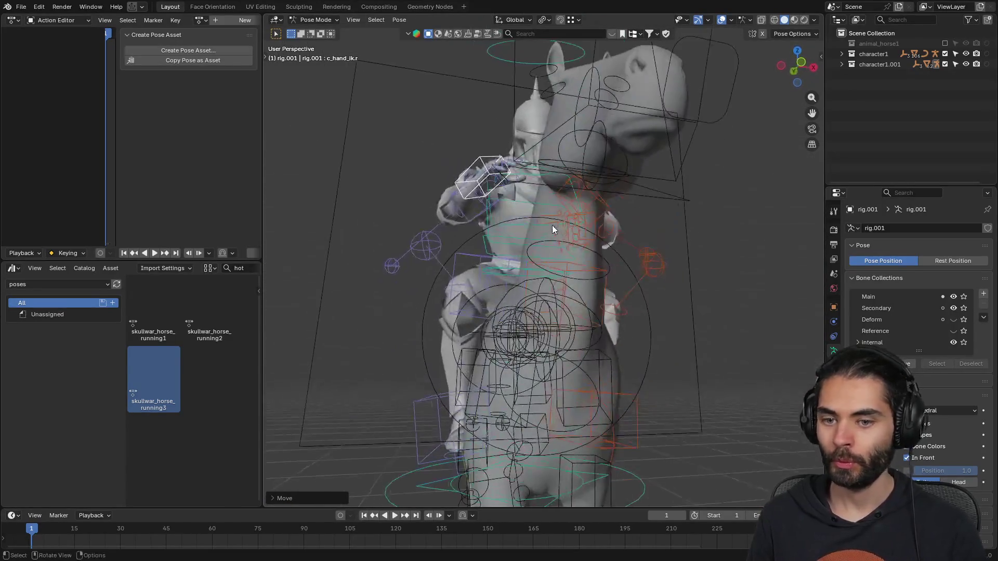
# - Move the right elbow pole c_arms_pole.r and bring the right hand closer to the neck
pyautogui.click(392, 267)
pyautogui.moveTo(394, 238); pyautogui.dragTo(441, 289, button='middle')
pyautogui.press('g')
pyautogui.click(481, 318)
pyautogui.moveTo(481, 318)
pyautogui.mouseDown(button='middle')
pyautogui.moveTo(501, 280)
pyautogui.moveTo(660, 297)
pyautogui.moveTo(526, 254)
pyautogui.mouseUp(button='middle')
pyautogui.click(656, 305)
pyautogui.press('g')
pyautogui.click(538, 290)
pyautogui.moveTo(538, 291)
pyautogui.mouseDown(button='middle')
pyautogui.moveTo(571, 283)
pyautogui.moveTo(571, 311)
pyautogui.moveTo(466, 263)
pyautogui.moveTo(491, 249)
pyautogui.moveTo(597, 250)
pyautogui.moveTo(570, 311)
pyautogui.moveTo(704, 226)
pyautogui.moveTo(672, 261)
pyautogui.moveTo(555, 288)
pyautogui.moveTo(456, 260)
pyautogui.moveTo(458, 244)
pyautogui.mouseUp(button='middle')
# - Tilt the rider's head c_head.x about 20.6° around the global Y axis
pyautogui.click(479, 98)
pyautogui.moveTo(479, 98)
pyautogui.mouseDown(button='middle')
pyautogui.moveTo(621, 143)
pyautogui.moveTo(541, 176)
pyautogui.moveTo(594, 174)
pyautogui.mouseUp(button='middle')
pyautogui.press('r')
pyautogui.press('y')
pyautogui.press('x')
pyautogui.click(633, 172)
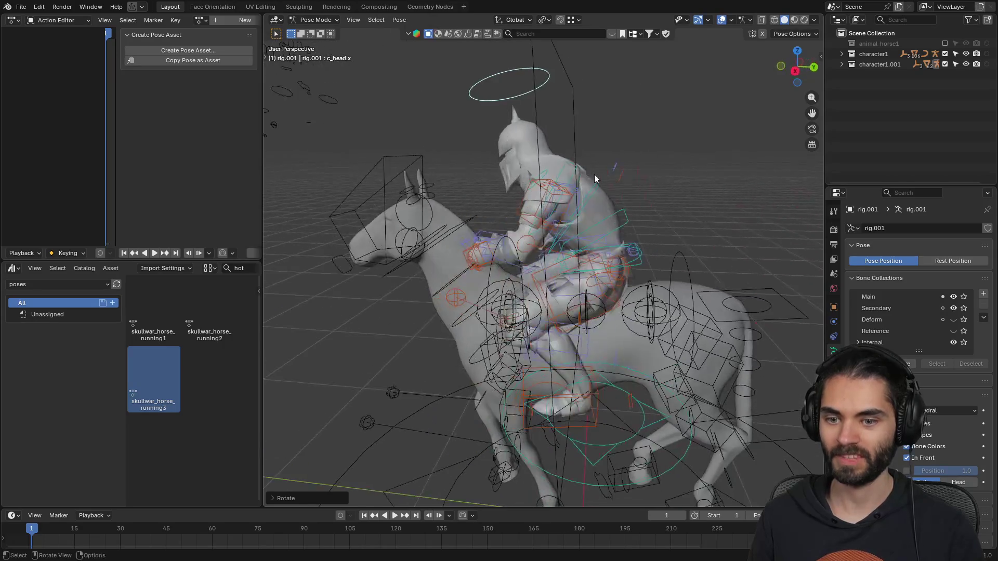
# - Rotate spine bones c_spine_01.x and c_spine_02.x forward together
pyautogui.scroll(-3, 645, 243)
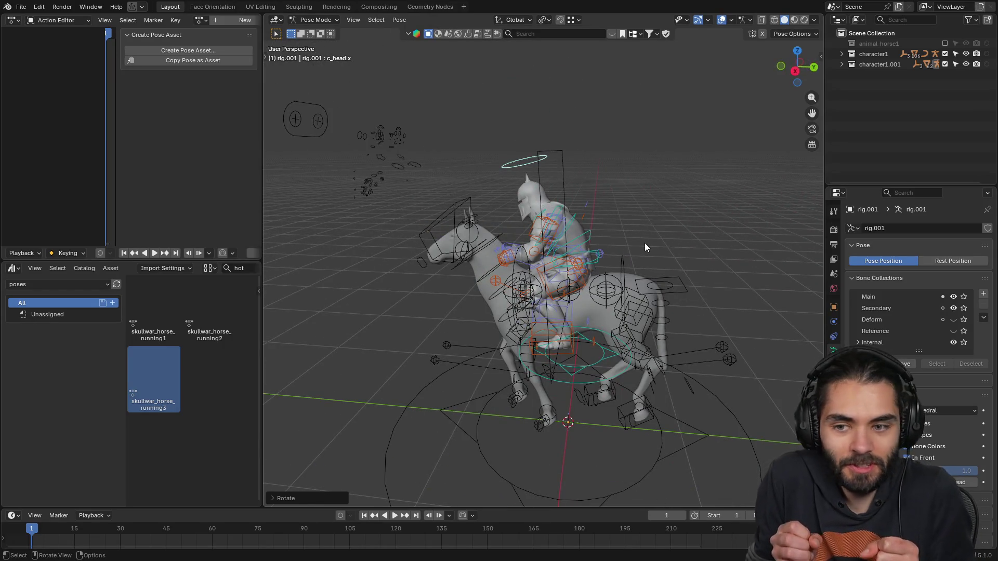
pyautogui.press('KP_3')
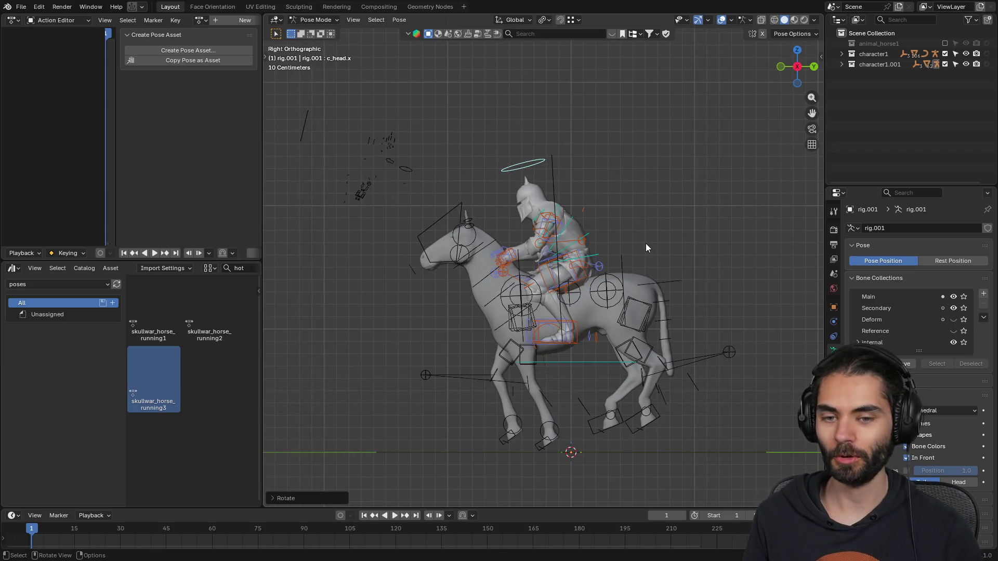
pyautogui.scroll(6, 602, 213)
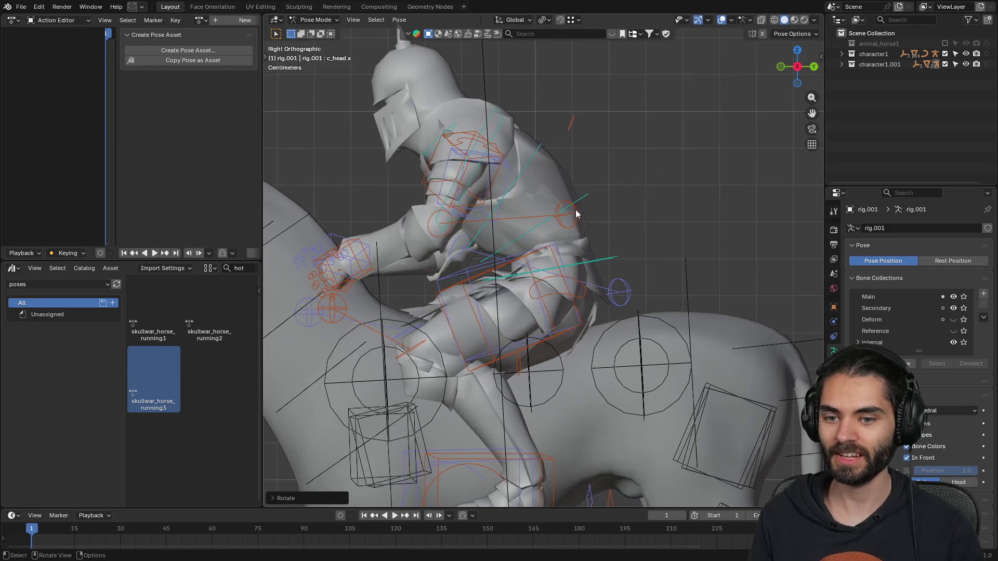
pyautogui.click(584, 198)
pyautogui.keyDown('shift'); pyautogui.click(495, 116); pyautogui.keyUp('shift')
pyautogui.press('r')
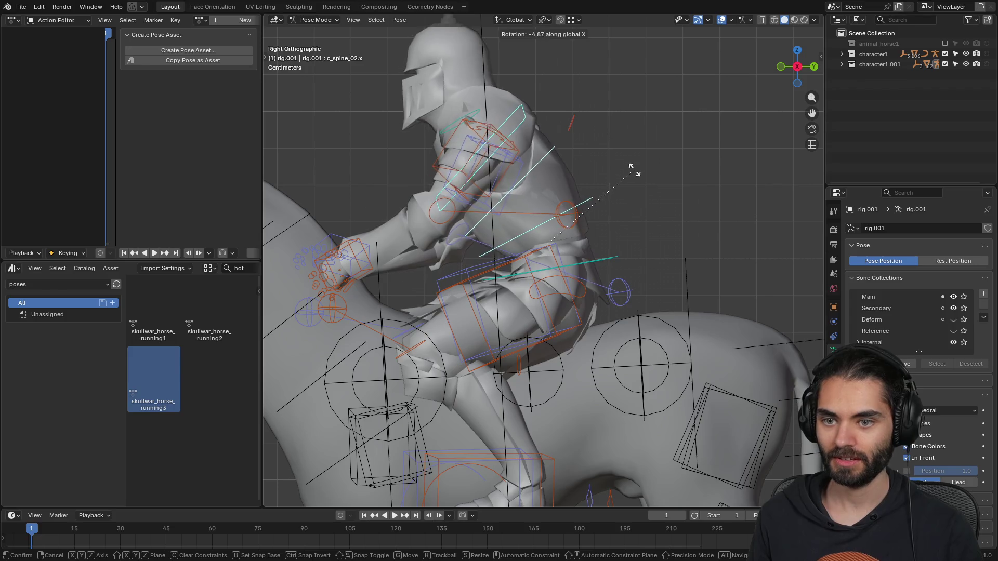
pyautogui.click(634, 240)
# - Rotate the whole rider forward via c_root_master.x so he hunches over the neck
pyautogui.click(633, 263)
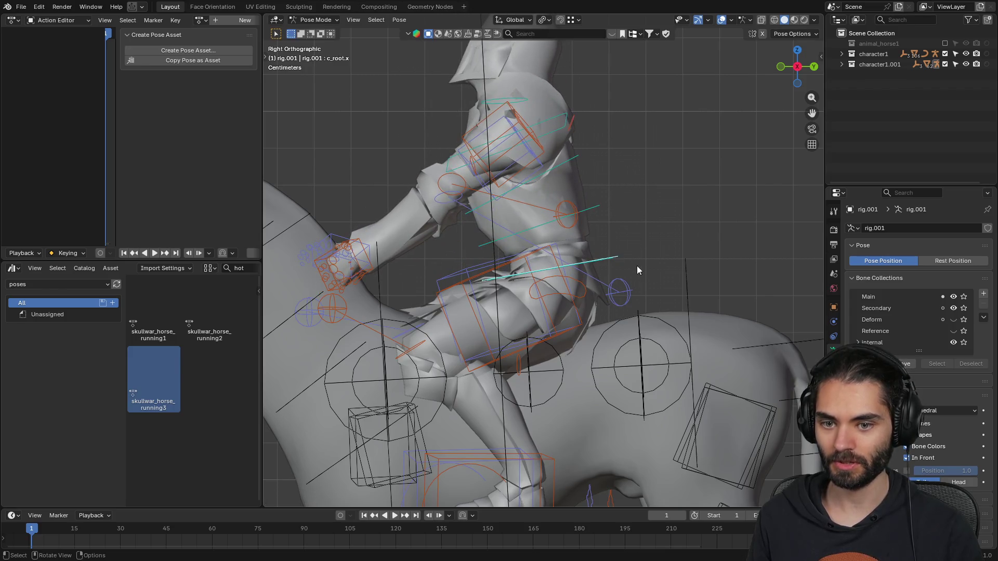
pyautogui.click(624, 268)
pyautogui.click(611, 267)
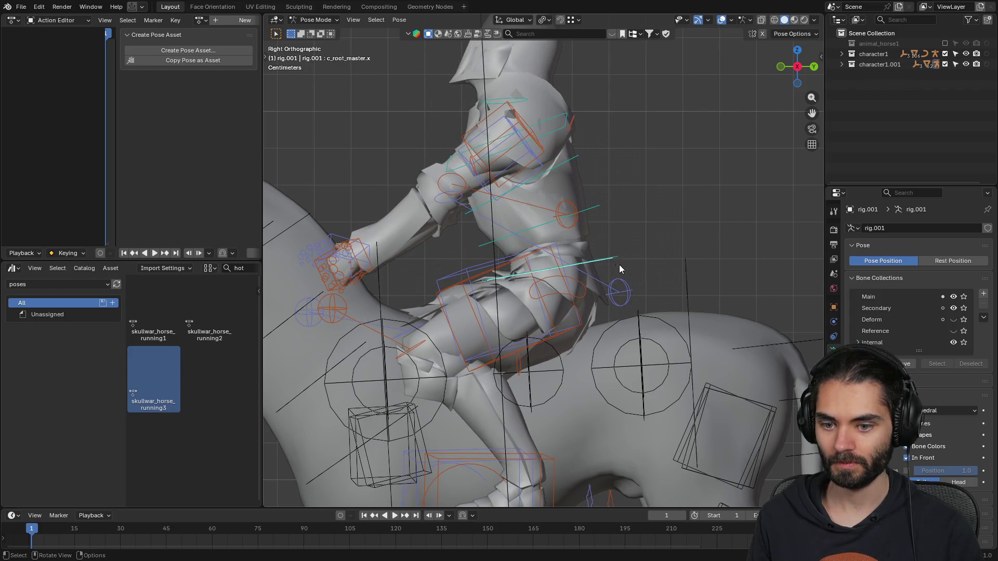
pyautogui.press('r')
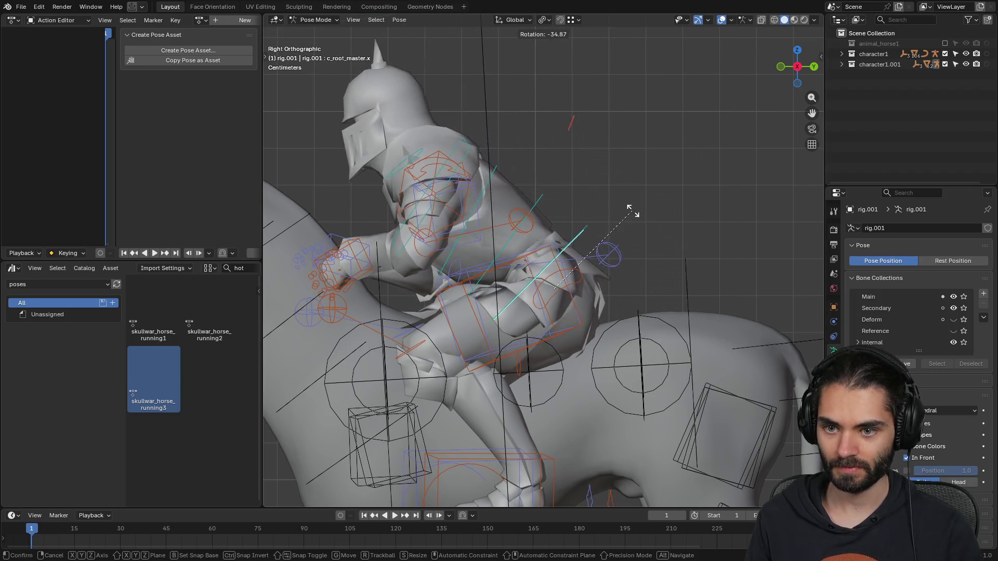
pyautogui.click(622, 210)
pyautogui.scroll(-5, 569, 223)
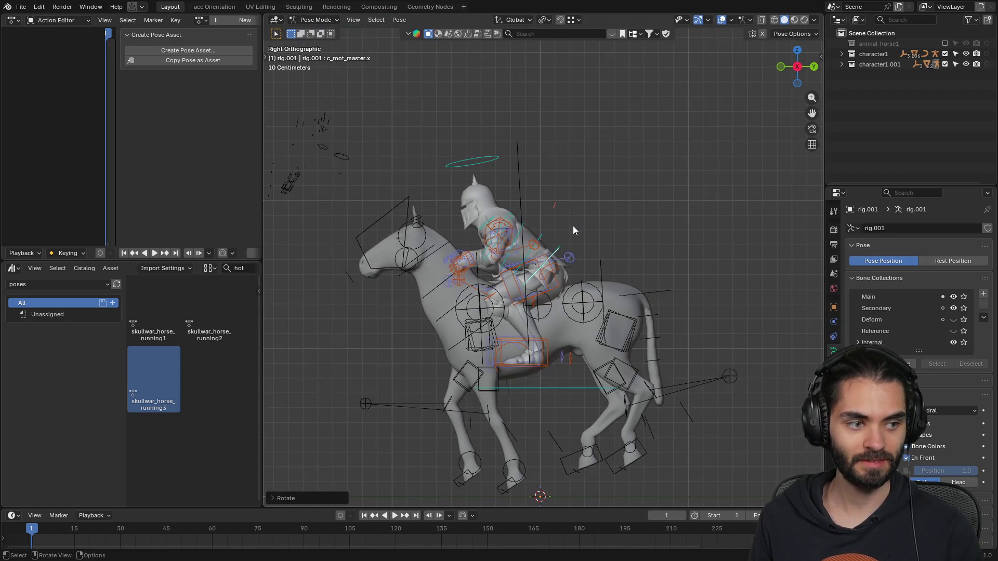
# - Move the rider's left hand control c_hand_ik.l to a new position
pyautogui.moveTo(575, 230)
pyautogui.mouseDown(button='middle')
pyautogui.moveTo(588, 245)
pyautogui.moveTo(619, 248)
pyautogui.moveTo(533, 268)
pyautogui.moveTo(529, 226)
pyautogui.mouseUp(button='middle')
pyautogui.scroll(5, 539, 241)
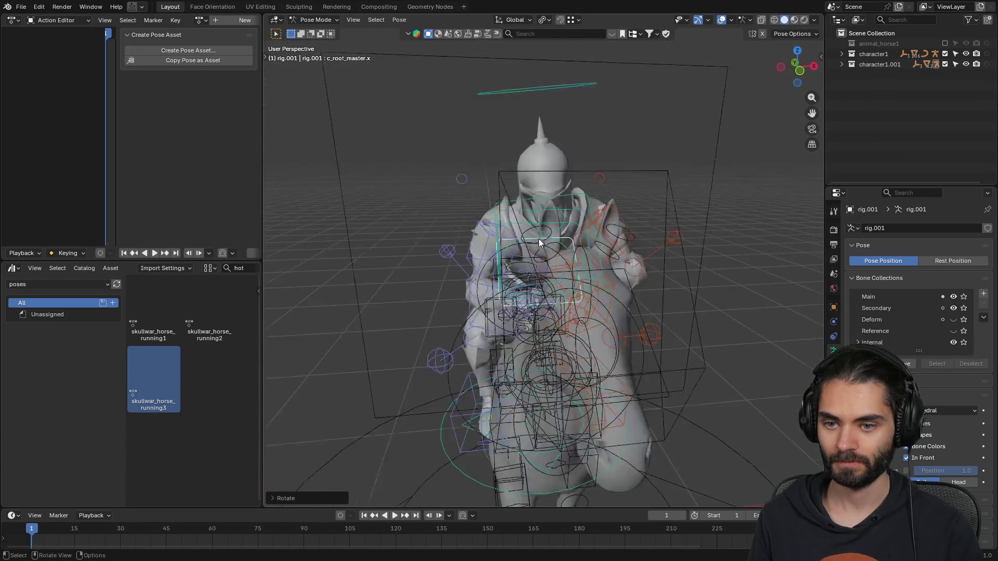
pyautogui.click(499, 190)
pyautogui.moveTo(498, 189)
pyautogui.mouseDown(button='middle')
pyautogui.moveTo(597, 237)
pyautogui.moveTo(536, 233)
pyautogui.moveTo(445, 284)
pyautogui.mouseUp(button='middle')
pyautogui.moveTo(523, 271)
pyautogui.mouseDown(button='middle')
pyautogui.moveTo(532, 298)
pyautogui.moveTo(509, 297)
pyautogui.mouseUp(button='middle')
pyautogui.click(395, 280)
pyautogui.press('g')
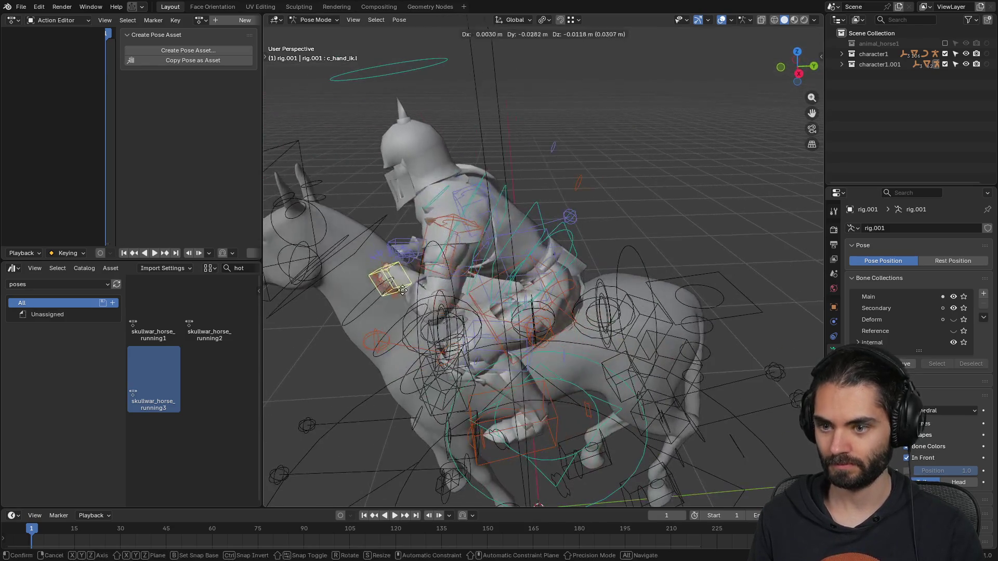
pyautogui.click(397, 300)
pyautogui.moveTo(397, 301)
pyautogui.mouseDown(button='middle')
pyautogui.moveTo(435, 272)
pyautogui.moveTo(445, 245)
pyautogui.moveTo(502, 339)
pyautogui.moveTo(582, 301)
pyautogui.moveTo(651, 247)
pyautogui.moveTo(656, 272)
pyautogui.moveTo(689, 287)
pyautogui.moveTo(637, 310)
pyautogui.moveTo(523, 329)
pyautogui.mouseUp(button='middle')
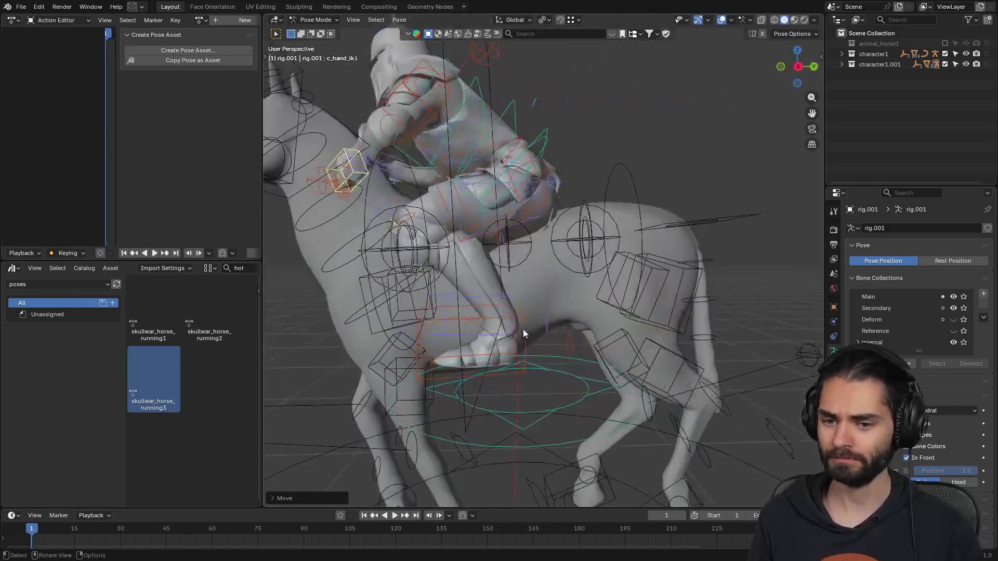
# - Shift the entire rider rig slightly with the c_pos root control
pyautogui.click(532, 411)
pyautogui.click(584, 435)
pyautogui.press('g')
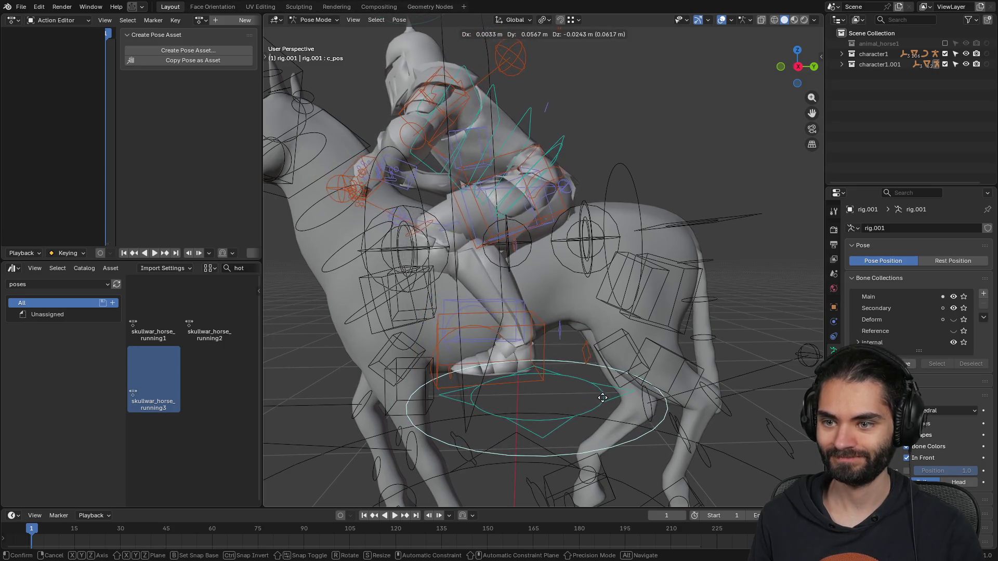
pyautogui.click(593, 388)
pyautogui.moveTo(594, 388)
pyautogui.mouseDown(button='middle')
pyautogui.moveTo(590, 329)
pyautogui.moveTo(692, 305)
pyautogui.moveTo(505, 246)
pyautogui.mouseUp(button='middle')
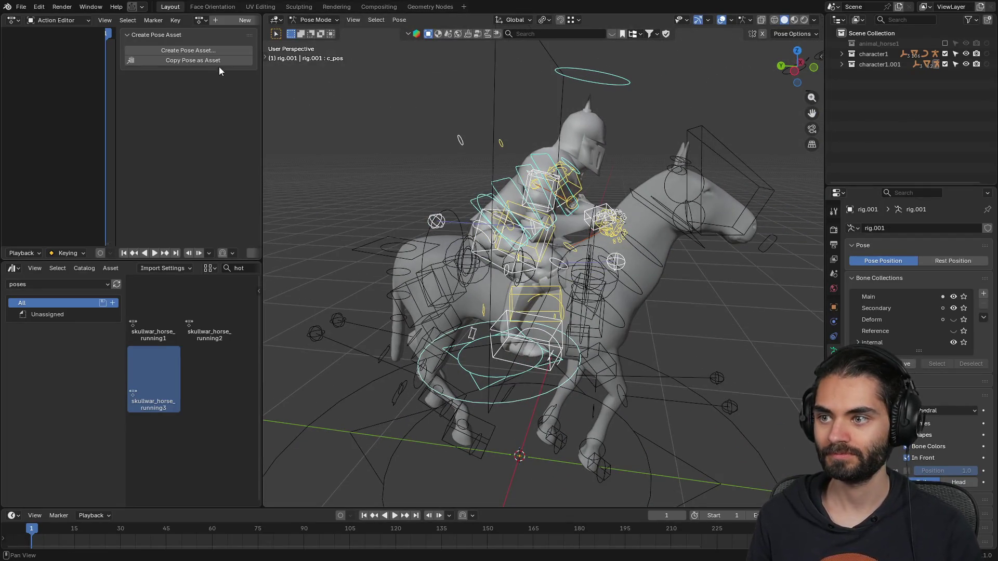
# - Save the current rider pose as pose asset skullwar_riding3 in the poses library
pyautogui.click(227, 50)
pyautogui.moveTo(326, 58); pyautogui.dragTo(275, 59)
pyautogui.write('riding3')
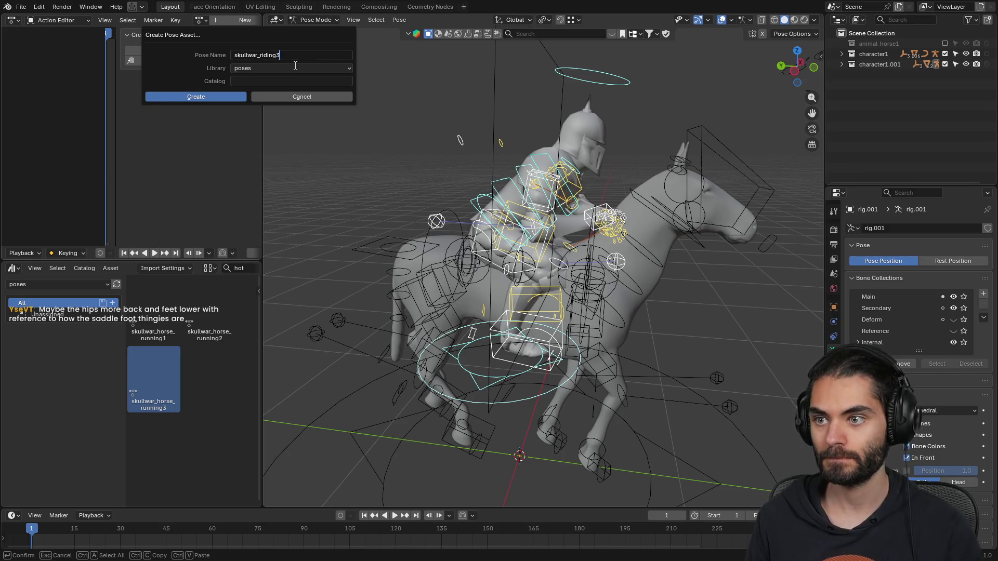
pyautogui.click(208, 99)
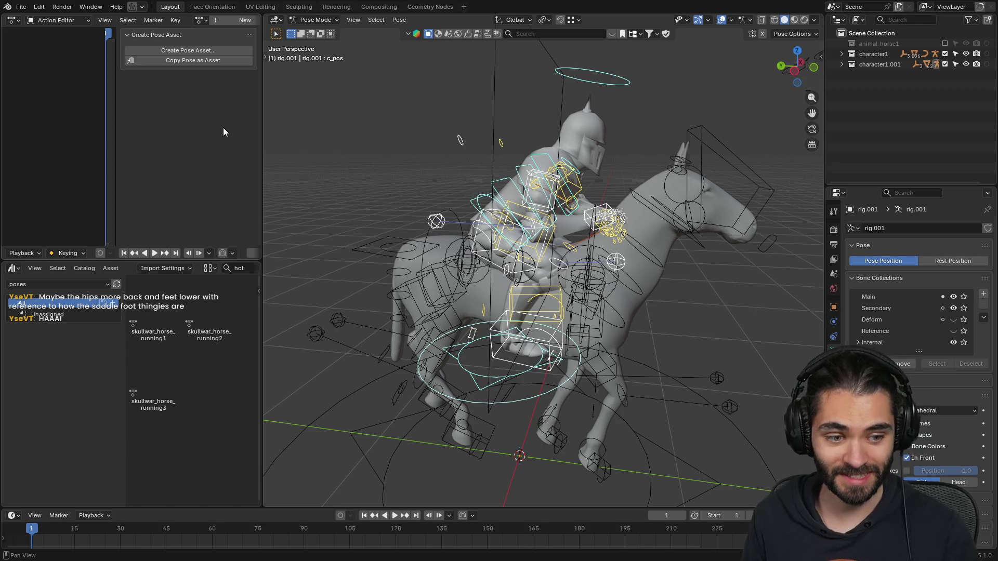
# - Turn viewport overlays back on to show bones and grid, then save animal_horse1.blend
pyautogui.moveTo(510, 312); pyautogui.dragTo(577, 318, button='middle')
pyautogui.scroll(-5, 577, 318)
pyautogui.moveTo(604, 176); pyautogui.dragTo(573, 245, button='middle')
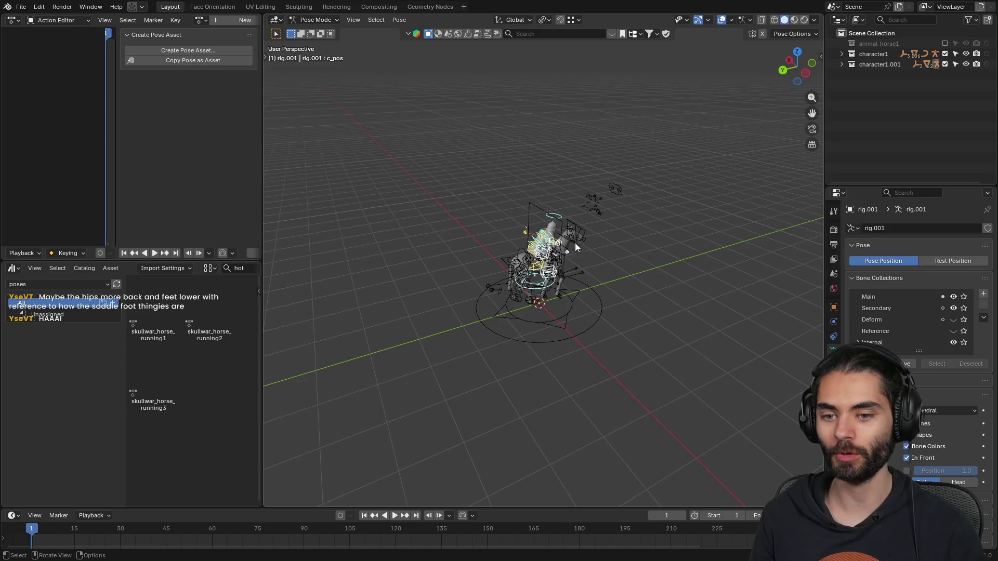
pyautogui.moveTo(497, 267)
pyautogui.mouseDown(button='middle')
pyautogui.moveTo(613, 270)
pyautogui.moveTo(536, 266)
pyautogui.moveTo(551, 267)
pyautogui.moveTo(550, 235)
pyautogui.mouseUp(button='middle')
pyautogui.hotkey('shift', 'alt', 'z')
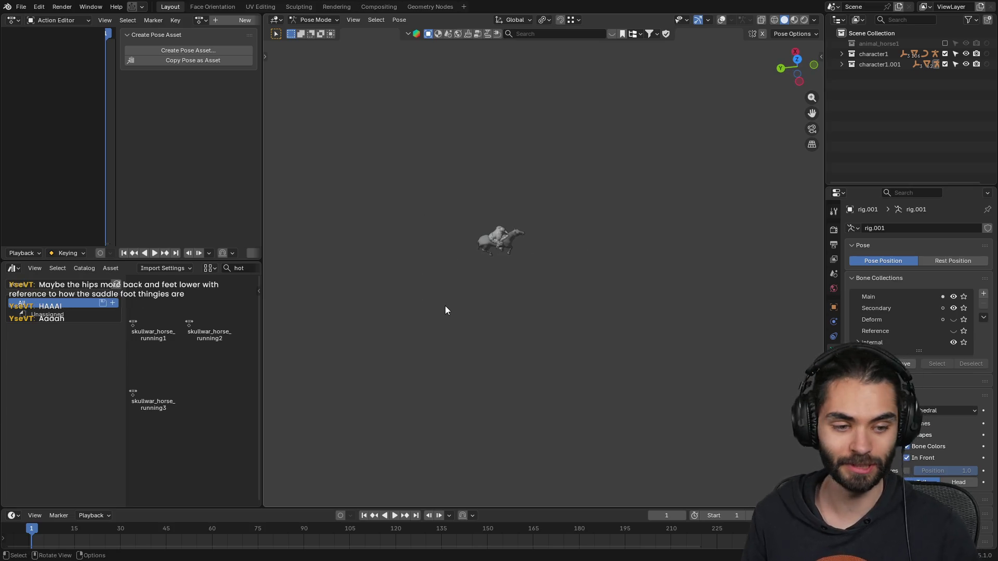
pyautogui.press('KP_Decimal')
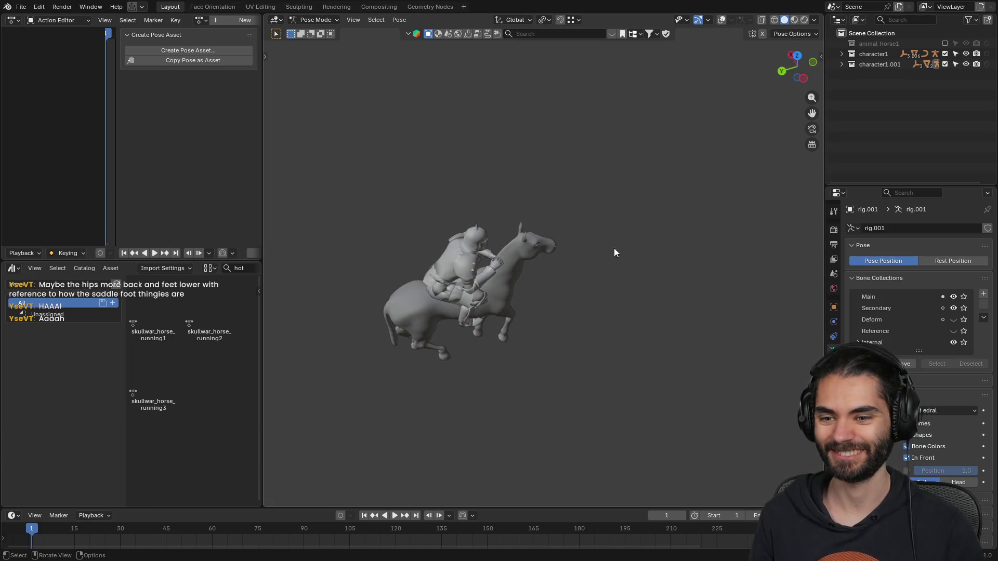
pyautogui.moveTo(622, 239); pyautogui.dragTo(706, 51, button='middle')
pyautogui.click(720, 20)
pyautogui.moveTo(577, 172)
pyautogui.mouseDown(button='middle')
pyautogui.moveTo(573, 216)
pyautogui.moveTo(586, 233)
pyautogui.mouseUp(button='middle')
pyautogui.hotkey('ctrl', 's')
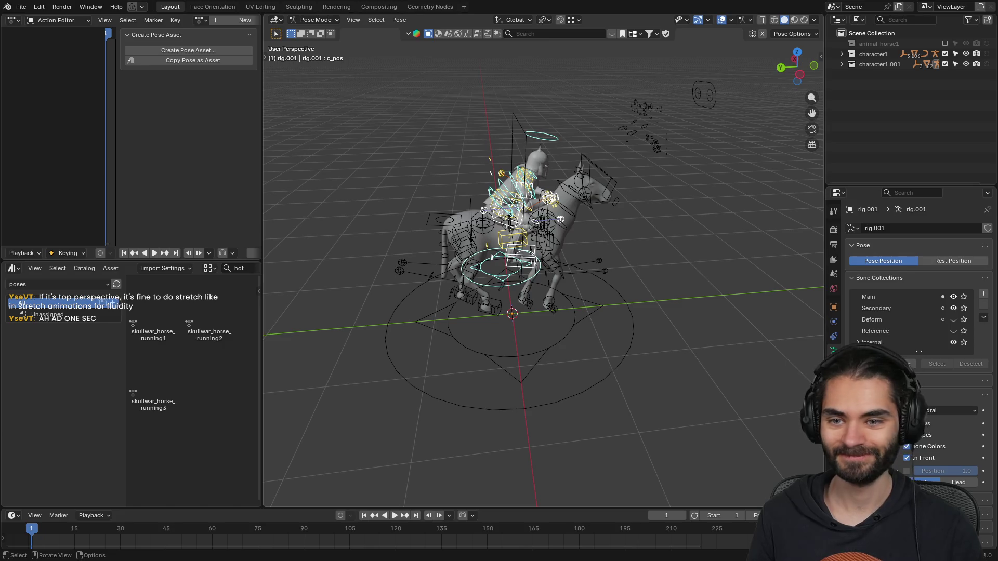
# - Deselect the rider, select the horse rig and exclude the character1.001 collection
pyautogui.click(607, 210)
pyautogui.press('KP_3')
pyautogui.scroll(2, 584, 205)
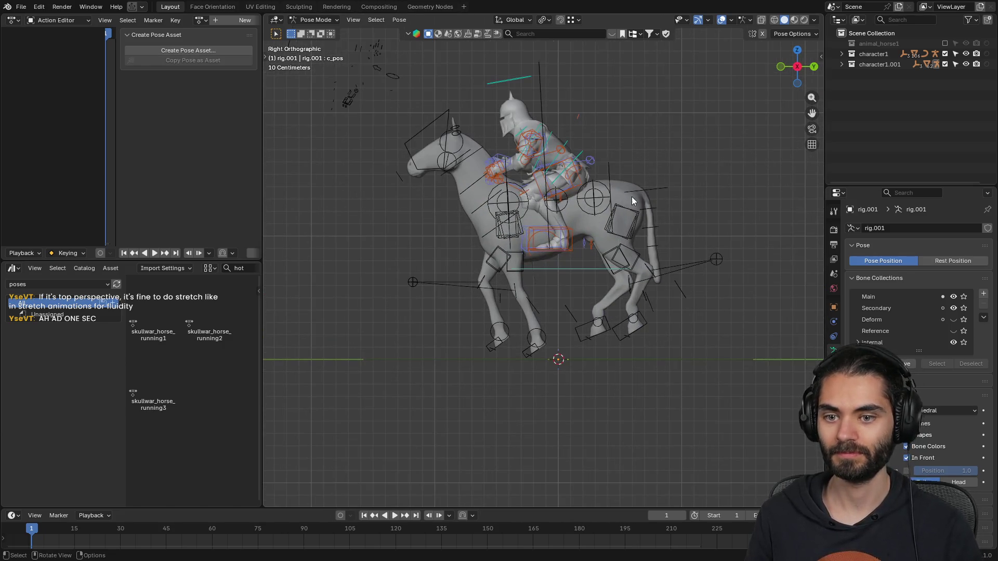
pyautogui.hotkey('ctrl', 'Tab')
pyautogui.click(598, 204)
pyautogui.click(945, 64)
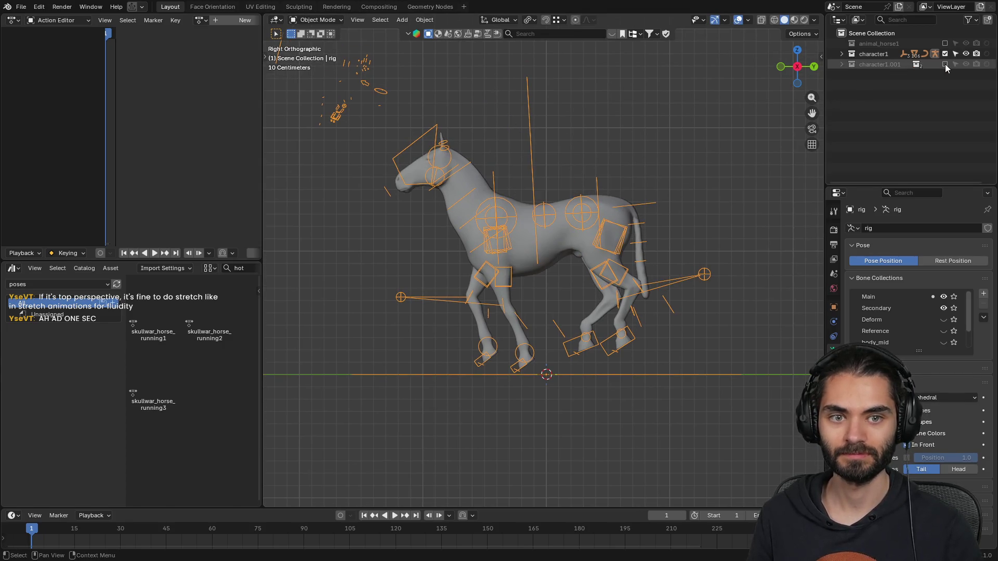
# - In Pose Mode on the horse rig, clear all bone transforms
pyautogui.hotkey('ctrl', 'Tab')
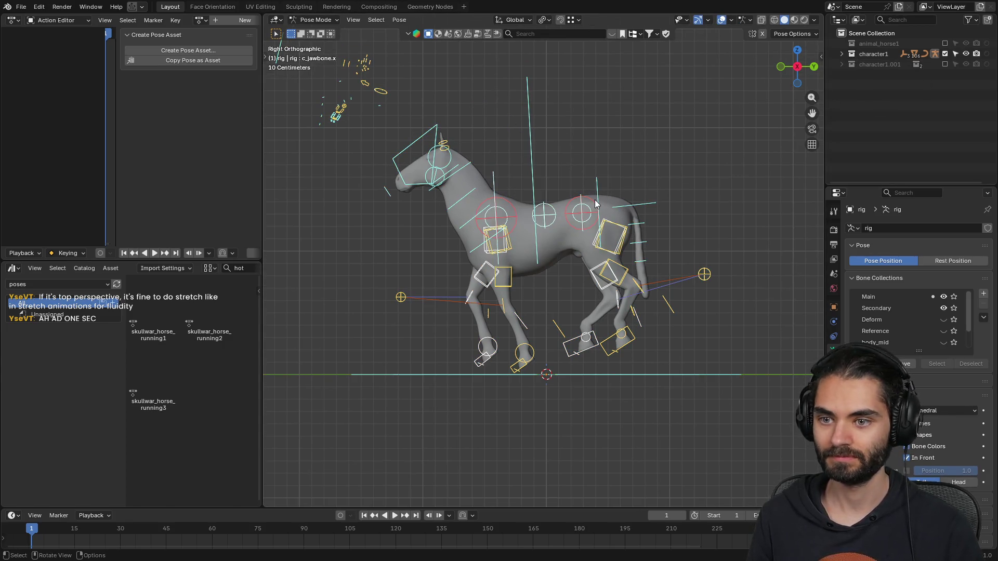
pyautogui.click(399, 19)
pyautogui.moveTo(468, 41)
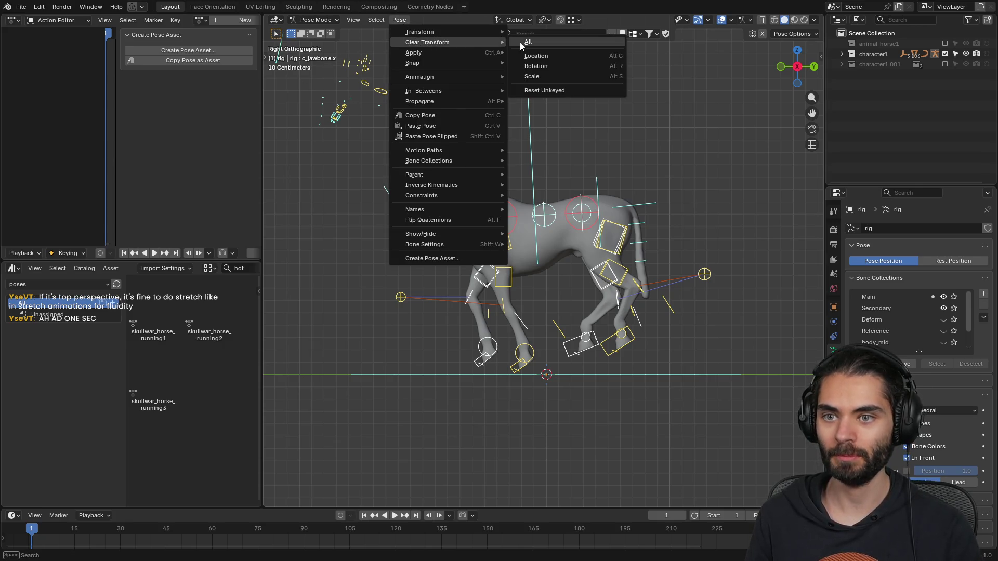
pyautogui.click(519, 42)
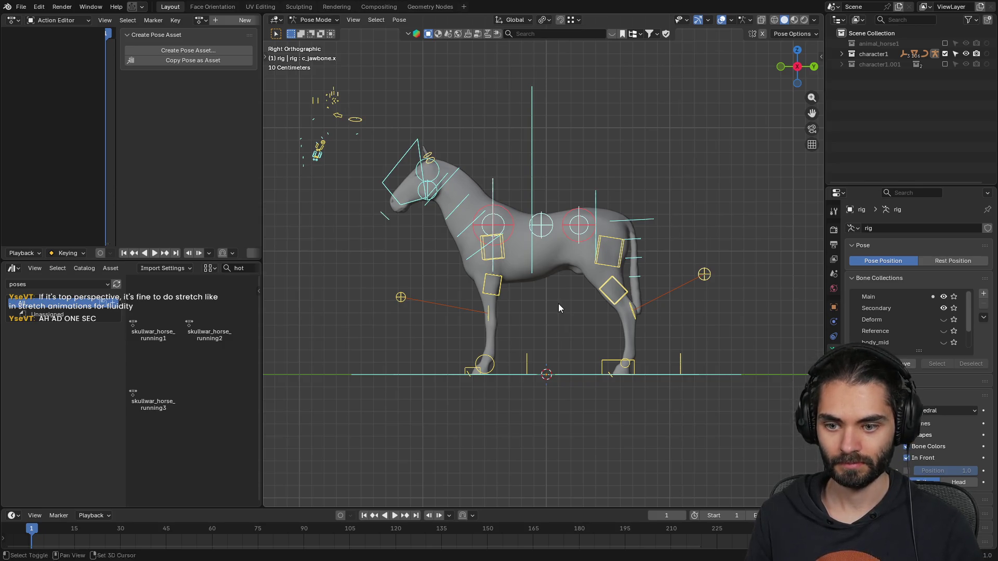
# - From the opposite side view, lower the horse's body with c_root_master.x so the legs bend
pyautogui.keyDown('shift'); pyautogui.moveTo(559, 304); pyautogui.dragTo(571, 305, button='middle'); pyautogui.keyUp('shift')
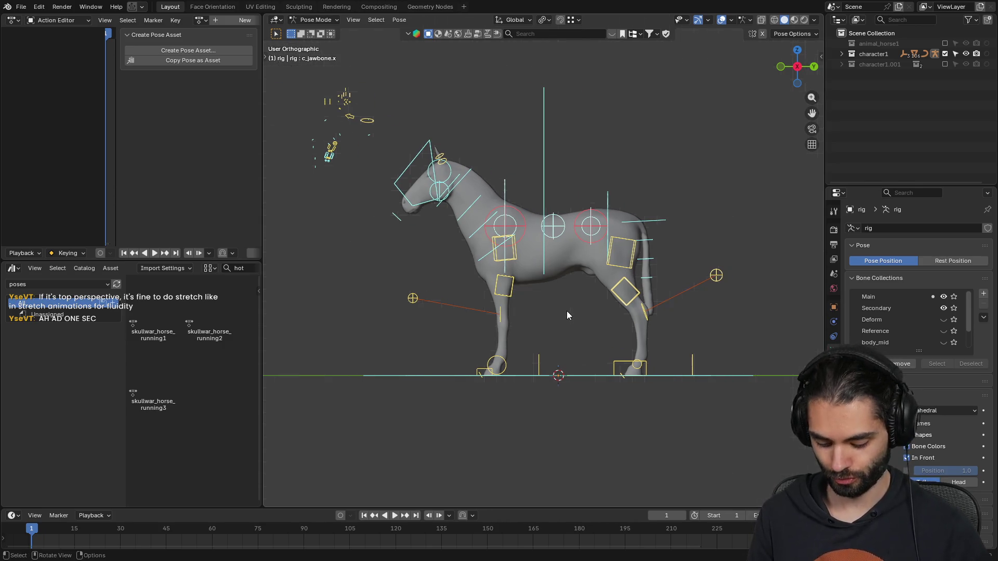
pyautogui.press('ctrl+KP_3')
pyautogui.keyDown('shift'); pyautogui.moveTo(603, 266); pyautogui.dragTo(539, 254, button='middle'); pyautogui.keyUp('shift')
pyautogui.scroll(2, 591, 265)
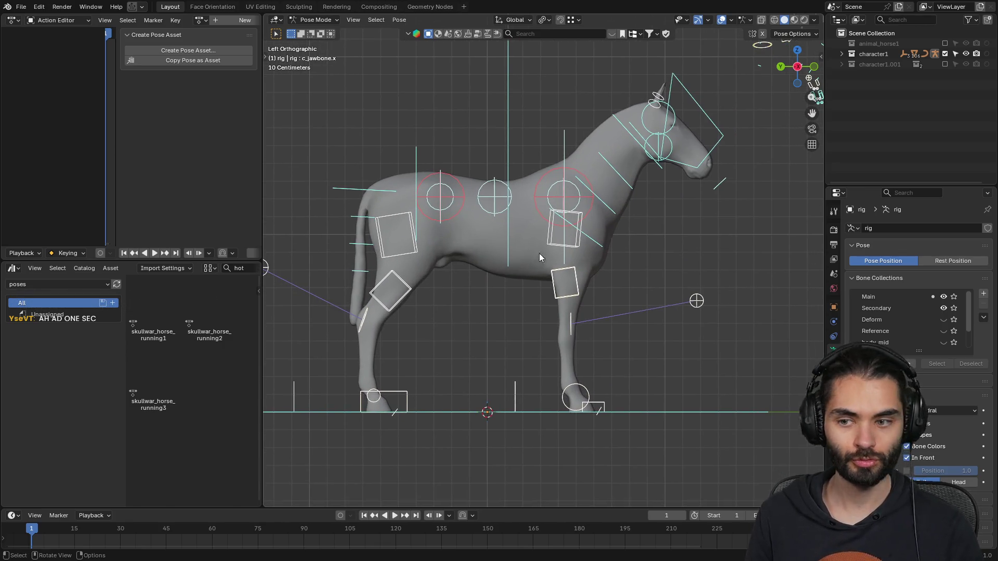
pyautogui.click(506, 226)
pyautogui.press('g')
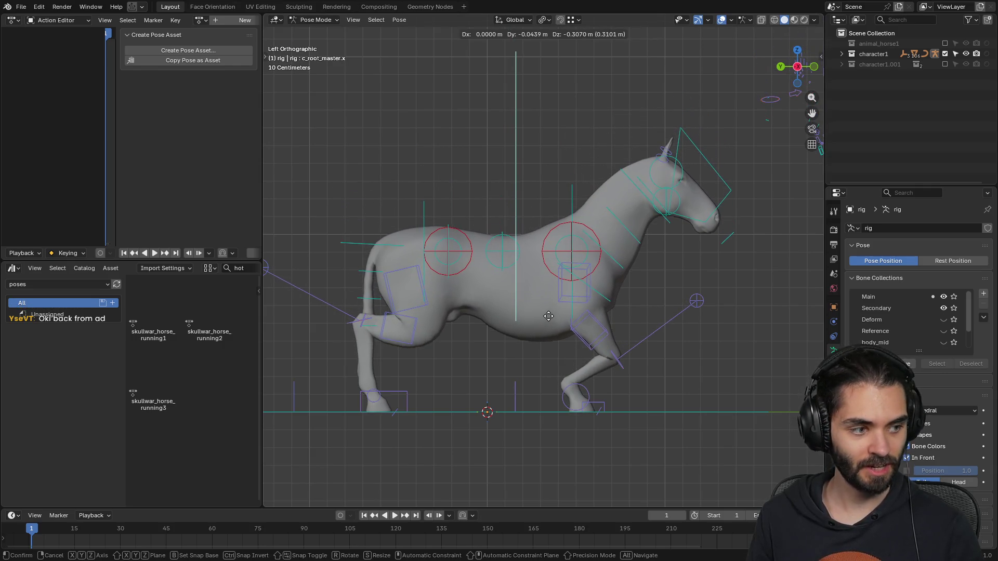
pyautogui.click(548, 316)
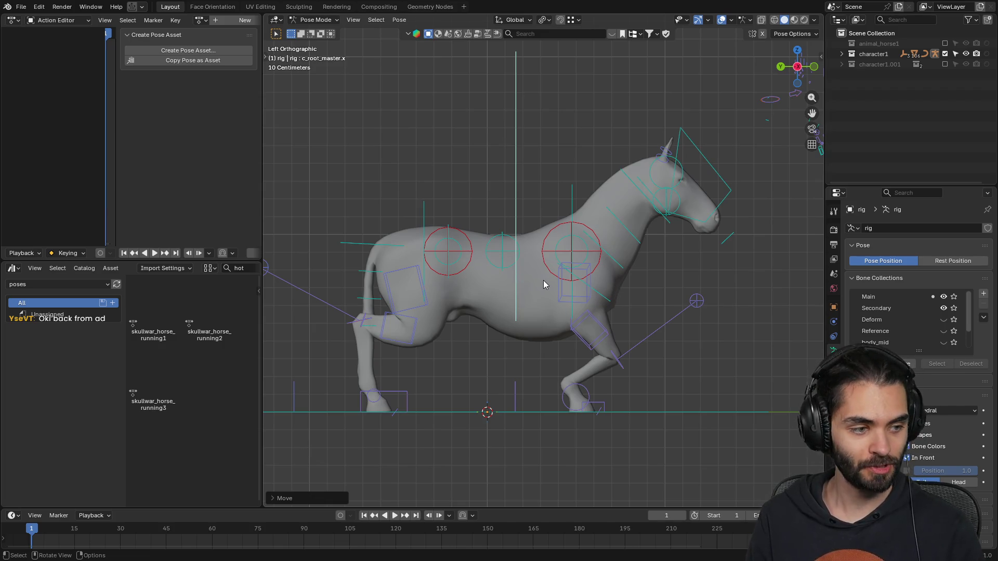
pyautogui.press('g')
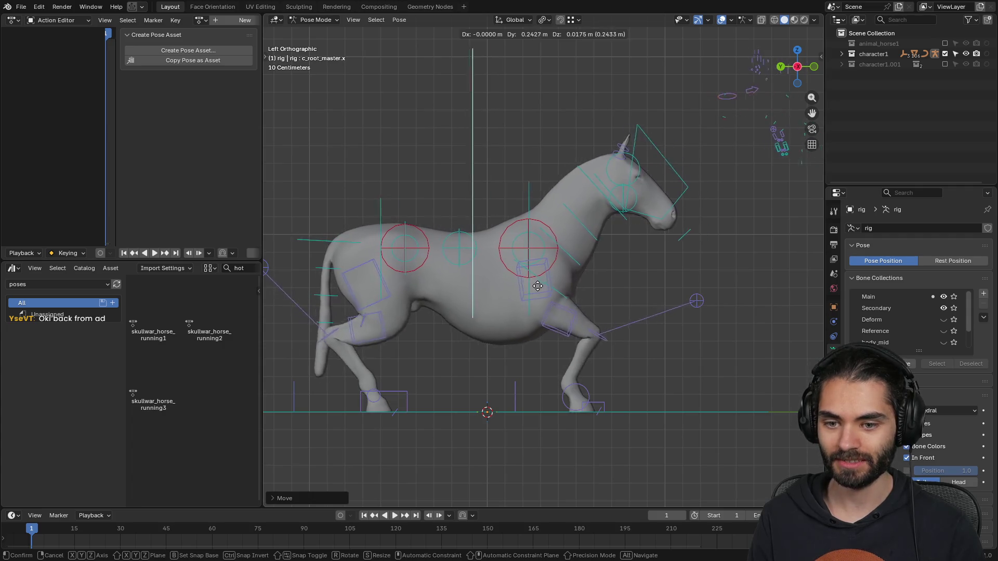
pyautogui.rightClick(538, 282)
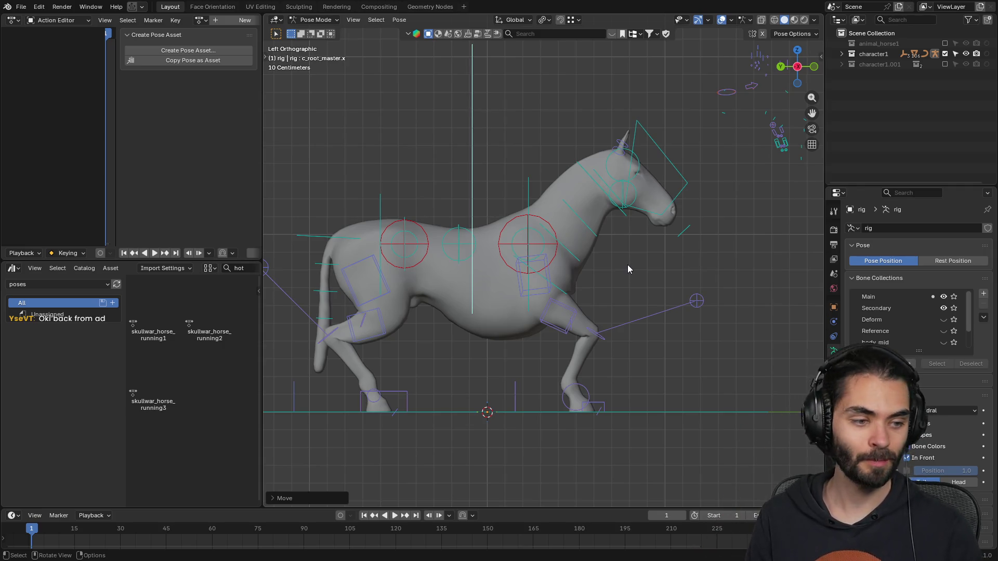
# - Move front hoof c_foot_ik_dupli_001.r forward and start rotating the body −9.99°
pyautogui.click(604, 400)
pyautogui.press('g')
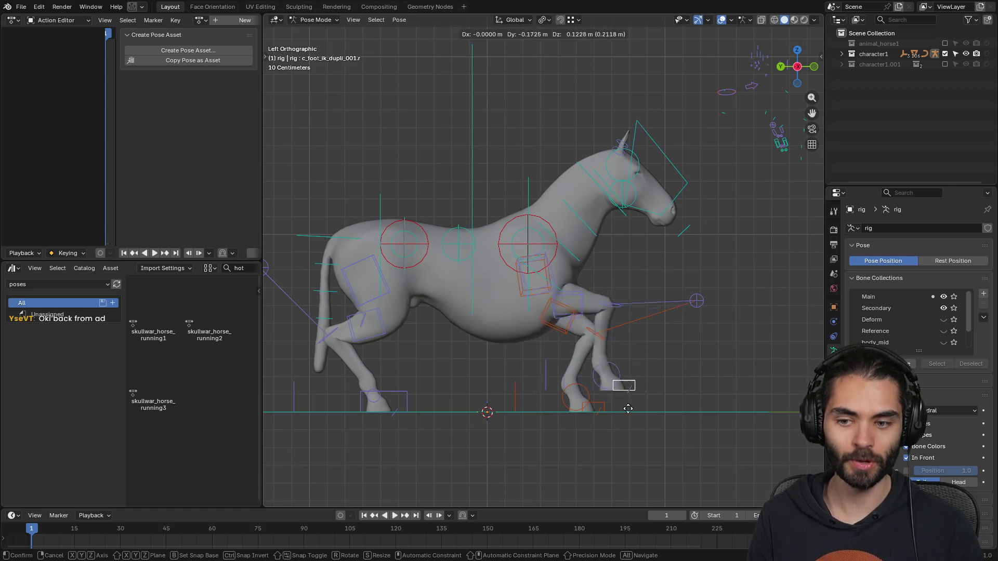
pyautogui.click(676, 421)
pyautogui.moveTo(676, 420)
pyautogui.mouseDown(button='middle')
pyautogui.moveTo(632, 327)
pyautogui.moveTo(579, 271)
pyautogui.moveTo(629, 298)
pyautogui.mouseUp(button='middle')
pyautogui.press('r')
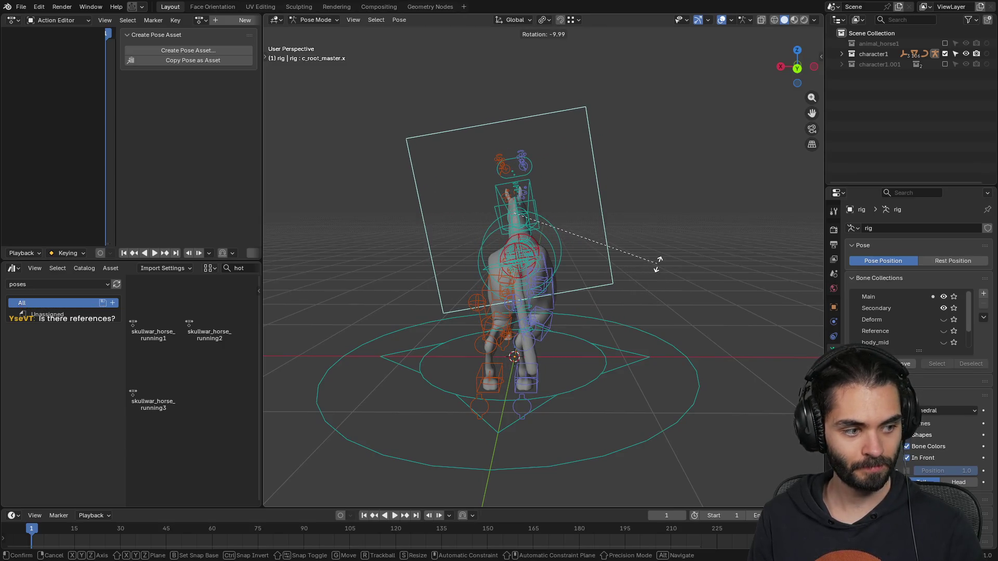
# - Finish tilting the horse's body and move its root control into place
pyautogui.click(658, 262)
pyautogui.moveTo(594, 304)
pyautogui.mouseDown(button='middle')
pyautogui.moveTo(601, 298)
pyautogui.moveTo(479, 301)
pyautogui.moveTo(530, 288)
pyautogui.mouseUp(button='middle')
pyautogui.press('g')
pyautogui.click(582, 303)
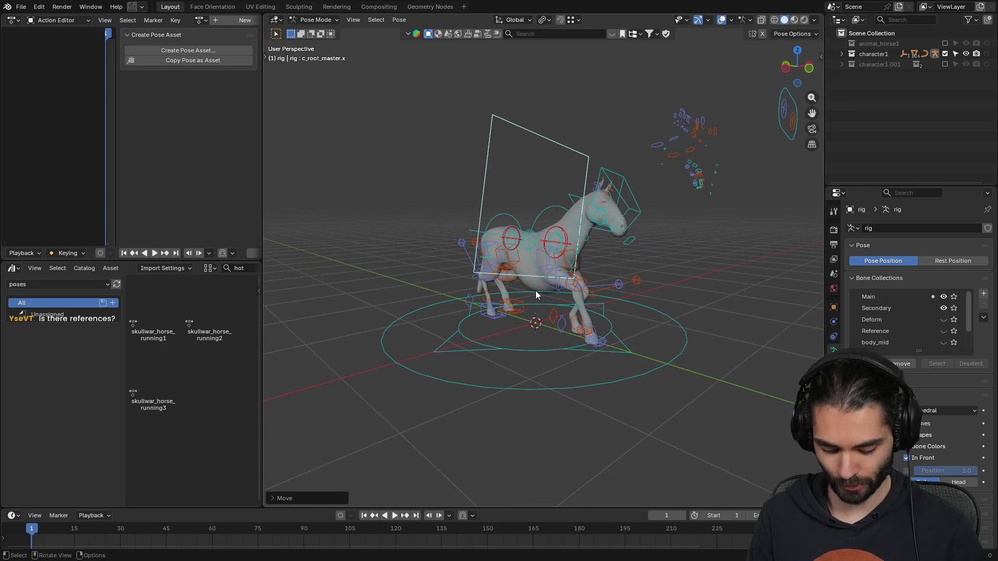
# - From a side view, lift the raised front hoof up and forward
pyautogui.press('KP_3')
pyautogui.press('ctrl+KP_3')
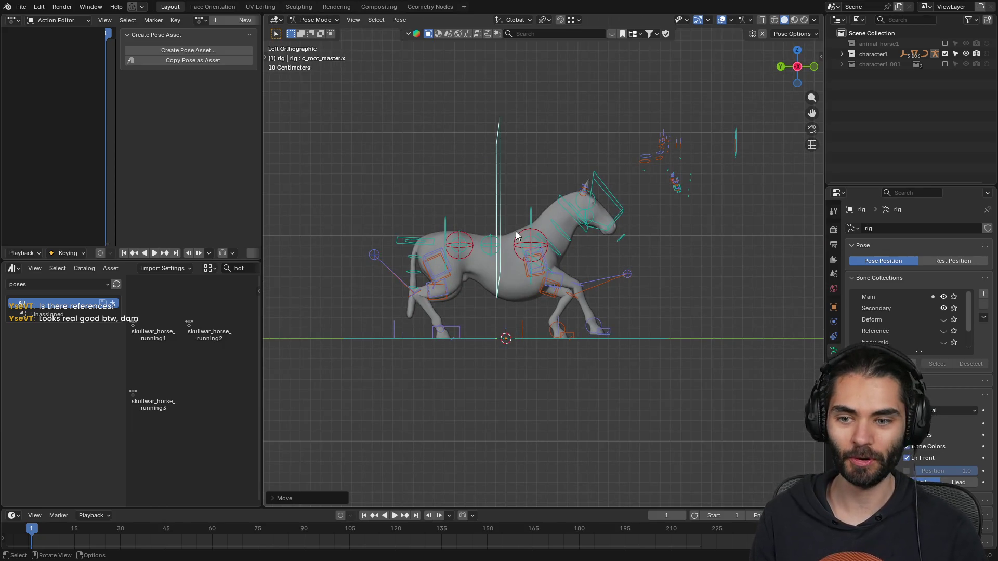
pyautogui.scroll(2, 541, 269)
pyautogui.scroll(1, 578, 292)
pyautogui.scroll(1, 569, 277)
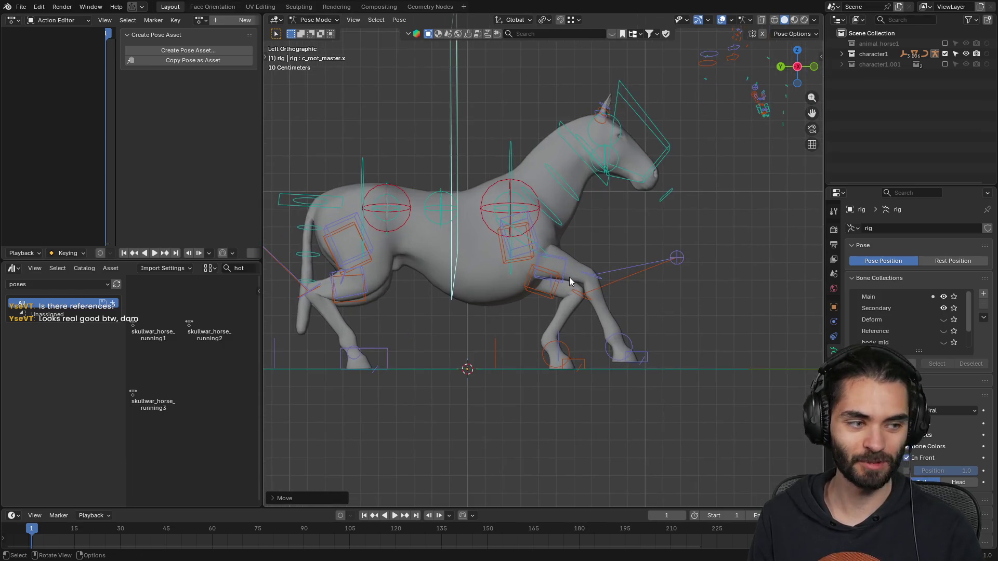
pyautogui.keyDown('shift'); pyautogui.moveTo(646, 354); pyautogui.dragTo(609, 334, button='middle'); pyautogui.keyUp('shift')
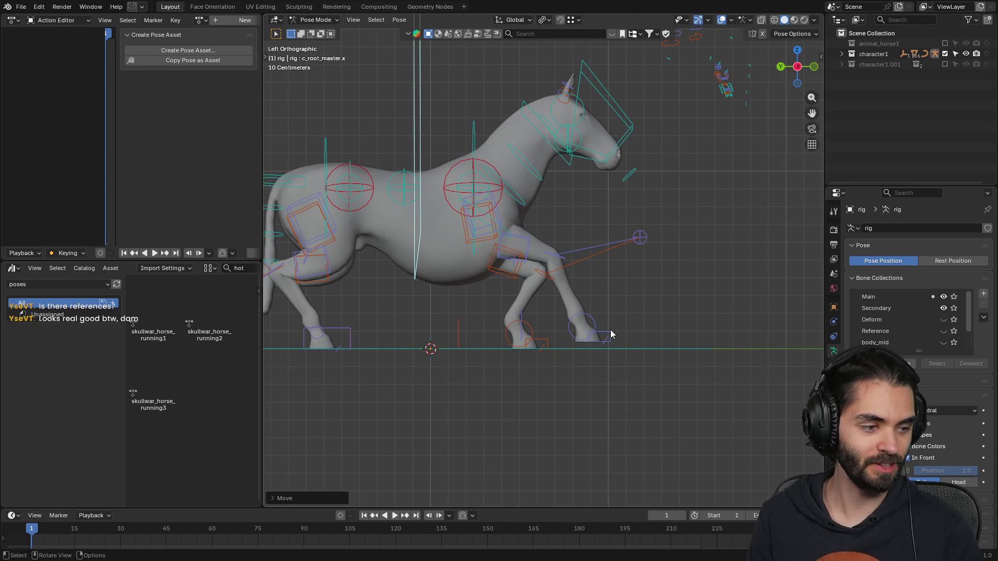
pyautogui.scroll(2, 611, 334)
pyautogui.click(626, 367)
pyautogui.press('g')
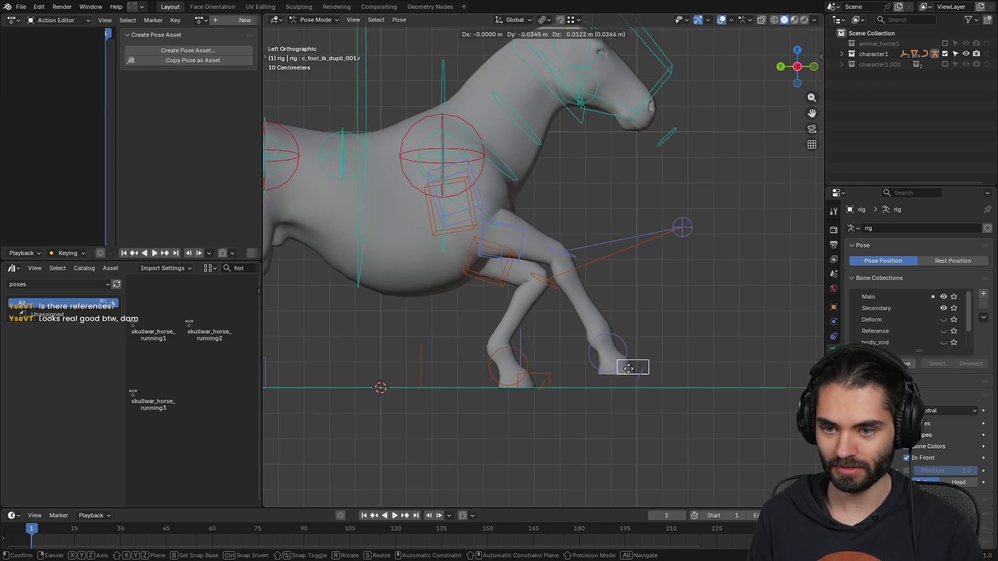
pyautogui.click(656, 350)
# - Place the grounded front hoof further back and tilt it
pyautogui.keyDown('shift'); pyautogui.moveTo(547, 278); pyautogui.dragTo(539, 240, button='middle'); pyautogui.keyUp('shift')
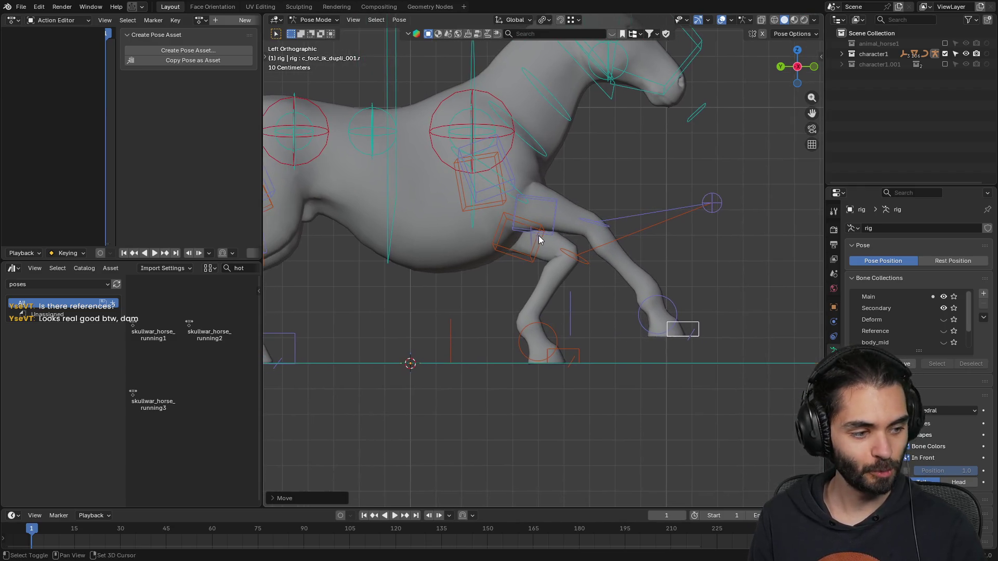
pyautogui.click(563, 351)
pyautogui.press('g')
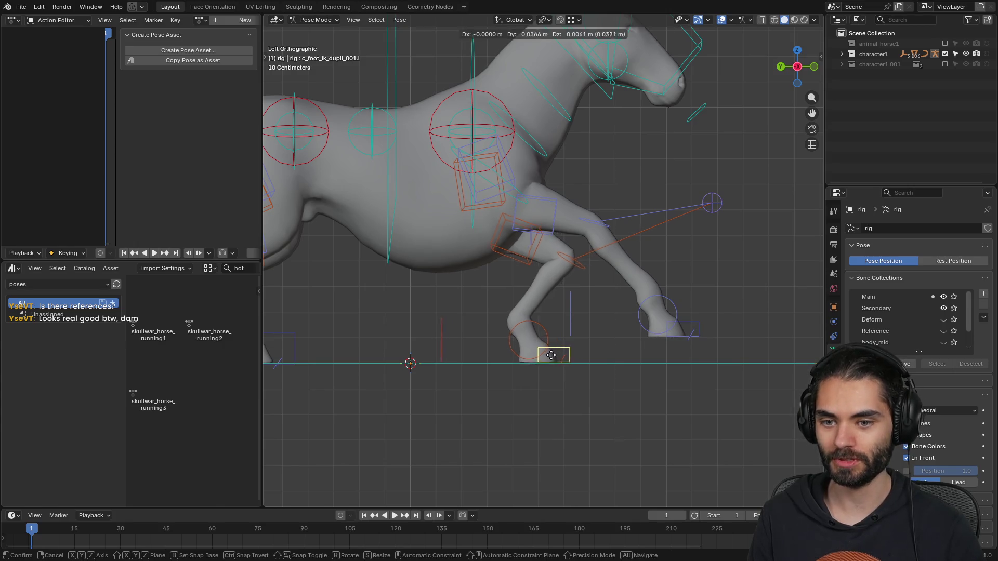
pyautogui.click(529, 358)
pyautogui.press('r')
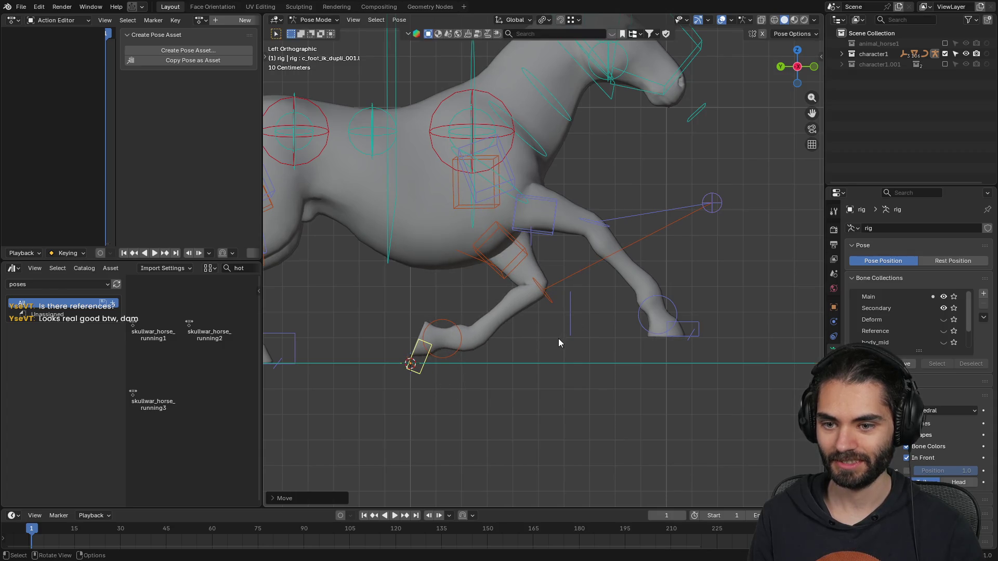
pyautogui.click(567, 349)
pyautogui.press('g')
pyautogui.click(569, 352)
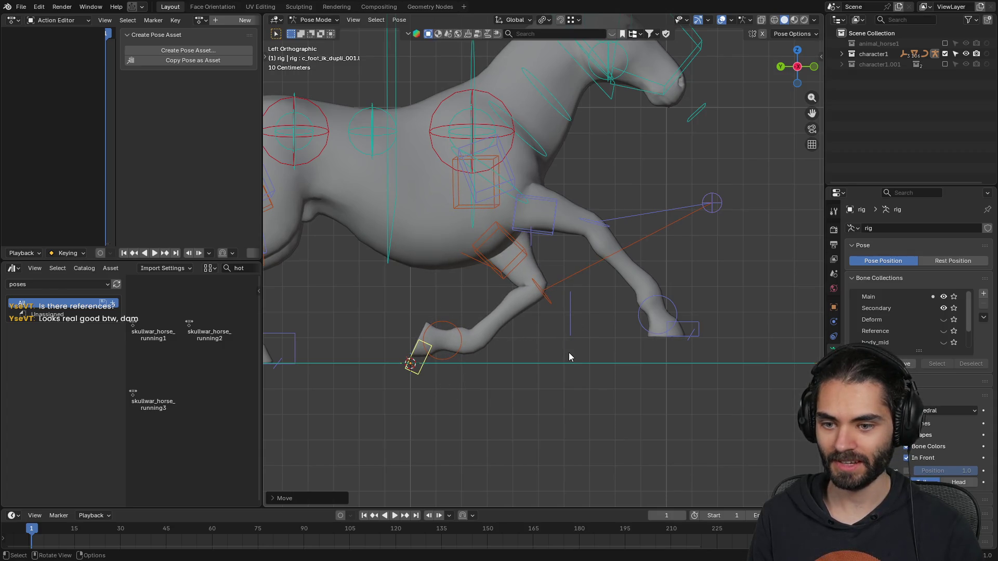
# - Slide the rear foot control c_foot_ik.r about 0.28 m along global Y
pyautogui.keyDown('shift'); pyautogui.moveTo(459, 332); pyautogui.dragTo(464, 332, button='middle'); pyautogui.keyUp('shift')
pyautogui.keyDown('ctrl'); pyautogui.scroll(8, 464, 332); pyautogui.keyUp('ctrl')
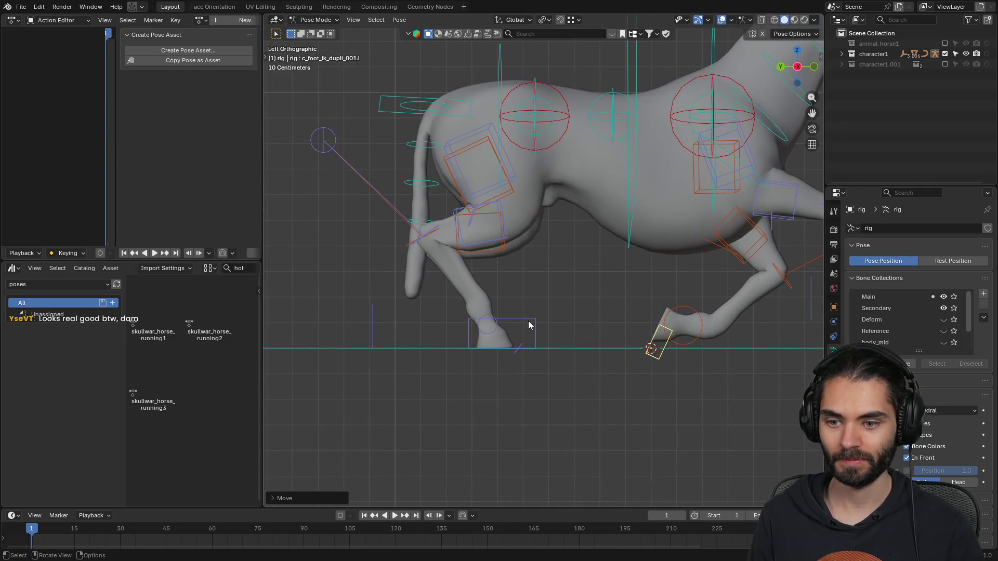
pyautogui.moveTo(469, 349); pyautogui.dragTo(529, 323)
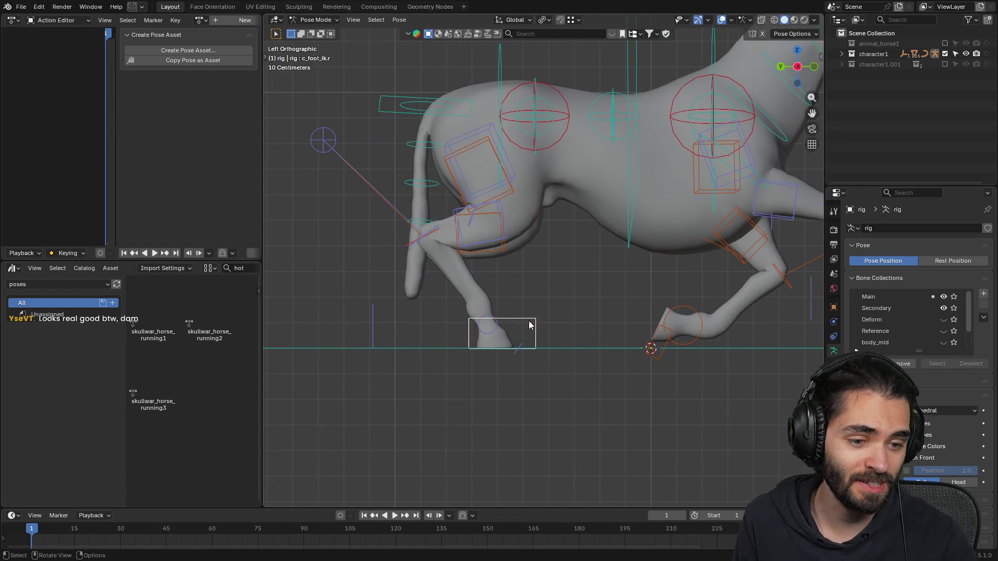
pyautogui.moveTo(524, 318)
pyautogui.keyDown('shift'); pyautogui.mouseDown(button='middle')
pyautogui.moveTo(519, 294)
pyautogui.moveTo(501, 303)
pyautogui.moveTo(515, 281)
pyautogui.moveTo(476, 280)
pyautogui.mouseUp(button='middle'); pyautogui.keyUp('shift')
pyautogui.scroll(-4, 536, 207)
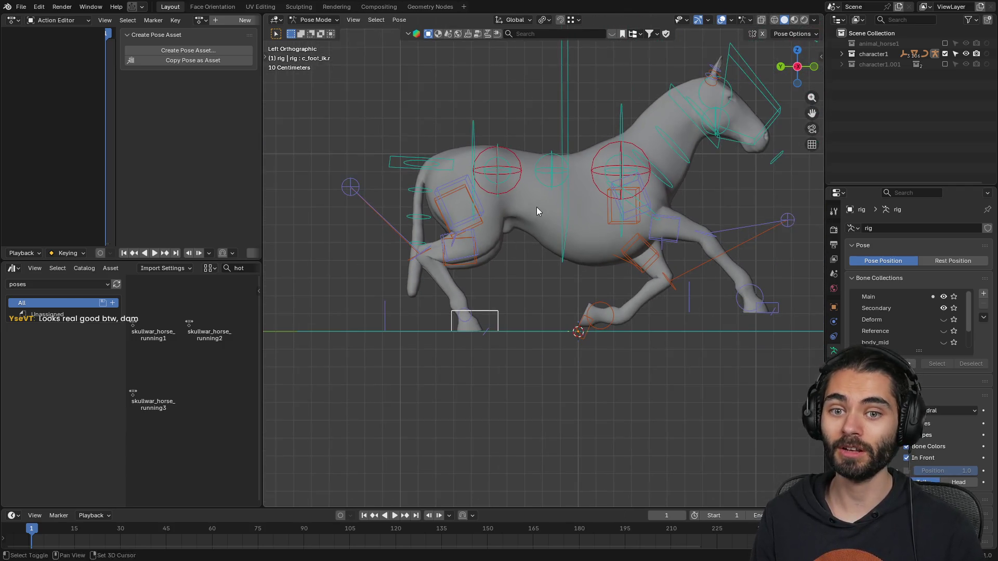
pyautogui.scroll(4, 505, 232)
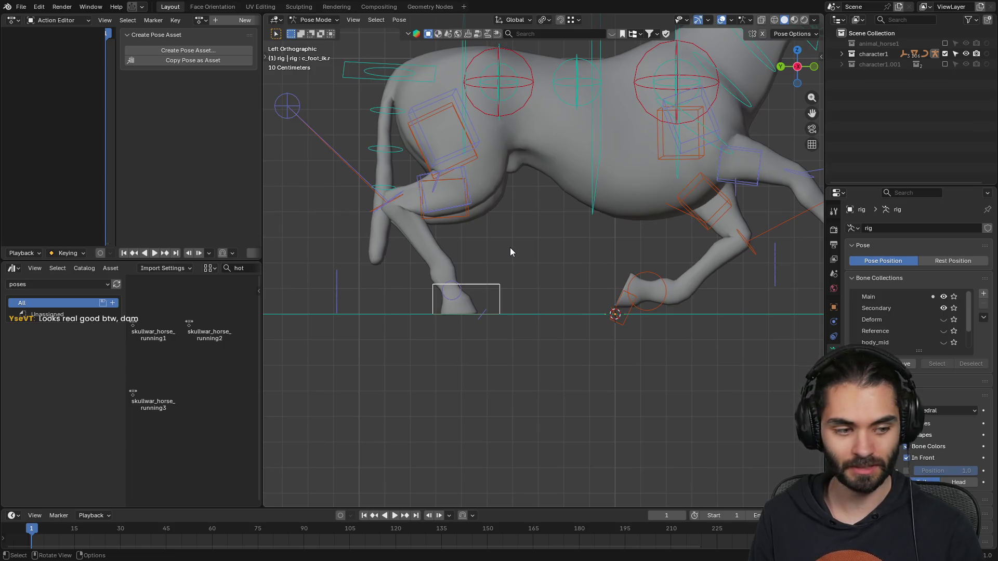
pyautogui.press('g')
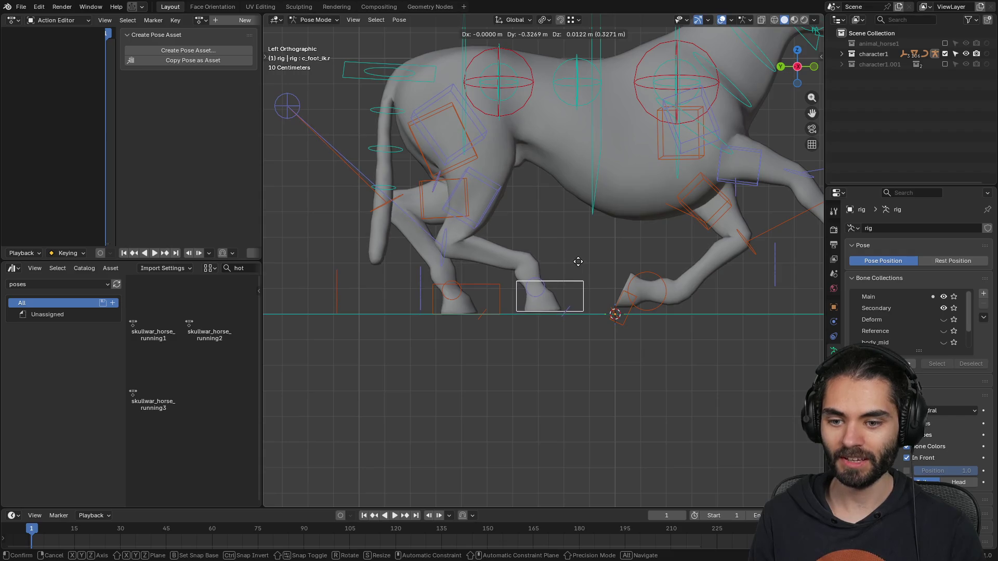
pyautogui.press('y')
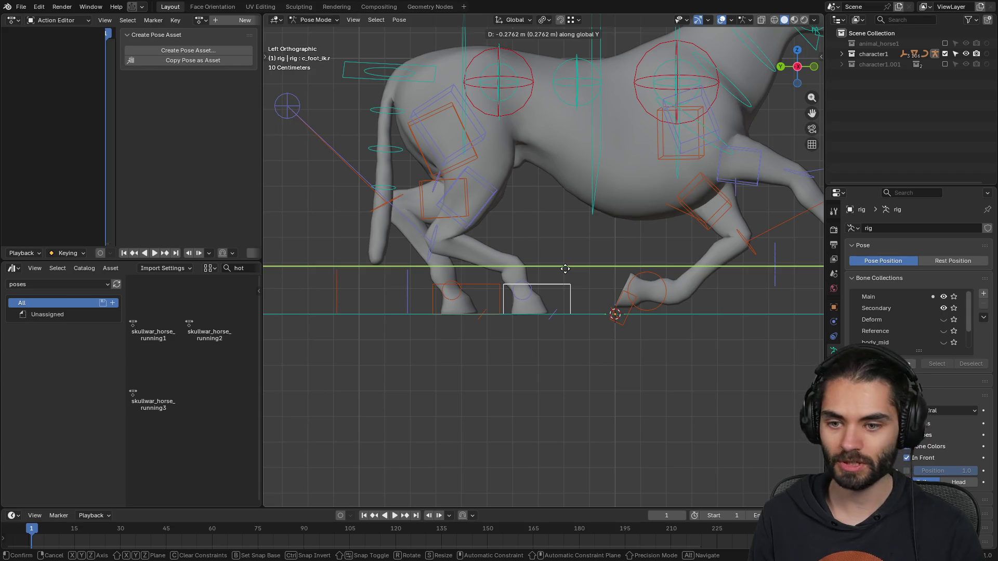
pyautogui.click(565, 269)
pyautogui.moveTo(460, 252); pyautogui.dragTo(591, 255, button='middle')
pyautogui.click(452, 314)
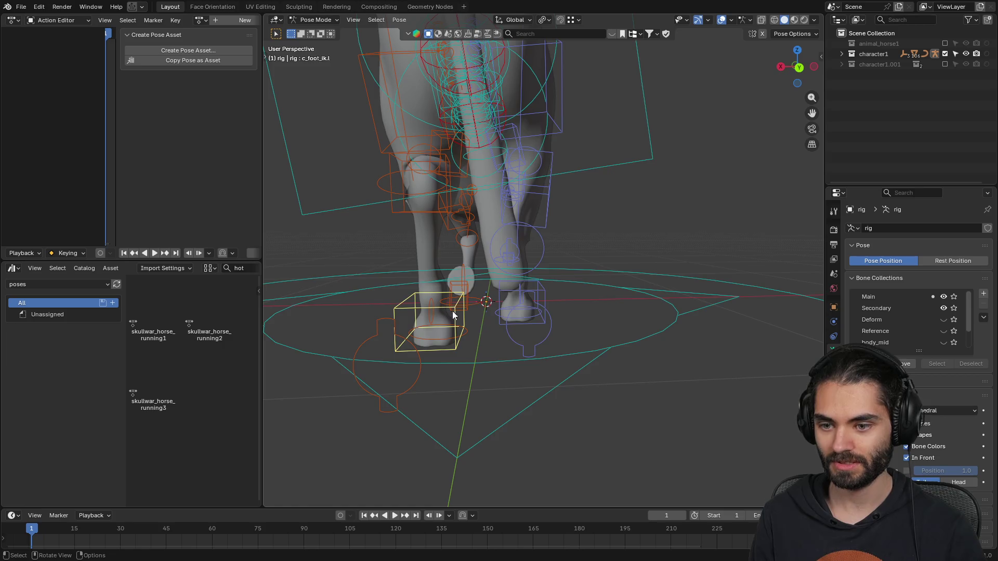
# - Save all horse bones as pose asset skullwar_horse_running4, then re-enable the character1.001 rider collection
pyautogui.moveTo(456, 315)
pyautogui.mouseDown(button='middle')
pyautogui.moveTo(545, 312)
pyautogui.moveTo(658, 287)
pyautogui.mouseUp(button='middle')
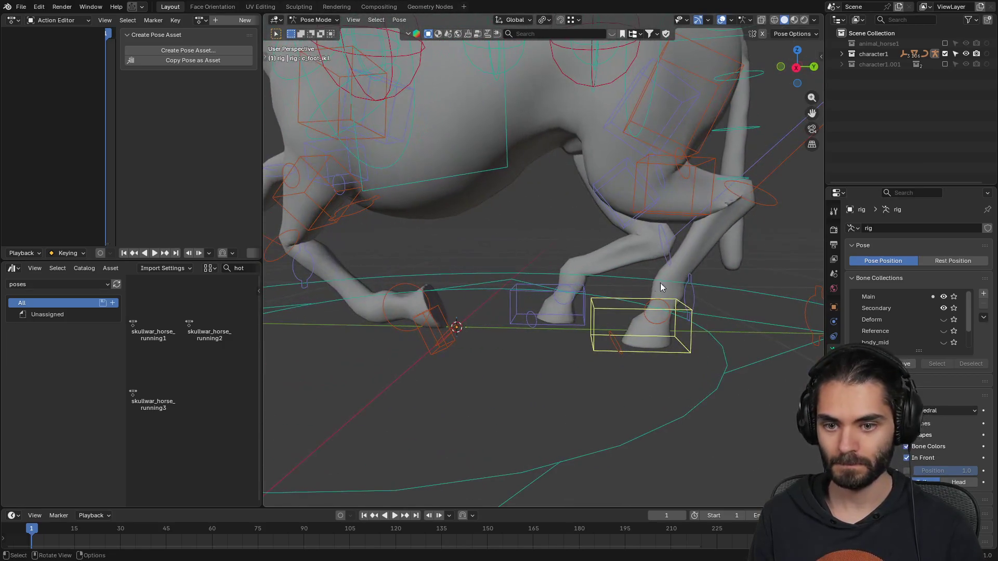
pyautogui.scroll(-8, 595, 242)
pyautogui.moveTo(594, 243)
pyautogui.mouseDown(button='middle')
pyautogui.moveTo(662, 248)
pyautogui.moveTo(463, 244)
pyautogui.moveTo(560, 242)
pyautogui.moveTo(523, 254)
pyautogui.moveTo(501, 246)
pyautogui.mouseUp(button='middle')
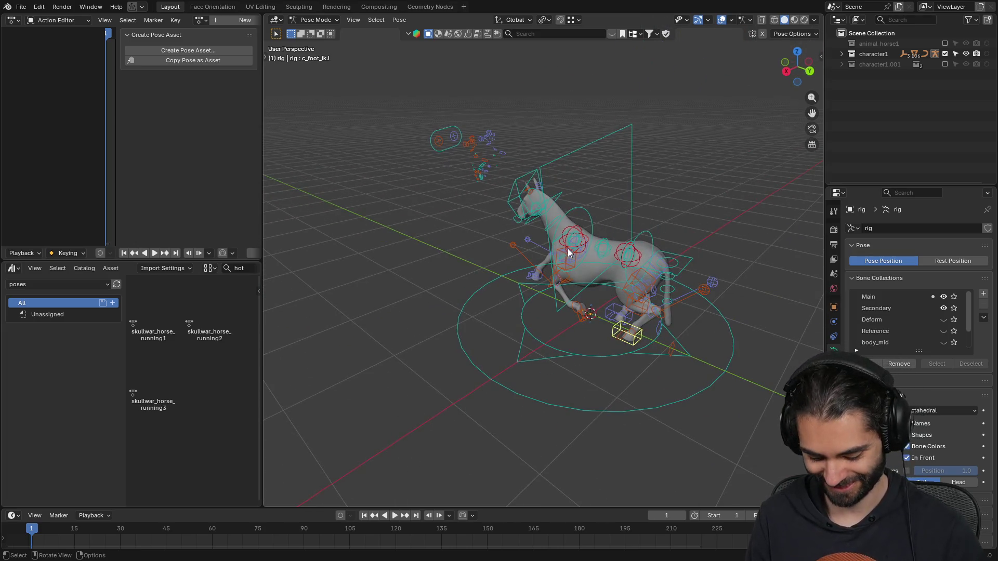
pyautogui.press('KP_3')
pyautogui.scroll(3, 690, 252)
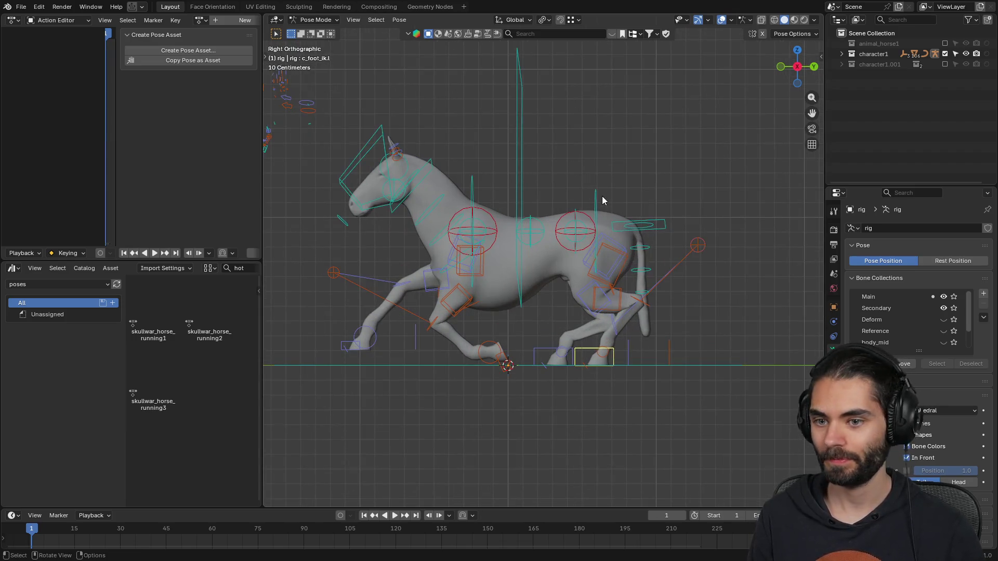
pyautogui.press('a')
pyautogui.click(196, 50)
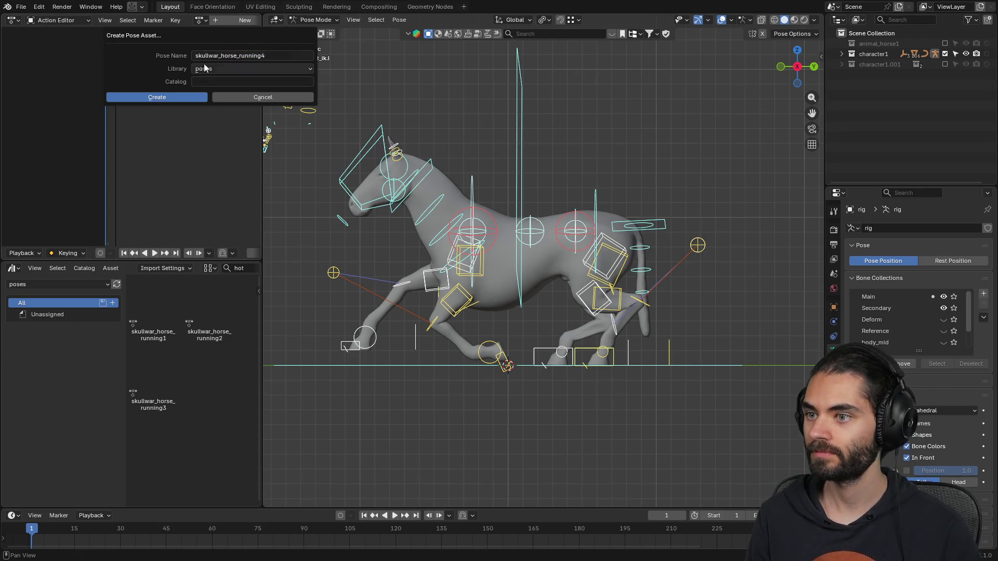
pyautogui.click(174, 96)
pyautogui.click(945, 63)
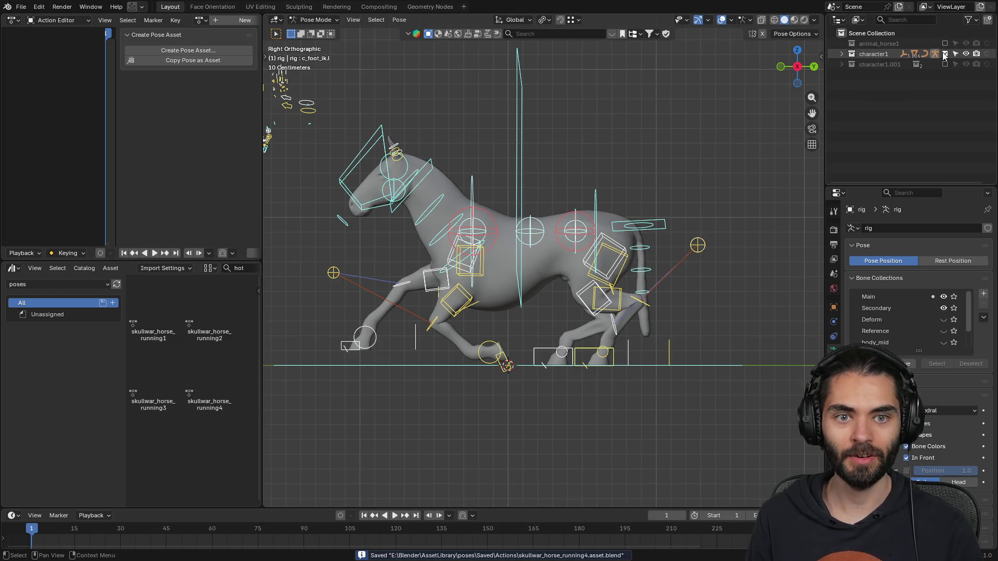
pyautogui.click(540, 163)
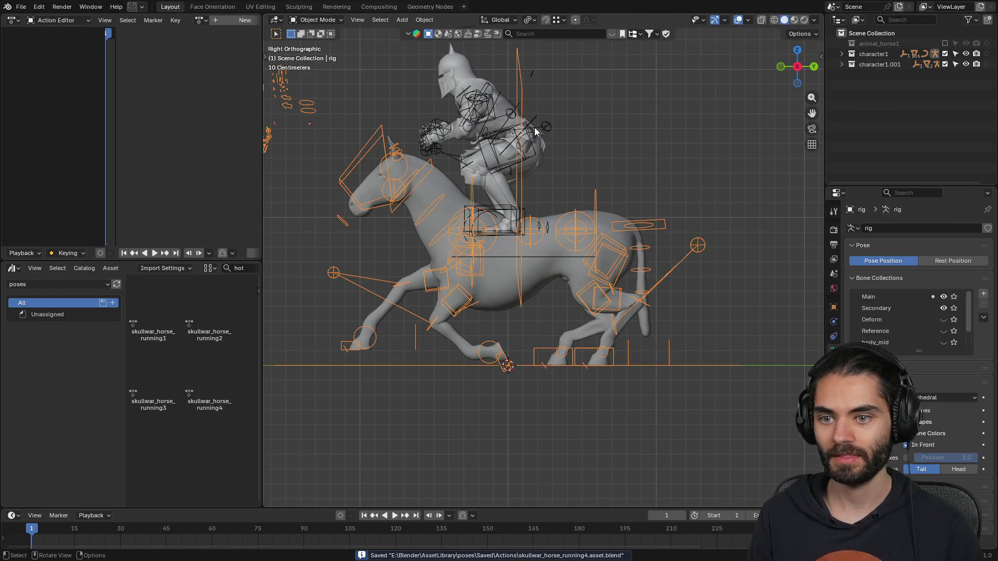
# - In Pose Mode on rig.001, move and rotate the c_pos root to seat the knight on the horse
pyautogui.click(534, 127)
pyautogui.moveTo(557, 167)
pyautogui.keyDown('shift'); pyautogui.mouseDown(button='middle')
pyautogui.moveTo(605, 223)
pyautogui.moveTo(579, 279)
pyautogui.mouseUp(button='middle'); pyautogui.keyUp('shift')
pyautogui.hotkey('ctrl', 'Tab')
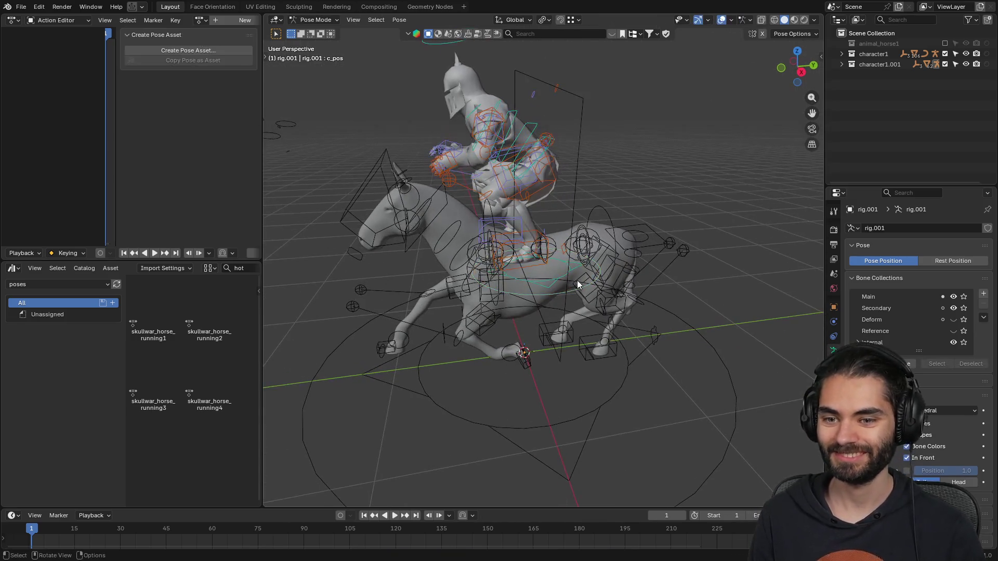
pyautogui.click(530, 285)
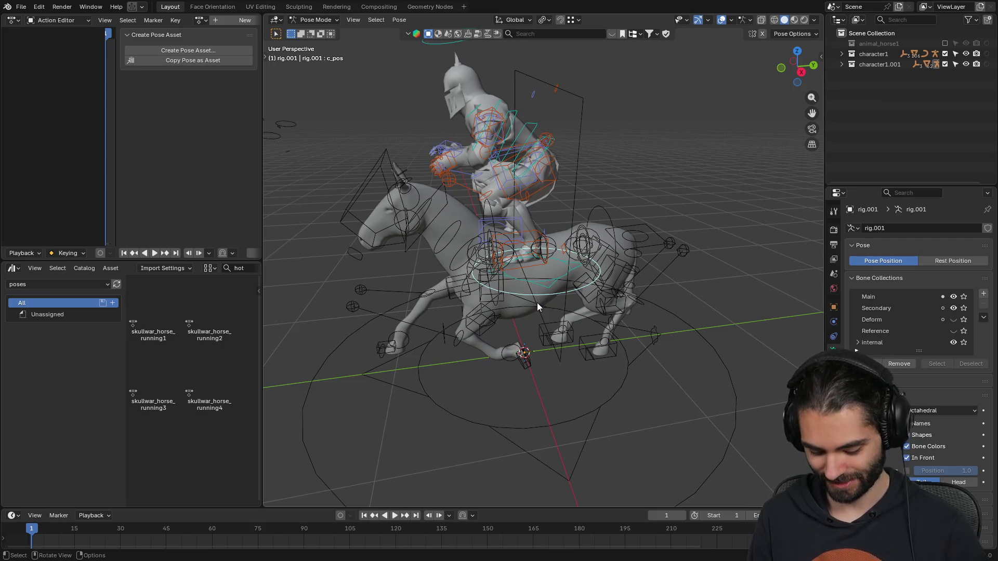
pyautogui.press('KP_3')
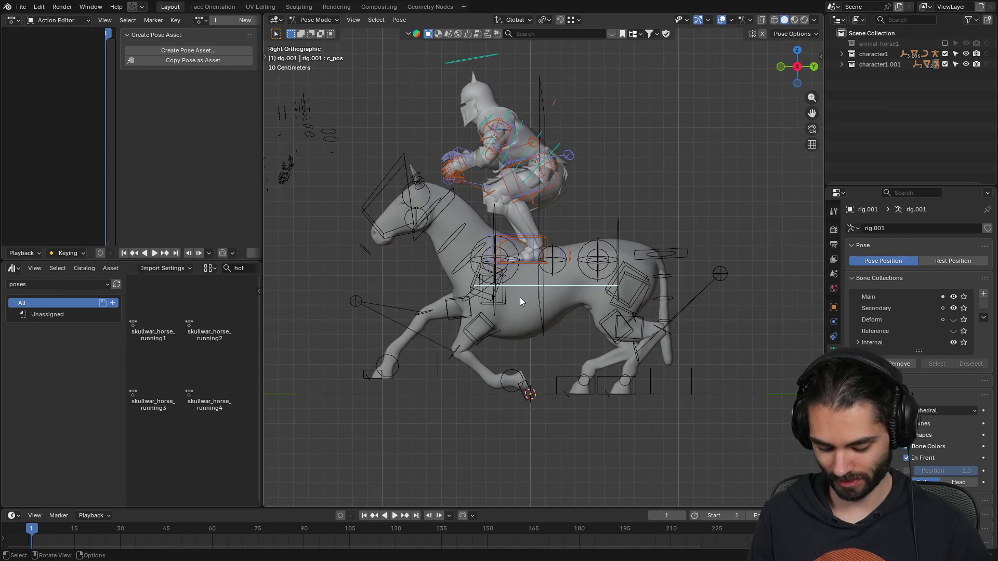
pyautogui.press('ctrl+KP_3')
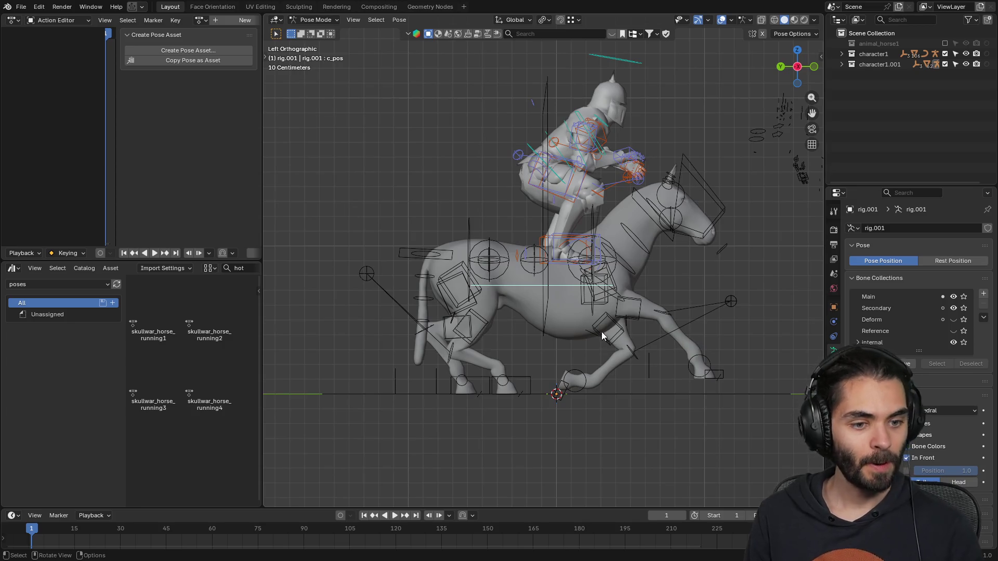
pyautogui.scroll(4, 564, 311)
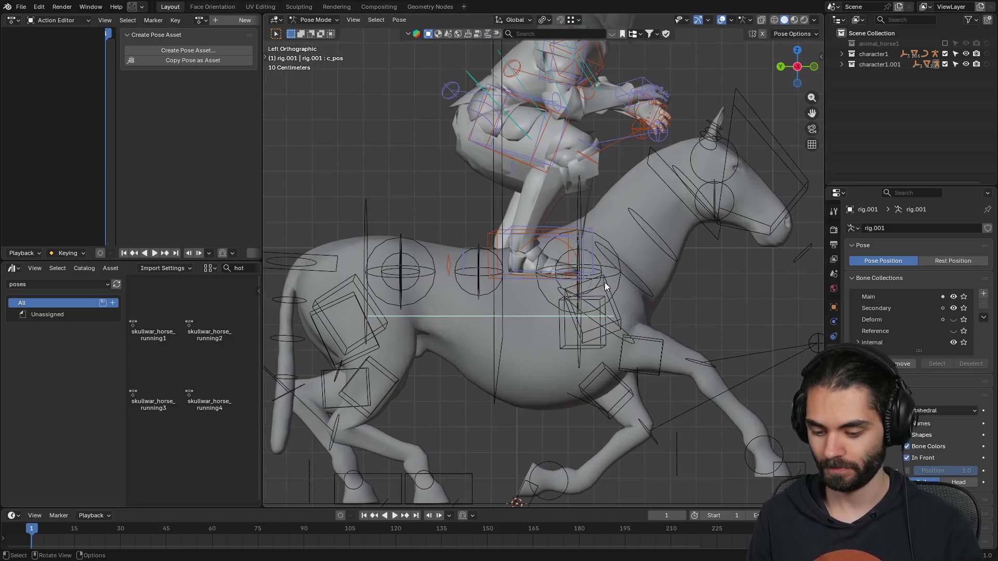
pyautogui.press('g')
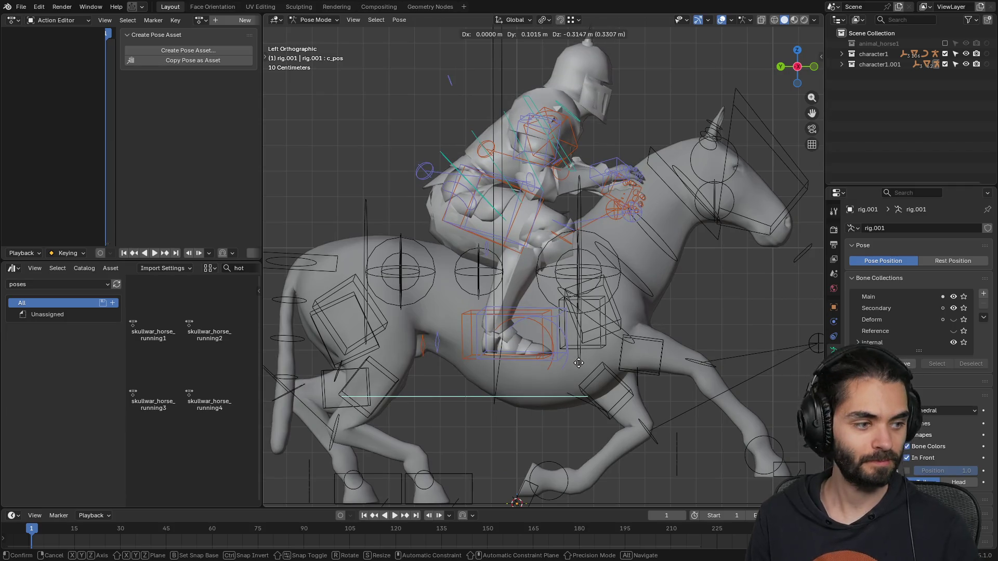
pyautogui.click(578, 363)
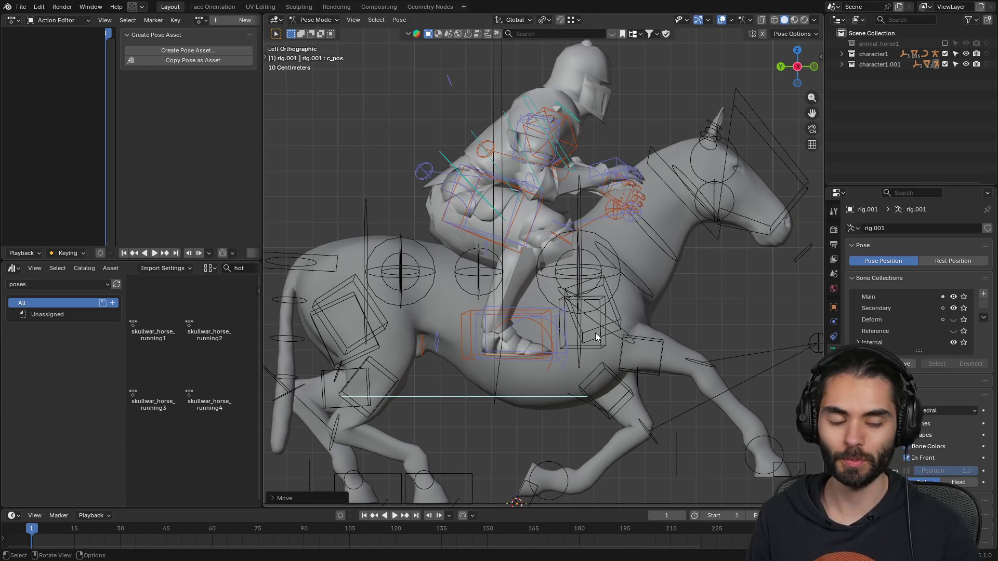
pyautogui.moveTo(583, 315)
pyautogui.mouseDown(button='middle')
pyautogui.moveTo(650, 319)
pyautogui.moveTo(672, 280)
pyautogui.moveTo(682, 283)
pyautogui.moveTo(651, 300)
pyautogui.moveTo(628, 292)
pyautogui.moveTo(649, 268)
pyautogui.moveTo(590, 268)
pyautogui.moveTo(546, 249)
pyautogui.mouseUp(button='middle')
pyautogui.press('r')
pyautogui.click(727, 257)
# - In a straight side view, shift the rider's c_pos root along the Y axis
pyautogui.moveTo(515, 359)
pyautogui.mouseDown(button='middle')
pyautogui.moveTo(575, 358)
pyautogui.moveTo(516, 326)
pyautogui.moveTo(525, 339)
pyautogui.mouseUp(button='middle')
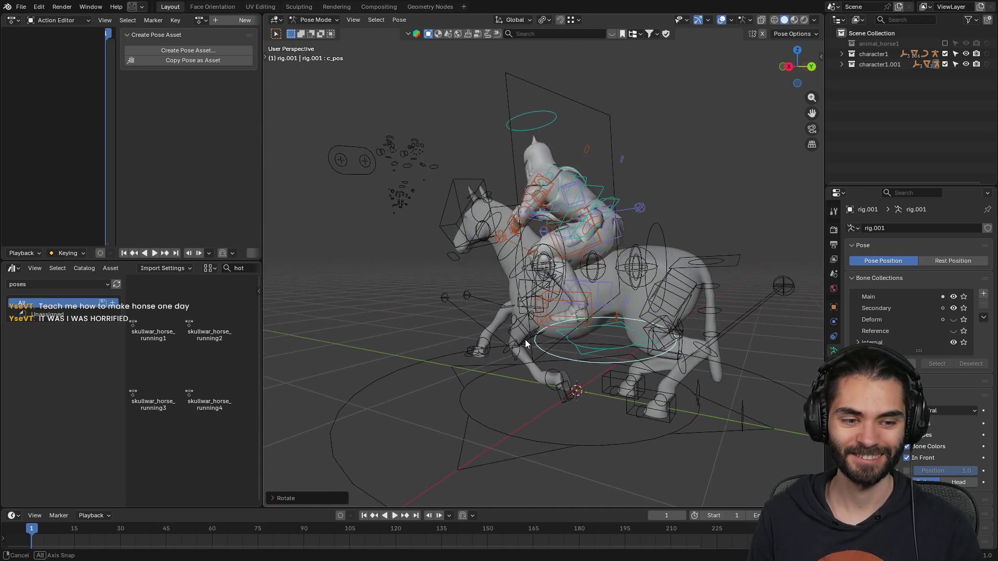
pyautogui.press('KP_3')
pyautogui.press('KP_5')
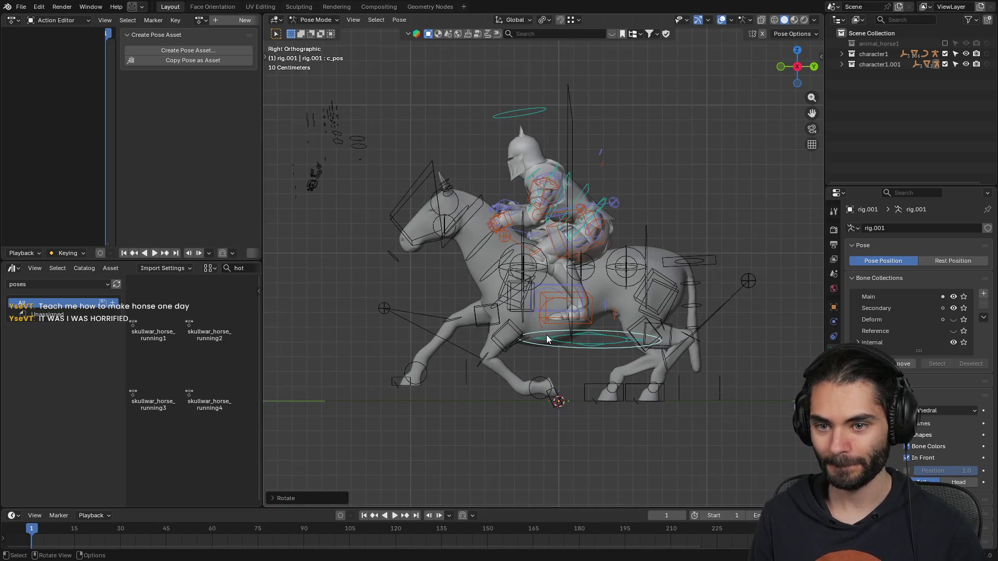
pyautogui.scroll(3, 552, 270)
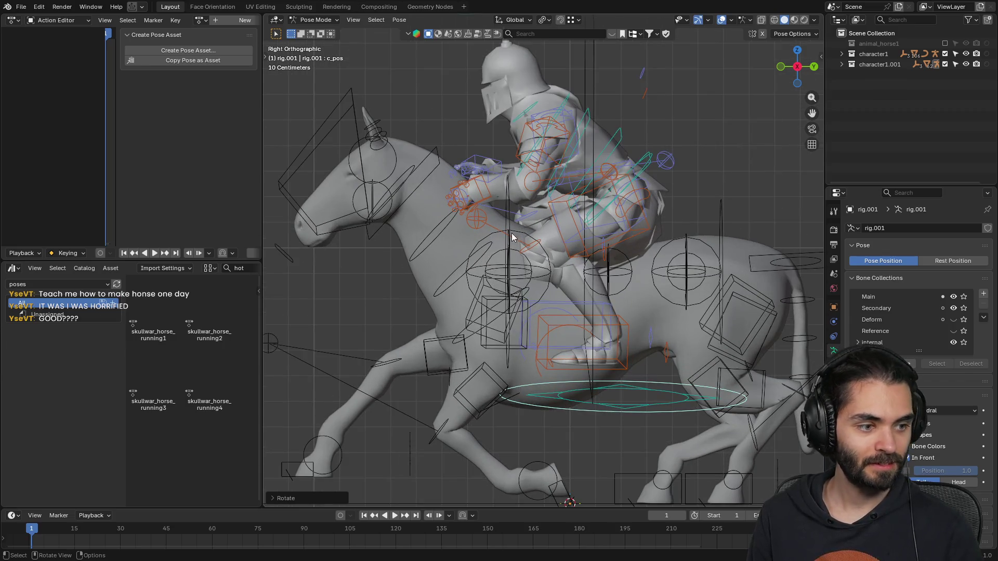
pyautogui.press('g')
pyautogui.press('y')
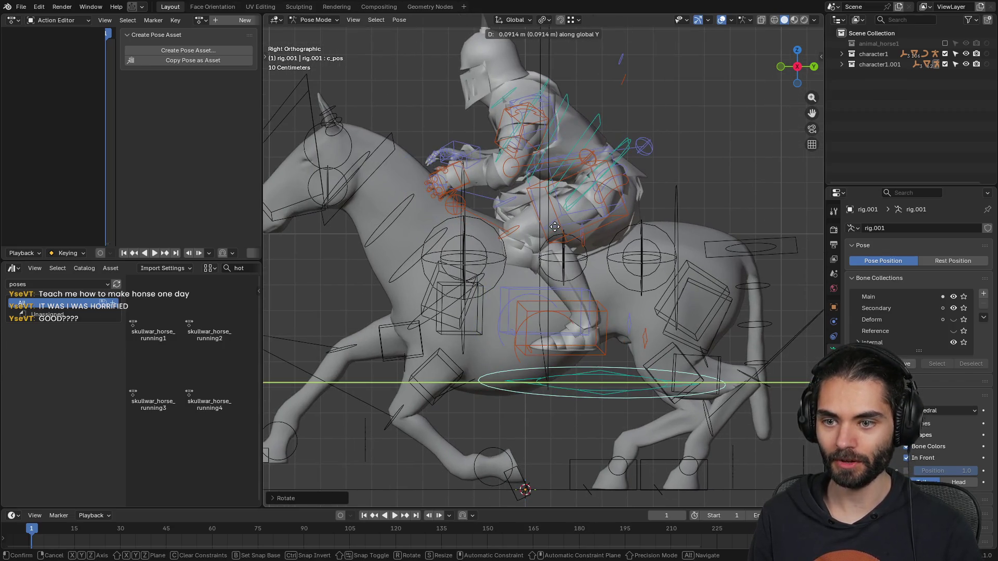
pyautogui.click(555, 226)
# - Cancel a vertical move, inspect the rider's placement, and select his right foot control
pyautogui.moveTo(545, 223)
pyautogui.mouseDown(button='middle')
pyautogui.moveTo(556, 239)
pyautogui.moveTo(671, 269)
pyautogui.moveTo(697, 223)
pyautogui.moveTo(591, 236)
pyautogui.mouseUp(button='middle')
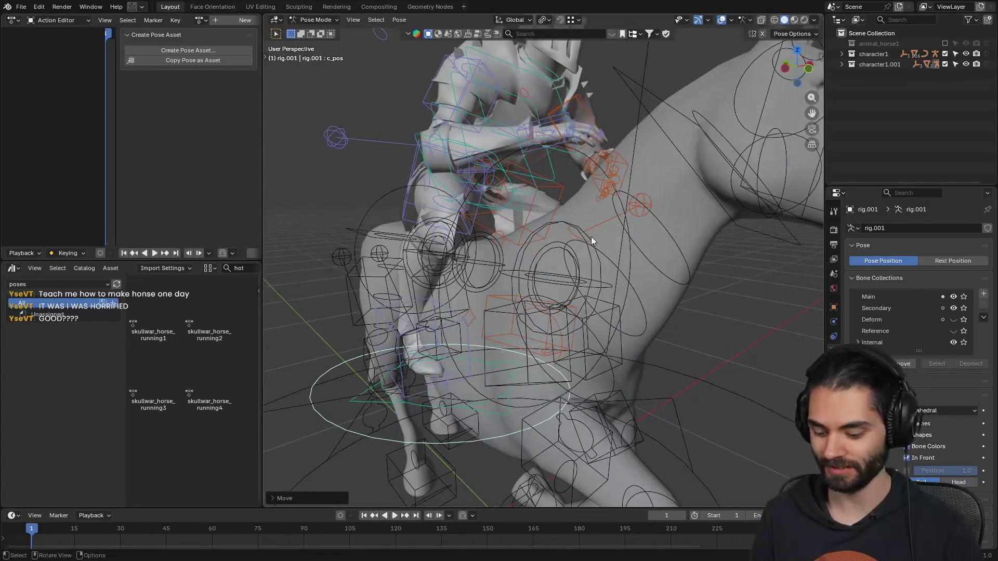
pyautogui.press('g')
pyautogui.press('z')
pyautogui.rightClick(592, 243)
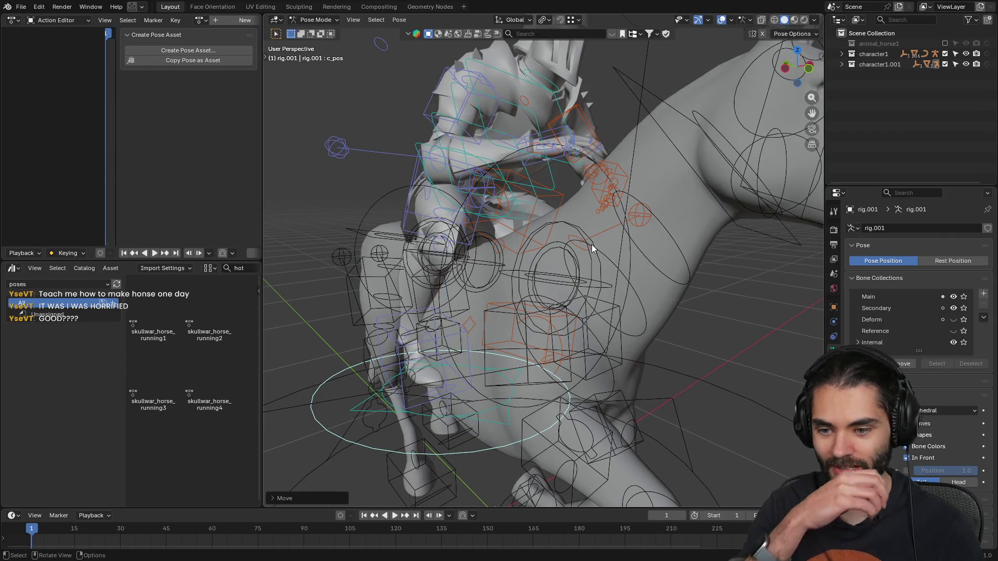
pyautogui.moveTo(570, 257)
pyautogui.mouseDown(button='middle')
pyautogui.moveTo(532, 263)
pyautogui.moveTo(628, 267)
pyautogui.moveTo(473, 357)
pyautogui.mouseUp(button='middle')
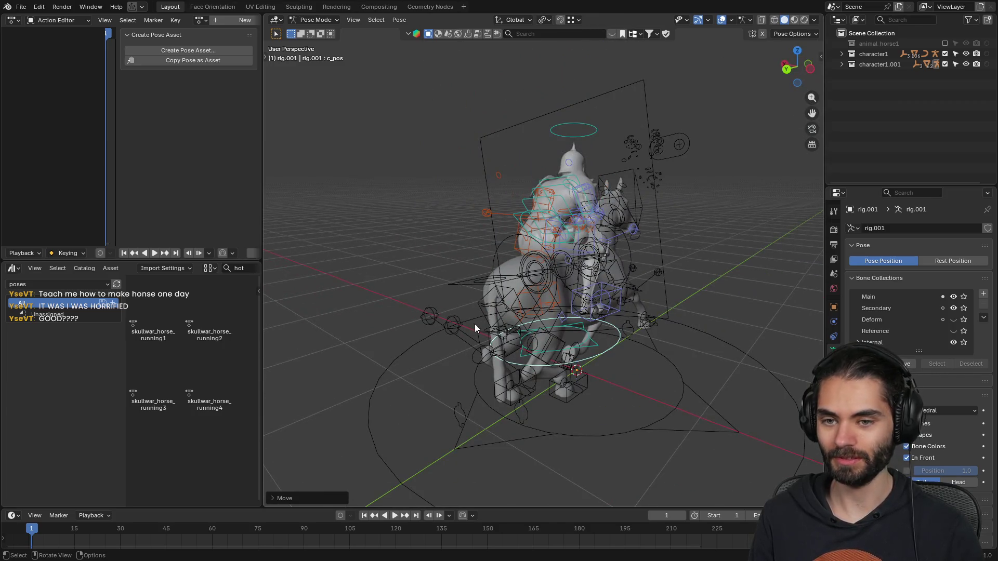
pyautogui.moveTo(553, 268)
pyautogui.mouseDown(button='middle')
pyautogui.moveTo(509, 291)
pyautogui.moveTo(620, 281)
pyautogui.moveTo(572, 264)
pyautogui.moveTo(538, 282)
pyautogui.moveTo(538, 299)
pyautogui.mouseUp(button='middle')
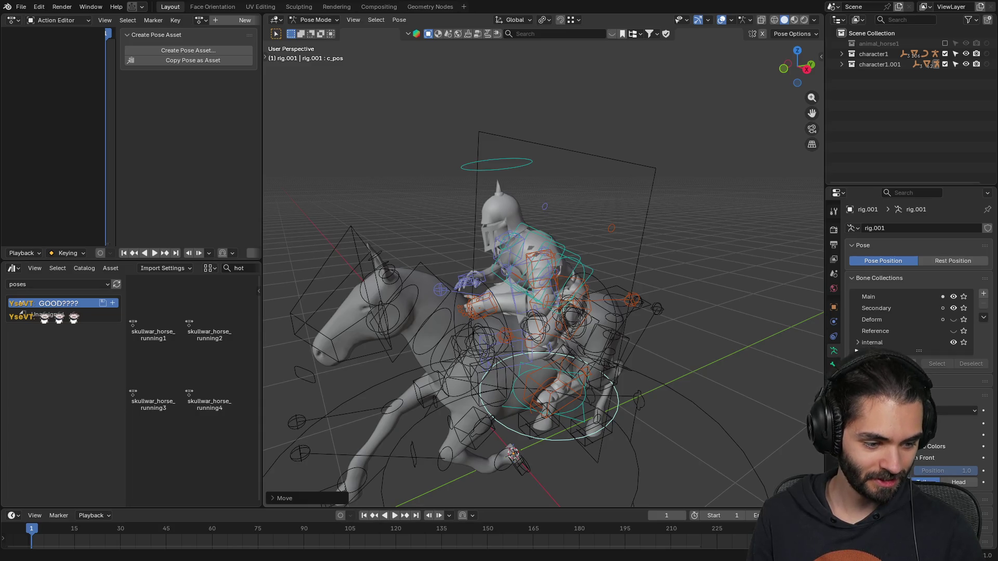
pyautogui.moveTo(525, 322)
pyautogui.mouseDown(button='middle')
pyautogui.moveTo(405, 303)
pyautogui.moveTo(607, 285)
pyautogui.moveTo(620, 335)
pyautogui.moveTo(671, 348)
pyautogui.moveTo(617, 345)
pyautogui.moveTo(573, 363)
pyautogui.mouseUp(button='middle')
pyautogui.scroll(3, 619, 335)
pyautogui.scroll(4, 619, 322)
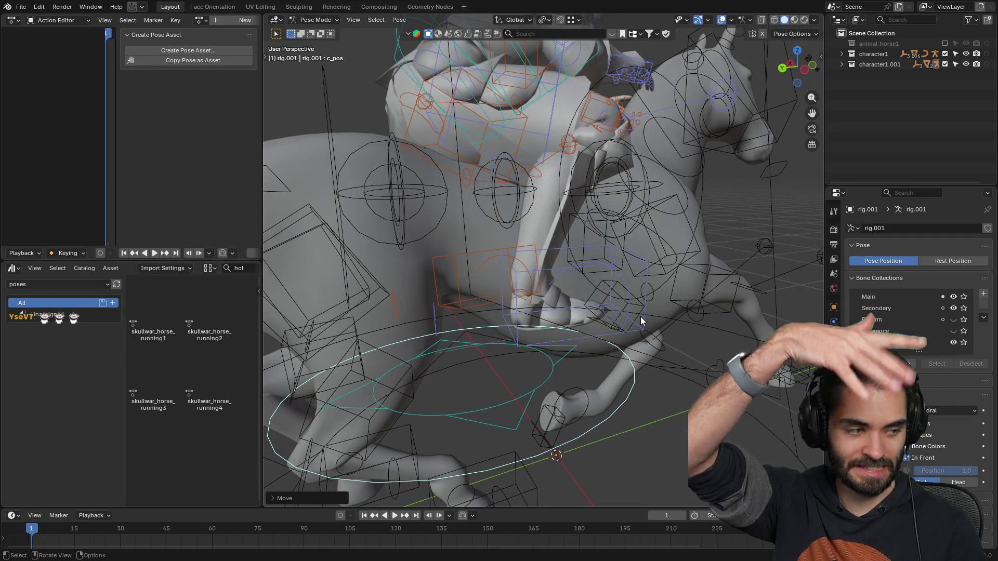
pyautogui.click(630, 258)
pyautogui.moveTo(631, 258)
pyautogui.mouseDown(button='middle')
pyautogui.moveTo(652, 311)
pyautogui.moveTo(569, 337)
pyautogui.moveTo(763, 309)
pyautogui.moveTo(592, 304)
pyautogui.mouseUp(button='middle')
# - Reposition the rider's right foot control c_foot_ik.r
pyautogui.press('g')
pyautogui.click(649, 332)
pyautogui.scroll(-8, 658, 331)
pyautogui.press('g')
pyautogui.click(612, 333)
# - Move and rotate the left foot control c_foot_ik.l, then adjust the right foot again
pyautogui.moveTo(533, 315)
pyautogui.mouseDown(button='middle')
pyautogui.moveTo(653, 317)
pyautogui.moveTo(612, 303)
pyautogui.moveTo(426, 303)
pyautogui.moveTo(655, 307)
pyautogui.moveTo(557, 326)
pyautogui.moveTo(615, 329)
pyautogui.moveTo(450, 341)
pyautogui.moveTo(538, 309)
pyautogui.mouseUp(button='middle')
pyautogui.click(593, 282)
pyautogui.press('g')
pyautogui.click(626, 303)
pyautogui.press('r')
pyautogui.click(588, 328)
pyautogui.moveTo(589, 278)
pyautogui.mouseDown(button='middle')
pyautogui.moveTo(514, 311)
pyautogui.moveTo(507, 280)
pyautogui.moveTo(600, 288)
pyautogui.moveTo(585, 272)
pyautogui.moveTo(616, 253)
pyautogui.moveTo(610, 271)
pyautogui.moveTo(654, 267)
pyautogui.mouseUp(button='middle')
pyautogui.click(508, 278)
pyautogui.press('g')
pyautogui.click(532, 290)
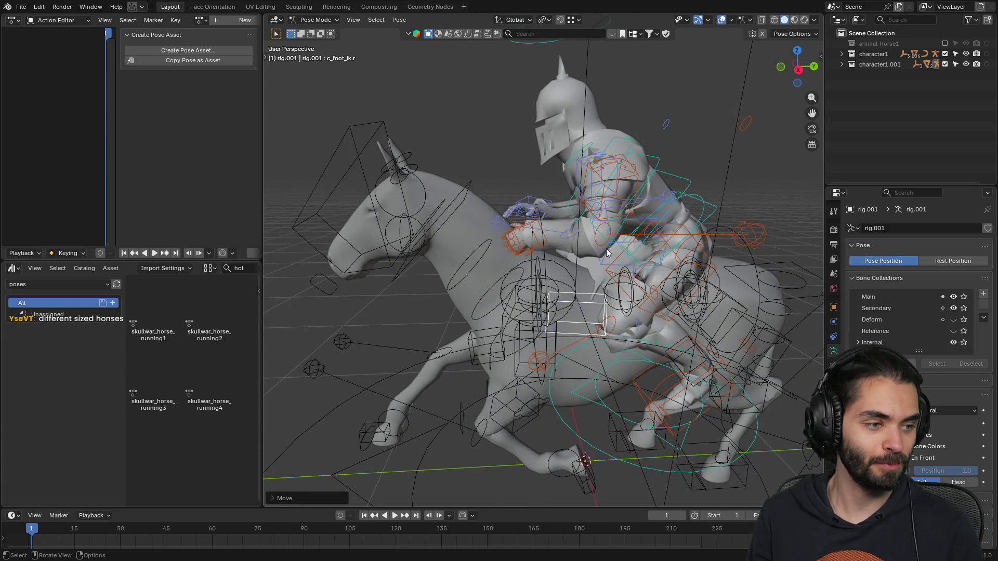
# - Rotate c_spine_03.x and c_root_master.x so the rider leans forward
pyautogui.moveTo(613, 236)
pyautogui.mouseDown(button='middle')
pyautogui.moveTo(584, 238)
pyautogui.moveTo(645, 237)
pyautogui.moveTo(597, 249)
pyautogui.moveTo(547, 239)
pyautogui.moveTo(684, 211)
pyautogui.mouseUp(button='middle')
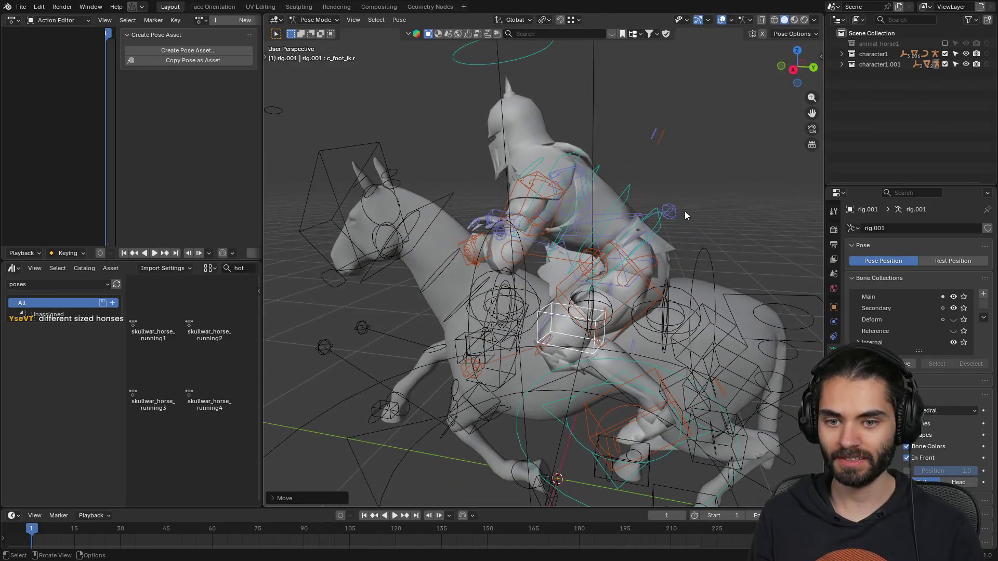
pyautogui.click(659, 208)
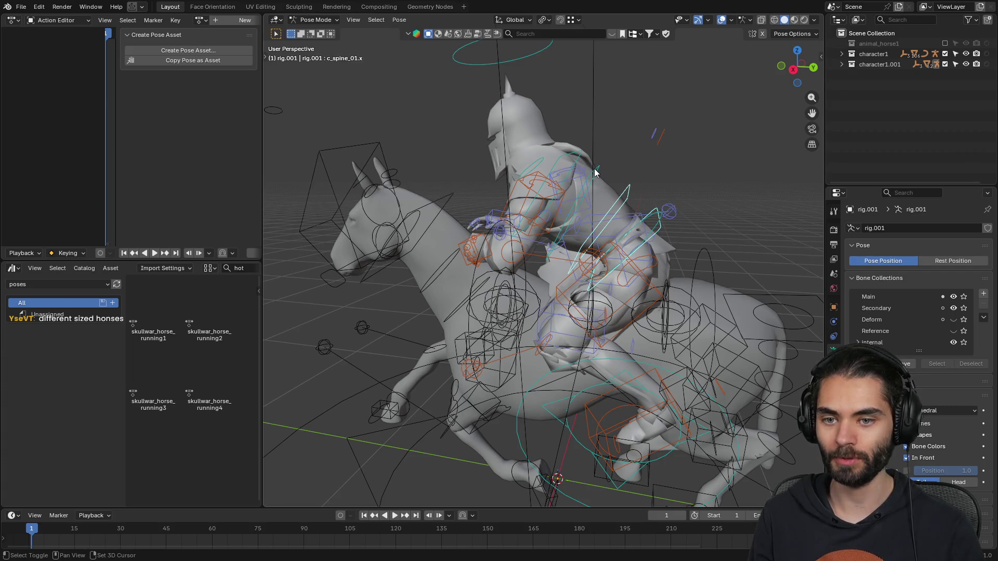
pyautogui.keyDown('shift'); pyautogui.click(582, 158); pyautogui.keyUp('shift')
pyautogui.moveTo(581, 158)
pyautogui.mouseDown(button='middle')
pyautogui.moveTo(571, 229)
pyautogui.moveTo(582, 237)
pyautogui.mouseUp(button='middle')
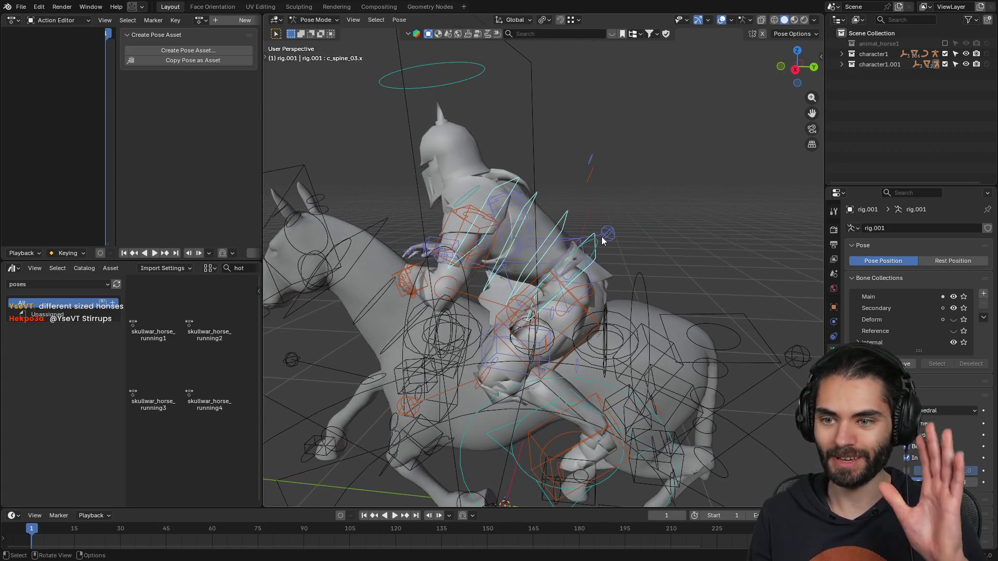
pyautogui.press('KP_3')
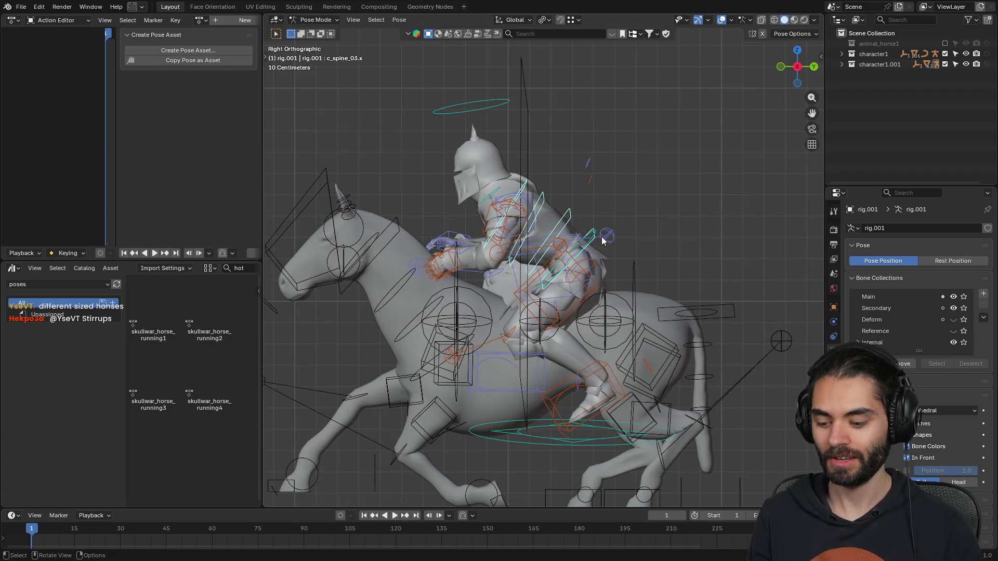
pyautogui.press('r')
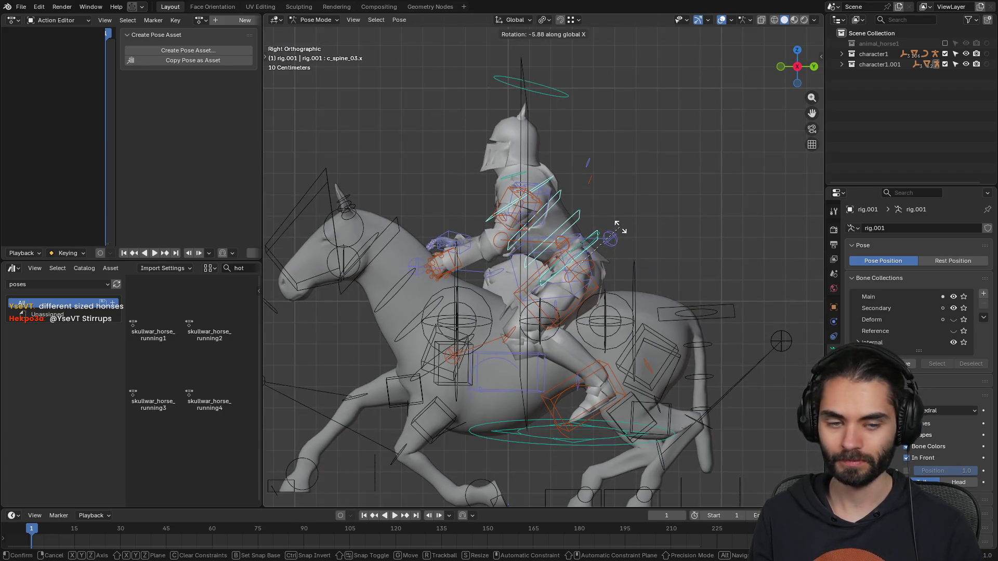
pyautogui.click(622, 231)
pyautogui.click(591, 230)
pyautogui.press('r')
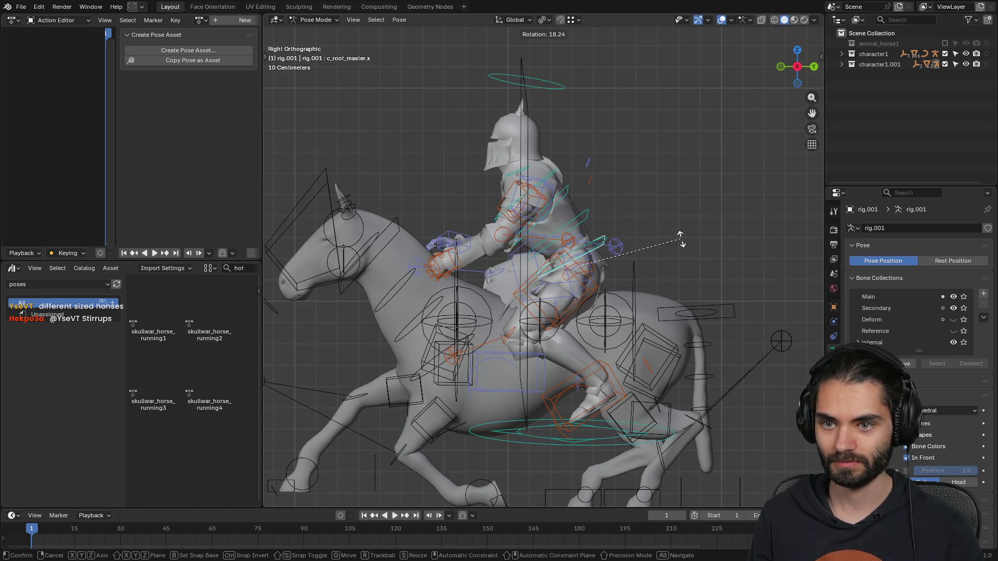
pyautogui.click(680, 238)
# - Turn the rider's head by rotating c_head.x about 3.68° around global Z
pyautogui.moveTo(703, 215)
pyautogui.mouseDown(button='middle')
pyautogui.moveTo(611, 164)
pyautogui.moveTo(540, 200)
pyautogui.moveTo(631, 189)
pyautogui.mouseUp(button='middle')
pyautogui.moveTo(363, 261)
pyautogui.mouseDown(button='middle')
pyautogui.moveTo(472, 225)
pyautogui.moveTo(465, 195)
pyautogui.moveTo(498, 246)
pyautogui.moveTo(544, 239)
pyautogui.mouseUp(button='middle')
pyautogui.click(503, 220)
pyautogui.moveTo(522, 198)
pyautogui.mouseDown(button='middle')
pyautogui.moveTo(557, 219)
pyautogui.moveTo(502, 214)
pyautogui.moveTo(491, 163)
pyautogui.mouseUp(button='middle')
pyautogui.click(537, 79)
pyautogui.moveTo(598, 160)
pyautogui.mouseDown(button='middle')
pyautogui.moveTo(593, 167)
pyautogui.moveTo(640, 167)
pyautogui.moveTo(569, 179)
pyautogui.moveTo(637, 215)
pyautogui.moveTo(657, 204)
pyautogui.moveTo(596, 177)
pyautogui.moveTo(719, 170)
pyautogui.moveTo(545, 182)
pyautogui.mouseUp(button='middle')
pyautogui.press('r')
pyautogui.click(662, 162)
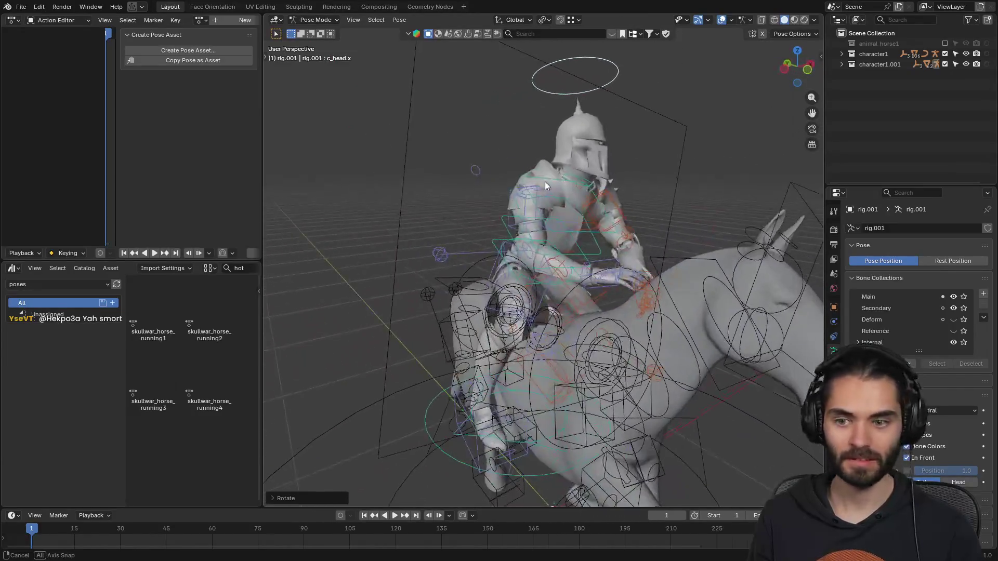
# - Move both hand controls, c_hand_ik.r and c_hand_ik.l, toward the horse's neck
pyautogui.click(620, 284)
pyautogui.moveTo(620, 284)
pyautogui.mouseDown(button='middle')
pyautogui.moveTo(679, 274)
pyautogui.moveTo(688, 285)
pyautogui.moveTo(660, 269)
pyautogui.moveTo(483, 263)
pyautogui.moveTo(435, 282)
pyautogui.mouseUp(button='middle')
pyautogui.press('g')
pyautogui.click(668, 274)
pyautogui.click(470, 230)
pyautogui.press('g')
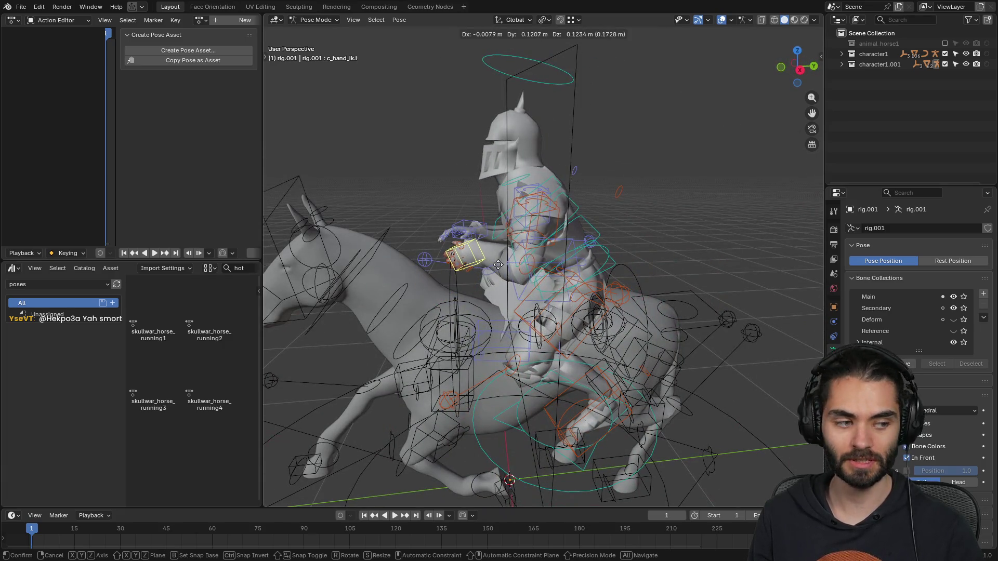
pyautogui.click(483, 258)
# - Refine the right hand's position and select the right arm pole c_arms_pole.r
pyautogui.moveTo(476, 259)
pyautogui.mouseDown(button='middle')
pyautogui.moveTo(462, 263)
pyautogui.moveTo(588, 258)
pyautogui.moveTo(469, 260)
pyautogui.moveTo(551, 263)
pyautogui.moveTo(588, 246)
pyautogui.mouseUp(button='middle')
pyautogui.click(650, 284)
pyautogui.press('g')
pyautogui.moveTo(650, 283)
pyautogui.mouseDown(button='middle')
pyautogui.moveTo(594, 293)
pyautogui.moveTo(523, 273)
pyautogui.moveTo(629, 288)
pyautogui.moveTo(560, 285)
pyautogui.mouseUp(button='middle')
pyautogui.click(631, 307)
pyautogui.click(446, 252)
pyautogui.moveTo(446, 251)
pyautogui.mouseDown(button='middle')
pyautogui.moveTo(472, 232)
pyautogui.moveTo(419, 232)
pyautogui.mouseUp(button='middle')
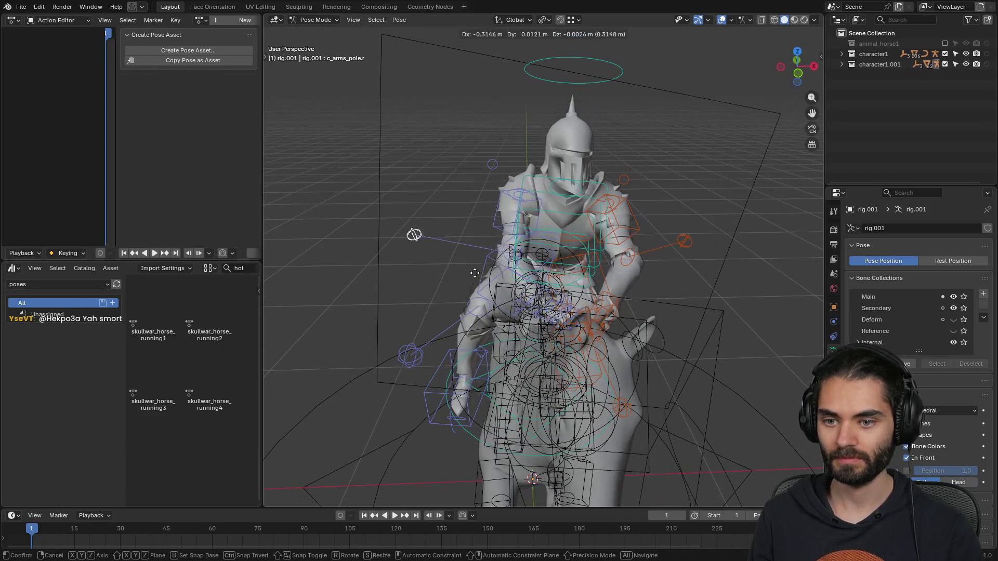
pyautogui.moveTo(703, 266)
pyautogui.mouseDown(button='middle')
pyautogui.moveTo(518, 237)
pyautogui.moveTo(613, 242)
pyautogui.mouseUp(button='middle')
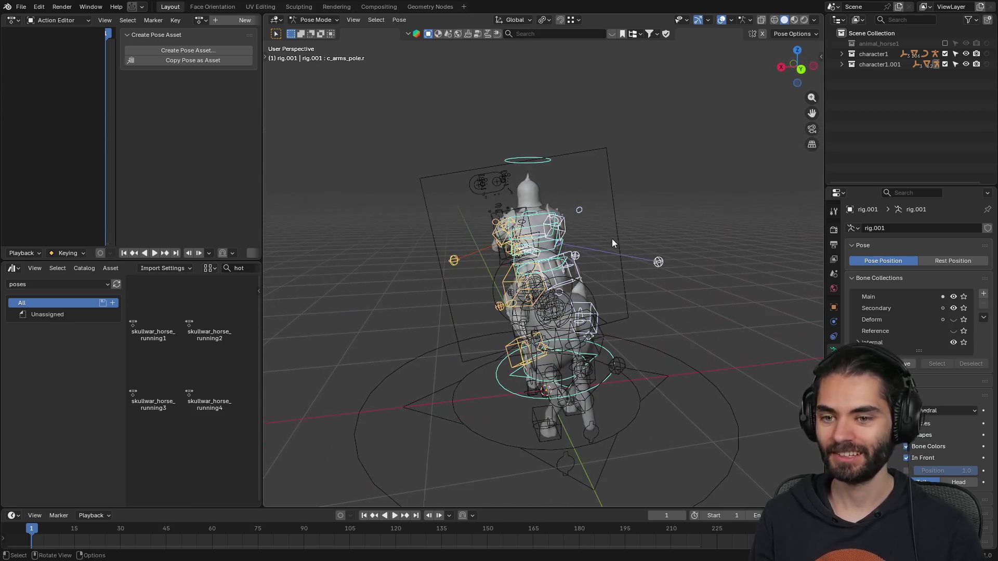
# - Create pose asset skullwar_riding4, exclude character1.001, and select the horse rig
pyautogui.click(201, 50)
pyautogui.write('skullwar_riding4')
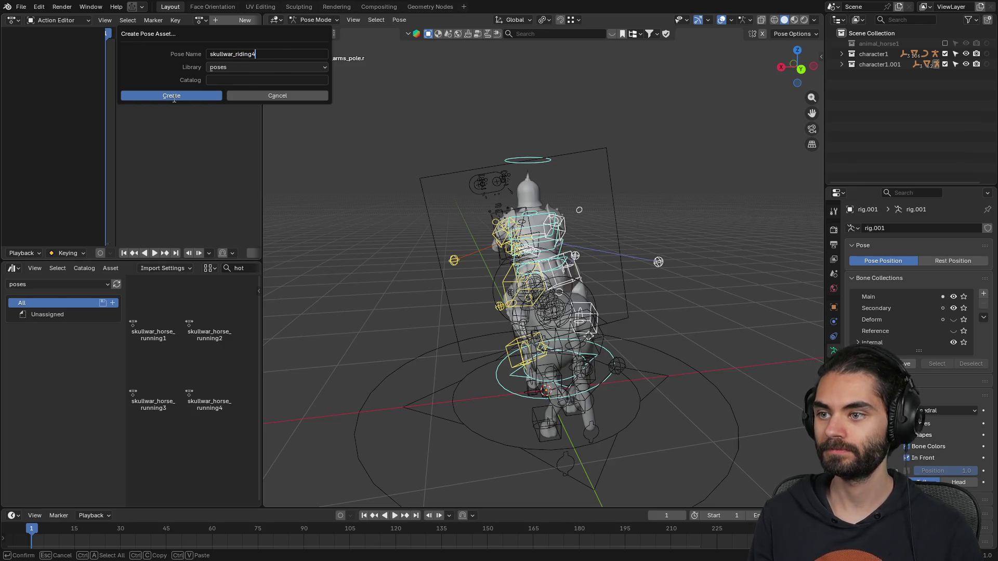
pyautogui.click(174, 98)
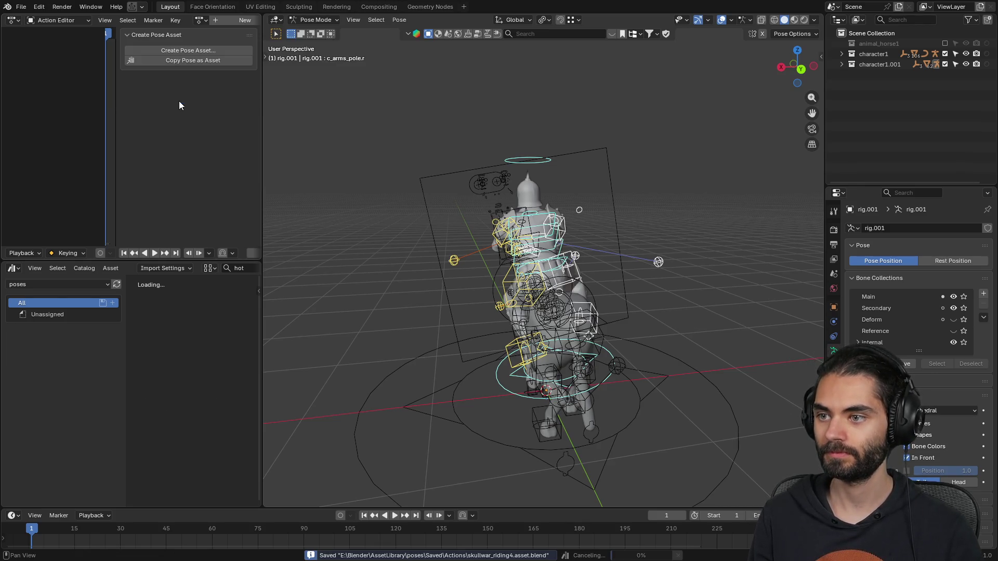
pyautogui.moveTo(489, 267)
pyautogui.mouseDown(button='middle')
pyautogui.moveTo(551, 265)
pyautogui.moveTo(616, 290)
pyautogui.mouseUp(button='middle')
pyautogui.click(945, 64)
pyautogui.click(481, 292)
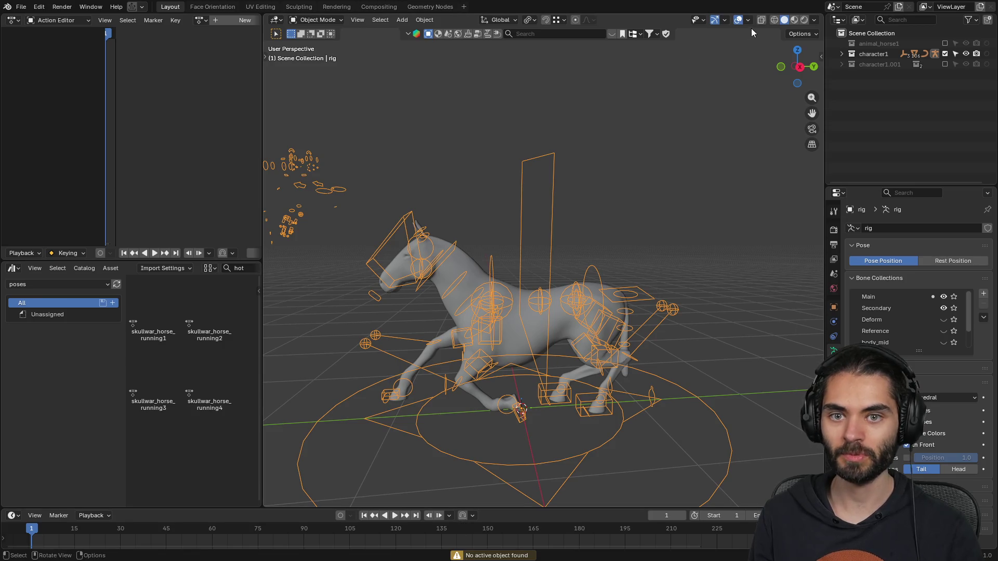
# - Hide the viewport overlays and apply the running1 pose to the horse
pyautogui.click(737, 20)
pyautogui.doubleClick(161, 313)
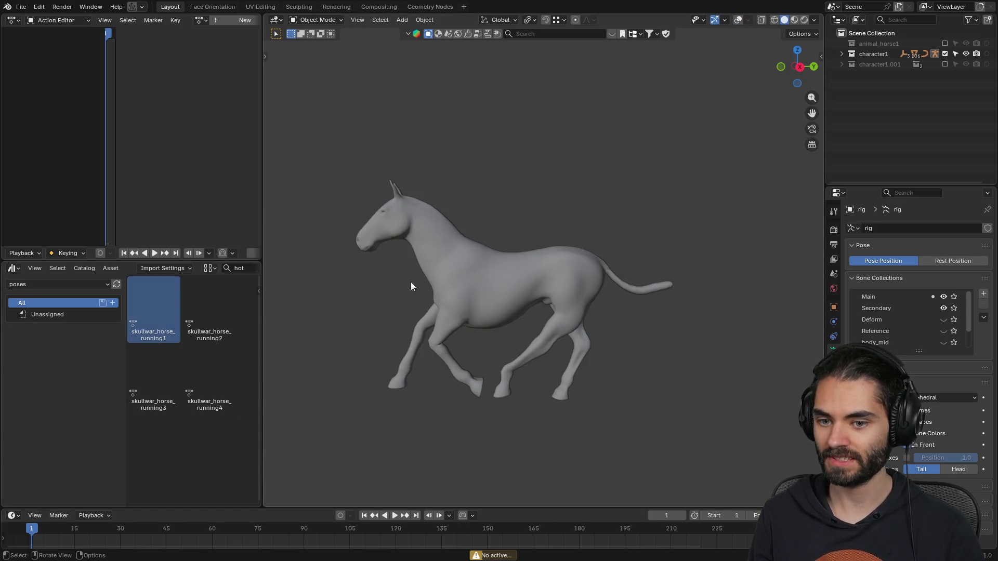
pyautogui.moveTo(382, 284); pyautogui.dragTo(565, 289, button='middle')
pyautogui.scroll(-3, 564, 289)
pyautogui.moveTo(494, 285); pyautogui.dragTo(618, 284, button='middle')
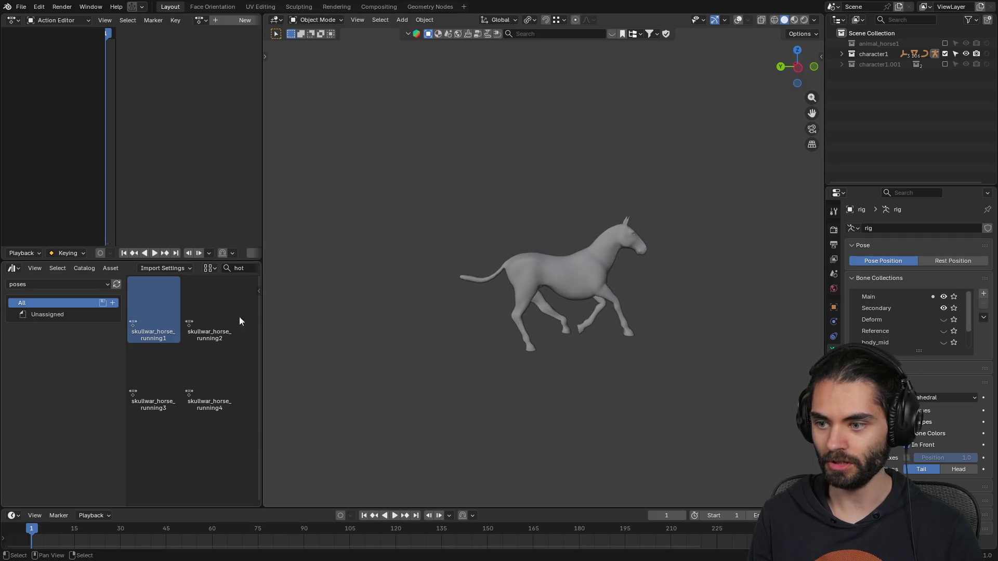
# - Try the running2, running3 and running4 poses, then alternate running1 and running4
pyautogui.doubleClick(199, 309)
pyautogui.doubleClick(148, 370)
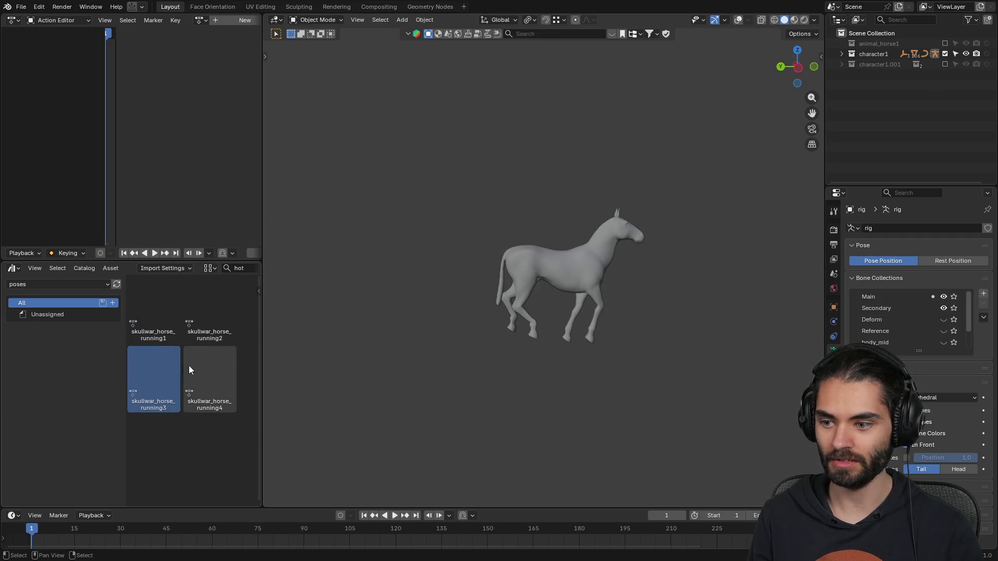
pyautogui.doubleClick(207, 366)
pyautogui.doubleClick(145, 321)
pyautogui.doubleClick(207, 370)
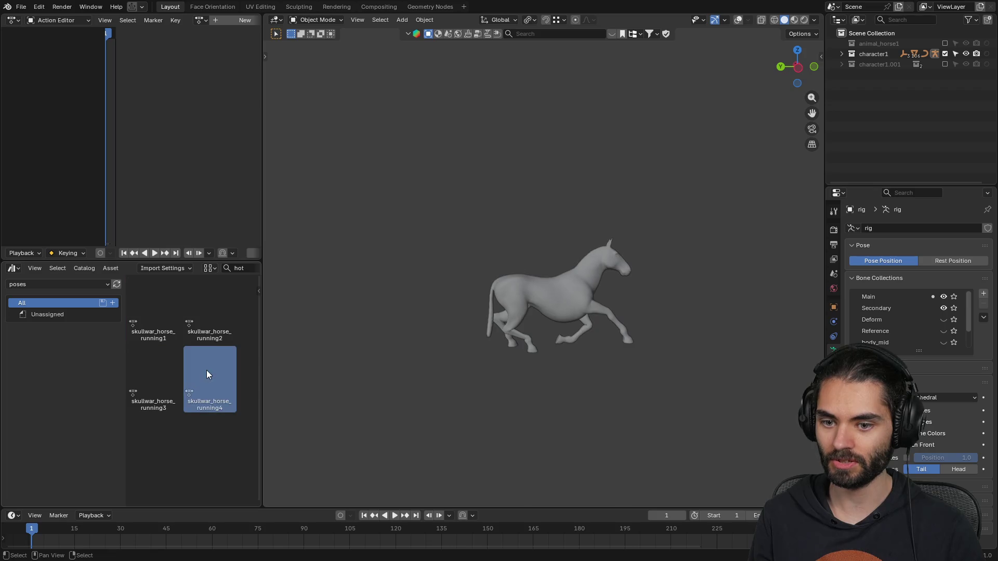
pyautogui.doubleClick(140, 297)
pyautogui.doubleClick(217, 358)
# - Settle the horse on the running1 pose and turn the viewport overlays back on
pyautogui.doubleClick(157, 300)
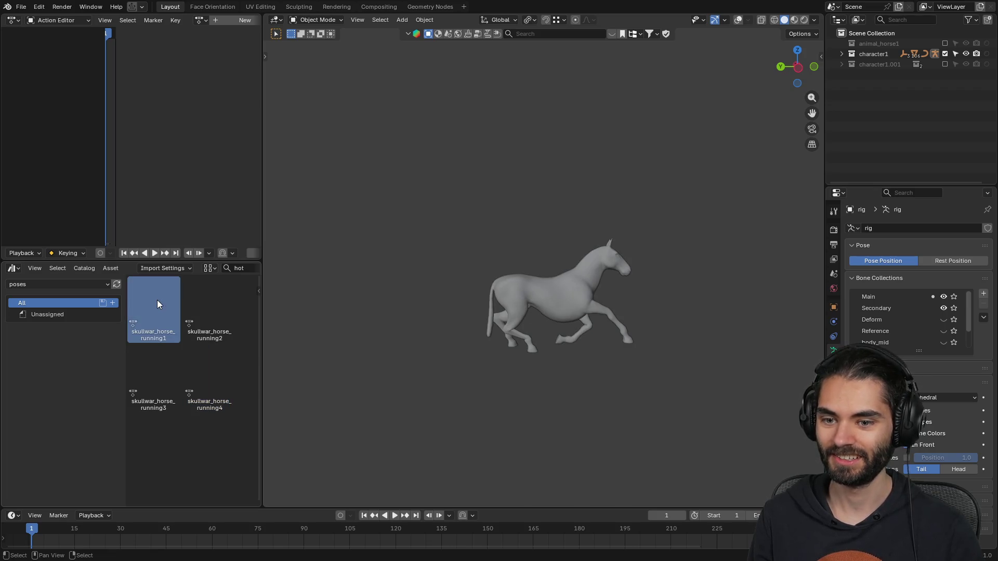
pyautogui.doubleClick(212, 362)
pyautogui.doubleClick(151, 295)
pyautogui.moveTo(152, 295); pyautogui.dragTo(498, 299)
pyautogui.moveTo(498, 298)
pyautogui.mouseDown(button='middle')
pyautogui.moveTo(320, 303)
pyautogui.moveTo(291, 333)
pyautogui.mouseUp(button='middle')
pyautogui.doubleClick(153, 377)
pyautogui.doubleClick(232, 388)
pyautogui.moveTo(333, 364)
pyautogui.mouseDown(button='middle')
pyautogui.moveTo(593, 351)
pyautogui.moveTo(653, 370)
pyautogui.moveTo(686, 359)
pyautogui.moveTo(526, 348)
pyautogui.mouseUp(button='middle')
pyautogui.doubleClick(138, 304)
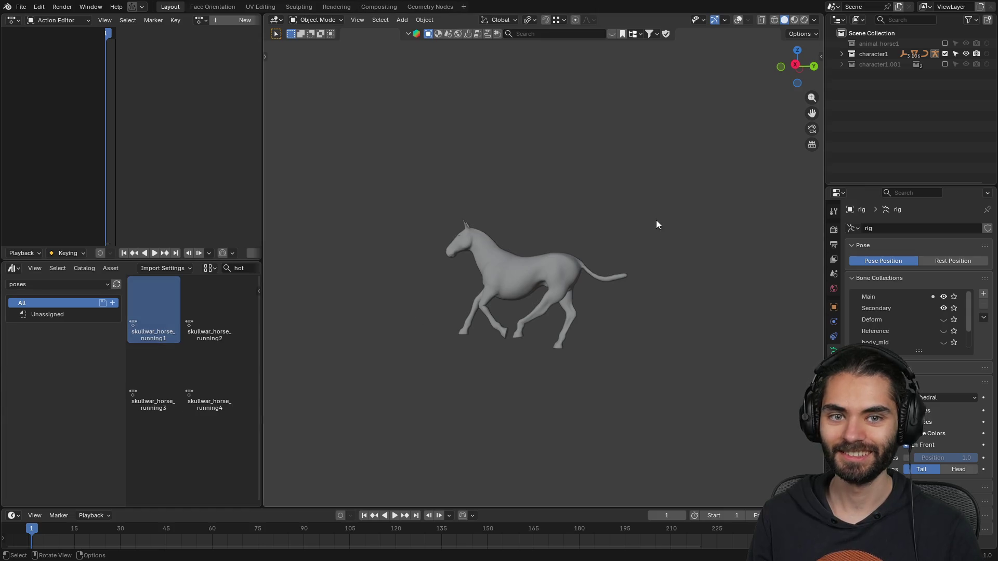
pyautogui.hotkey('ctrl', 'a')
pyautogui.press('Escape')
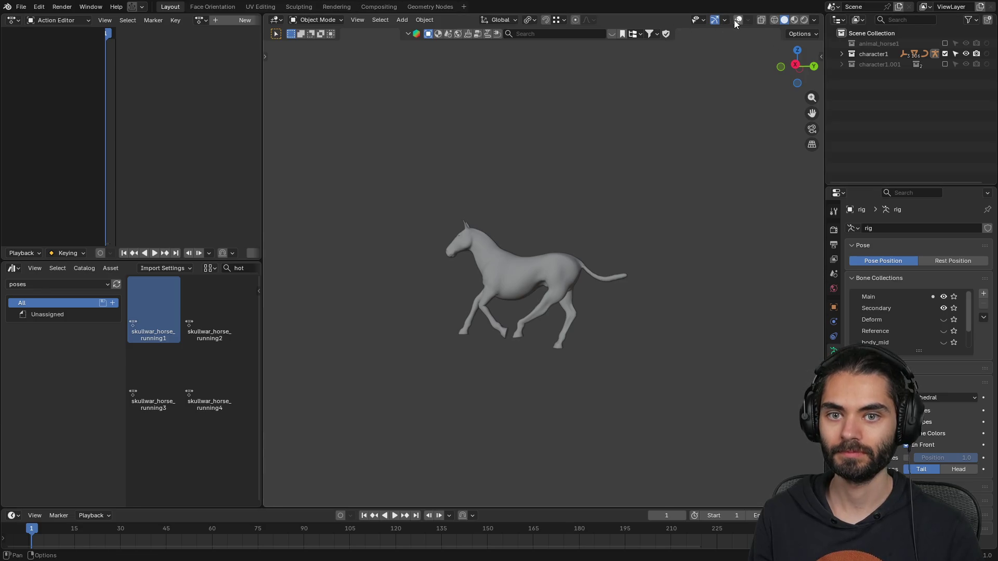
pyautogui.click(736, 19)
# - Save the scene and briefly include, then re-exclude, the second rider
pyautogui.hotkey('ctrl', 's')
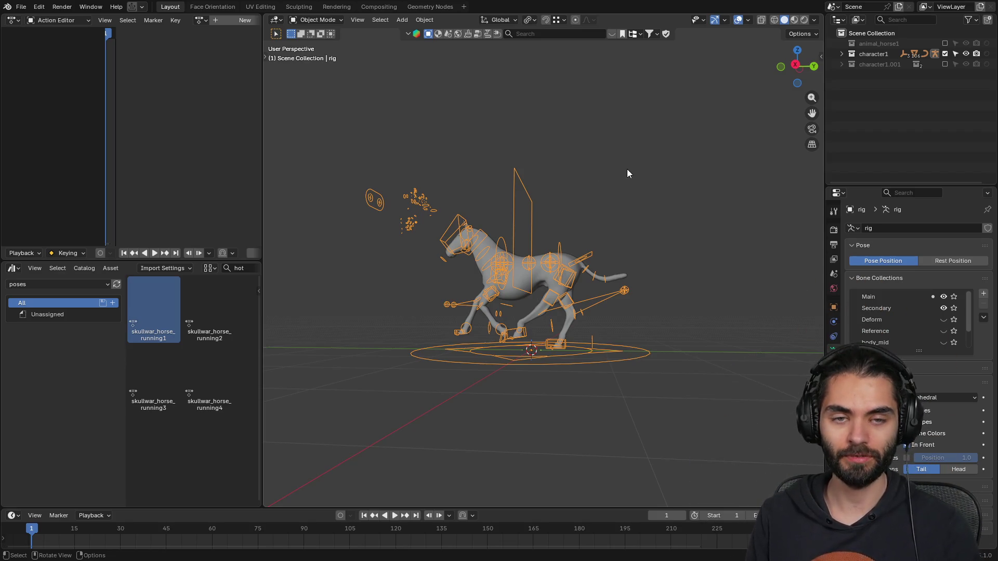
pyautogui.click(657, 173)
pyautogui.moveTo(656, 173)
pyautogui.mouseDown(button='middle')
pyautogui.moveTo(670, 144)
pyautogui.moveTo(622, 166)
pyautogui.moveTo(917, 77)
pyautogui.mouseUp(button='middle')
pyautogui.click(944, 64)
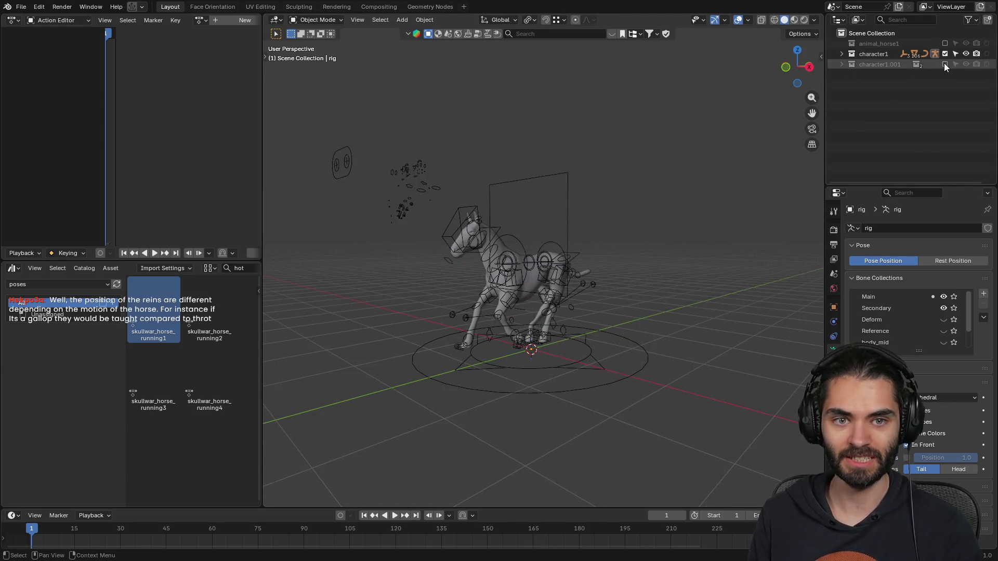
pyautogui.click(946, 64)
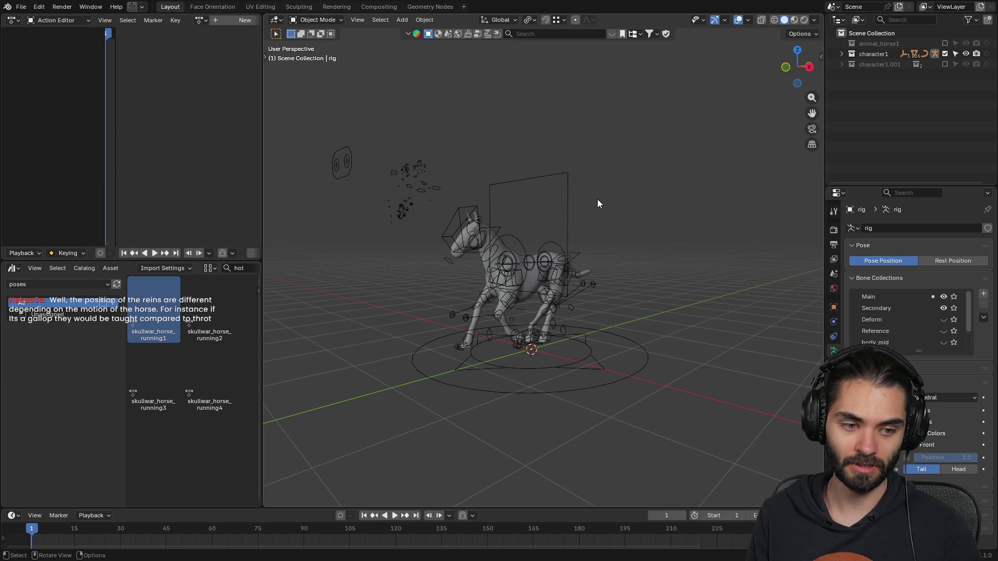
# - Bring the second rider back once more and exclude it again
pyautogui.moveTo(576, 201); pyautogui.dragTo(503, 195, button='middle')
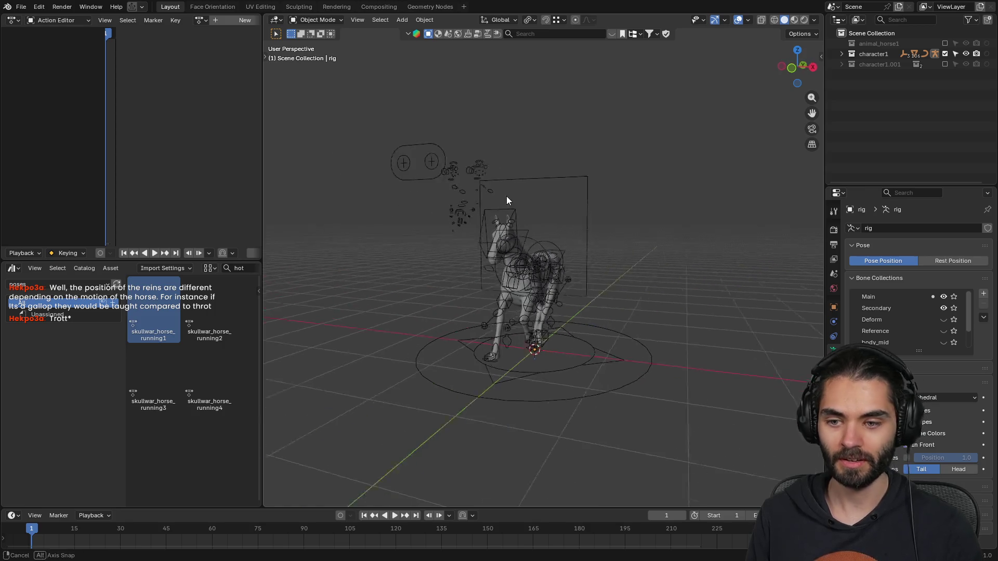
pyautogui.scroll(5, 492, 183)
pyautogui.click(945, 64)
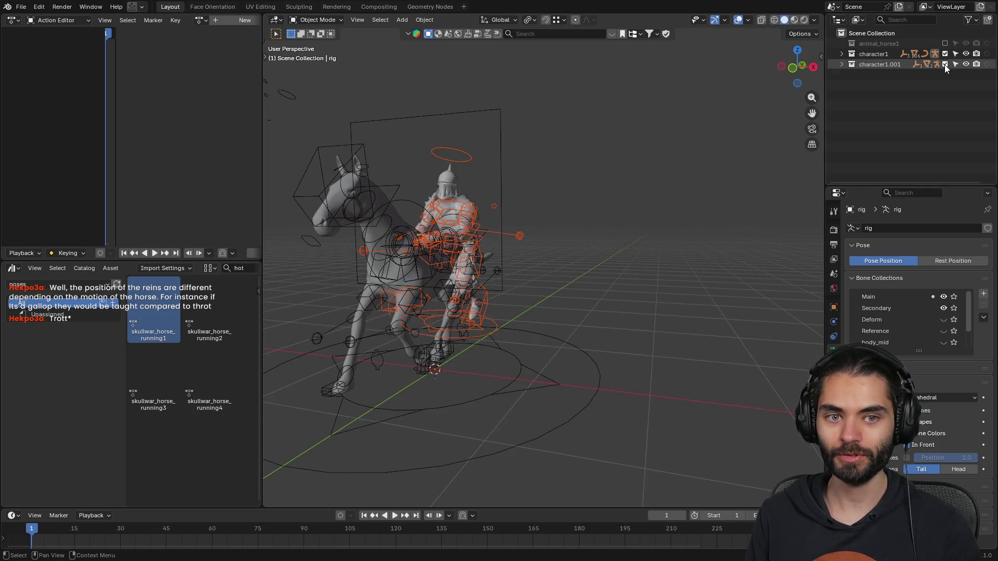
pyautogui.click(944, 64)
pyautogui.moveTo(597, 165); pyautogui.dragTo(653, 151, button='middle')
# - Select the c_subneck_3.x bone in Pose Mode, then return to Object Mode and select the horse mesh
pyautogui.hotkey('ctrl', 'Tab')
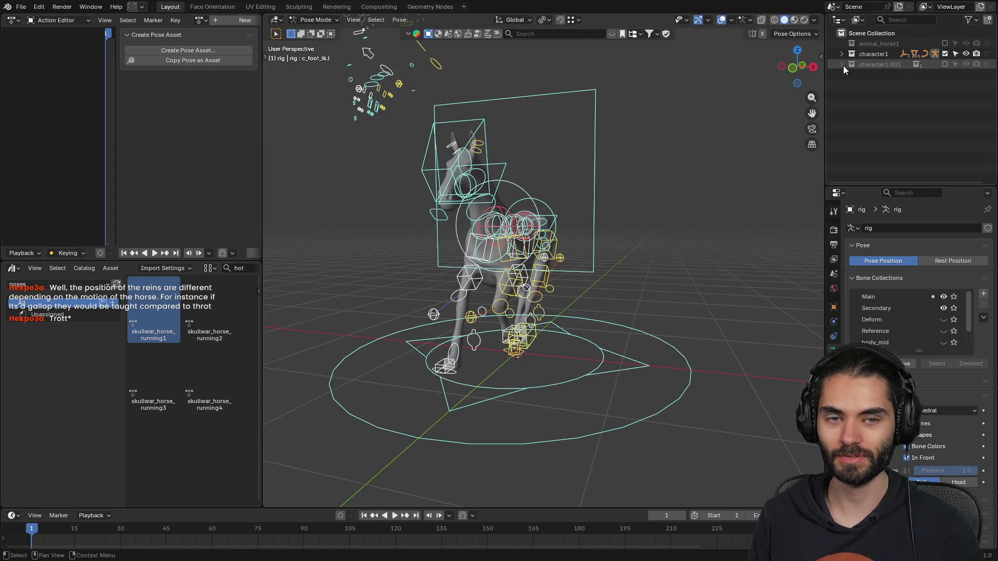
pyautogui.click(715, 142)
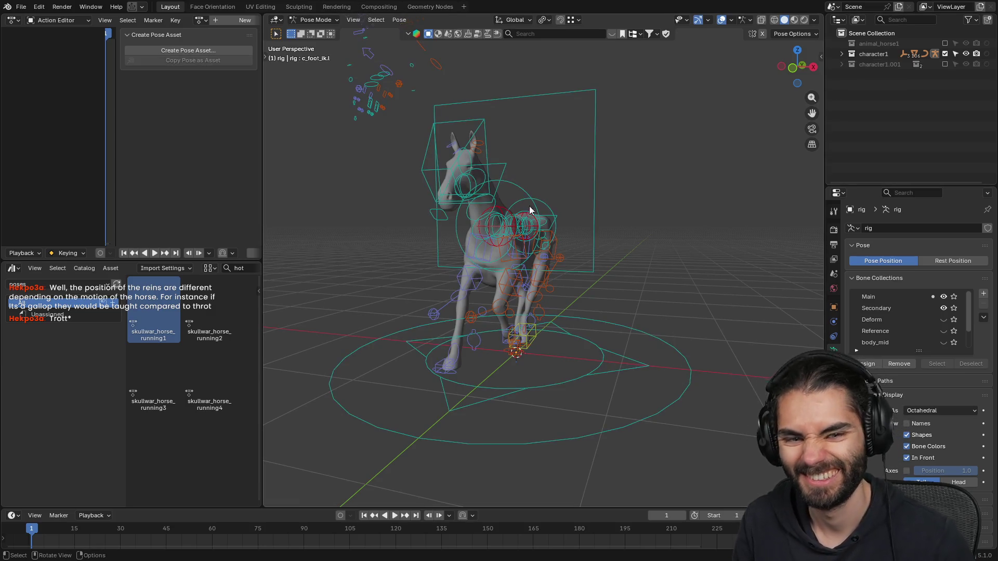
pyautogui.click(842, 54)
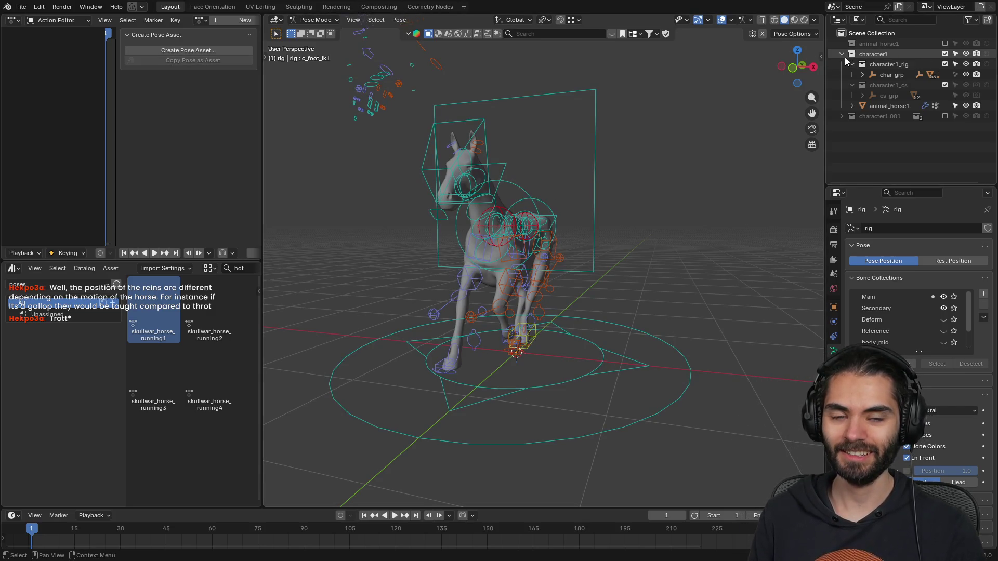
pyautogui.click(844, 56)
pyautogui.click(478, 221)
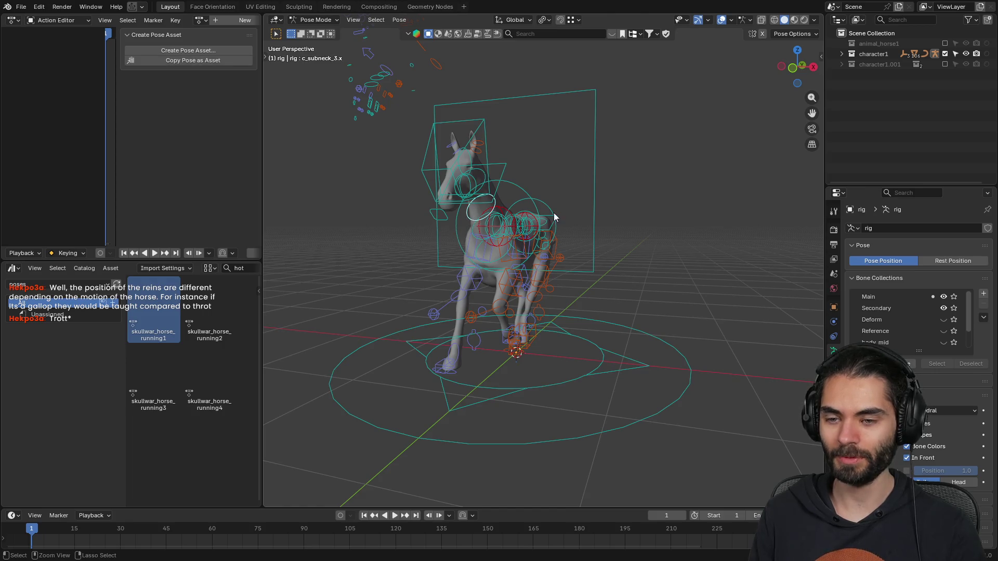
pyautogui.hotkey('ctrl', 'Tab')
pyautogui.click(479, 220)
pyautogui.moveTo(479, 220)
pyautogui.mouseDown(button='middle')
pyautogui.moveTo(550, 266)
pyautogui.moveTo(590, 237)
pyautogui.mouseUp(button='middle')
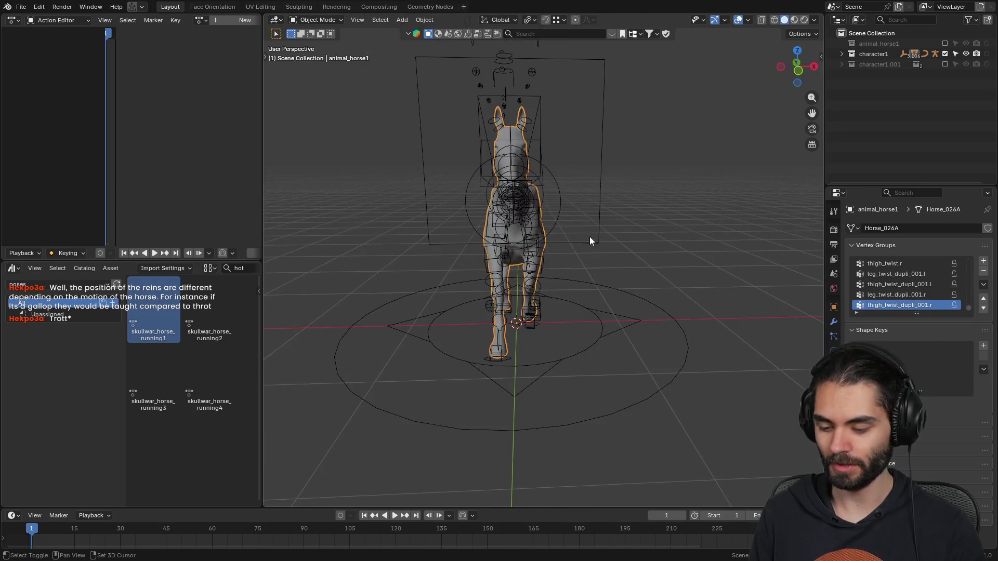
# - Duplicate the horse mesh and position the first copy beside the rig
pyautogui.hotkey('shift', 'd')
pyautogui.click(507, 245)
pyautogui.moveTo(506, 245)
pyautogui.mouseDown(button='middle')
pyautogui.moveTo(466, 258)
pyautogui.moveTo(475, 246)
pyautogui.moveTo(551, 237)
pyautogui.mouseUp(button='middle')
pyautogui.press('g')
pyautogui.click(468, 249)
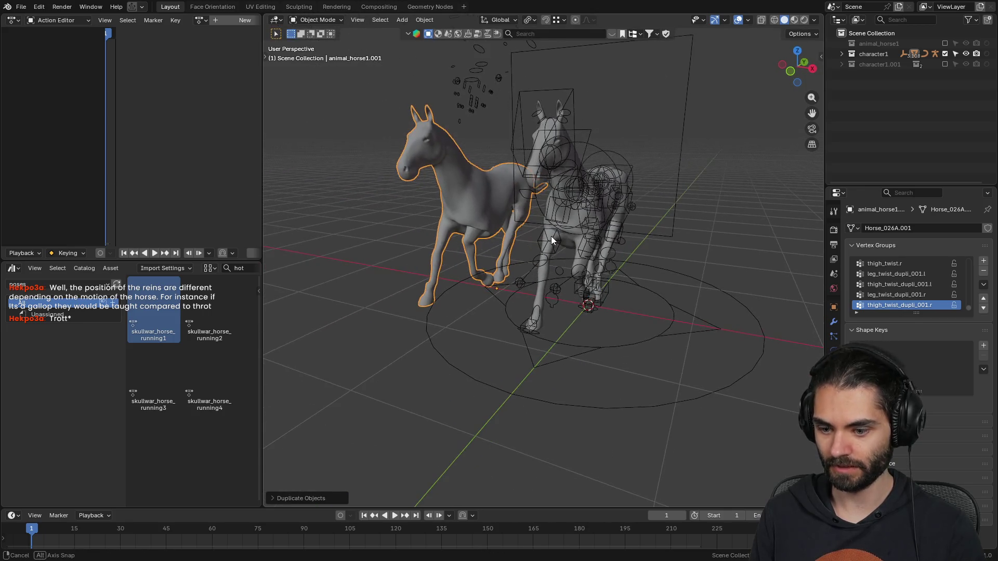
pyautogui.press('g')
pyautogui.press('x')
pyautogui.press('y')
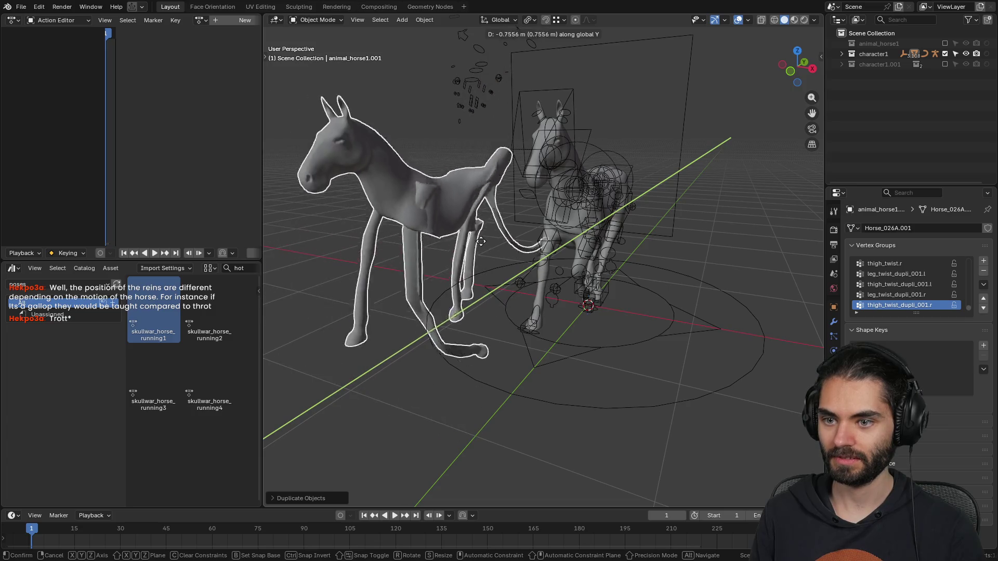
pyautogui.click(556, 215)
pyautogui.click(628, 304)
pyautogui.click(633, 290)
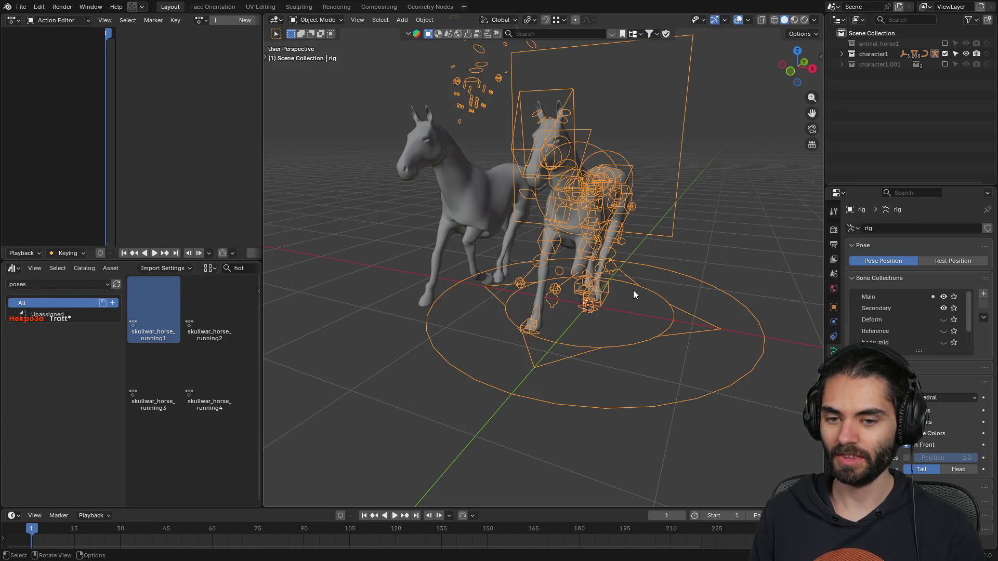
# - Cycle the rig through the running2, running3 and running4 poses, ending on running1
pyautogui.hotkey('ctrl', 'Tab')
pyautogui.click(207, 314)
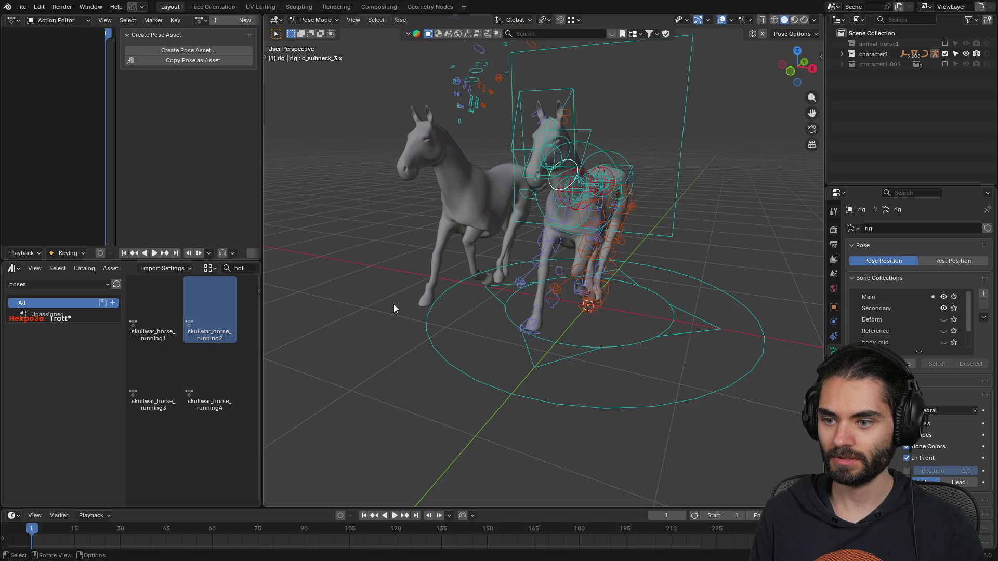
pyautogui.click(159, 311)
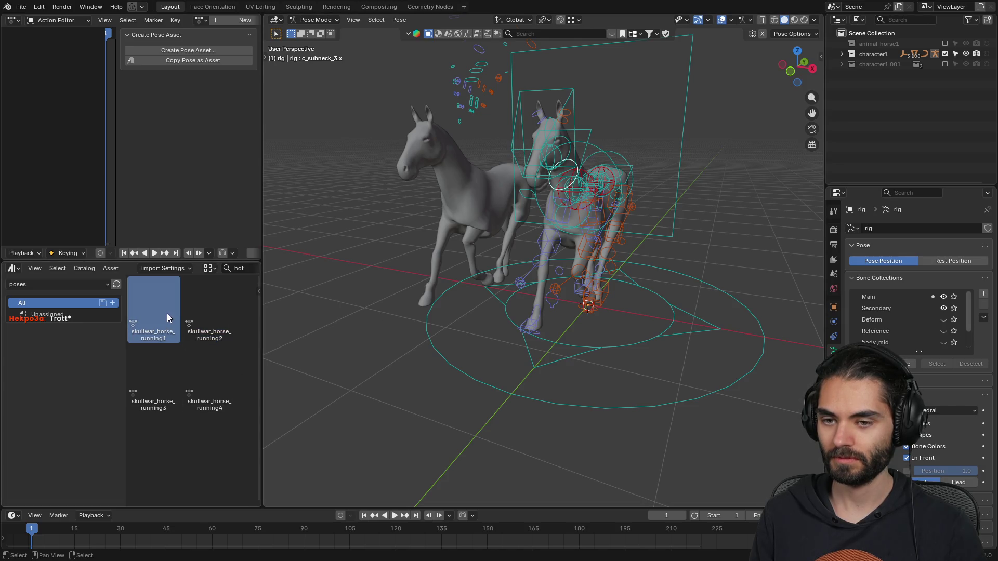
pyautogui.hotkey('ctrl', 'Tab')
pyautogui.hotkey('ctrl', 'Tab')
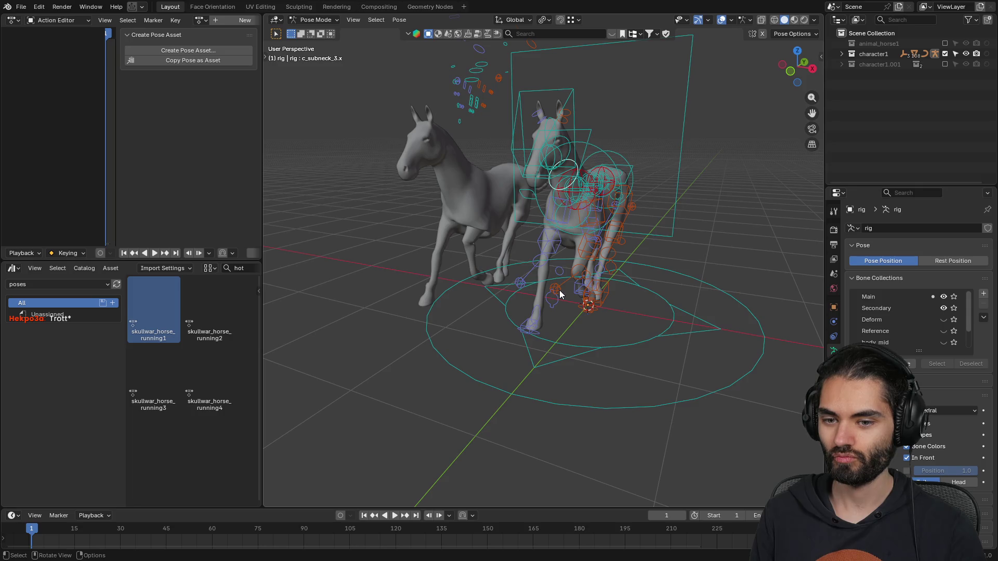
pyautogui.doubleClick(211, 294)
pyautogui.moveTo(427, 260)
pyautogui.mouseDown(button='middle')
pyautogui.moveTo(539, 235)
pyautogui.moveTo(270, 341)
pyautogui.mouseUp(button='middle')
pyautogui.doubleClick(158, 360)
pyautogui.doubleClick(216, 361)
pyautogui.moveTo(494, 292); pyautogui.dragTo(380, 326, button='middle')
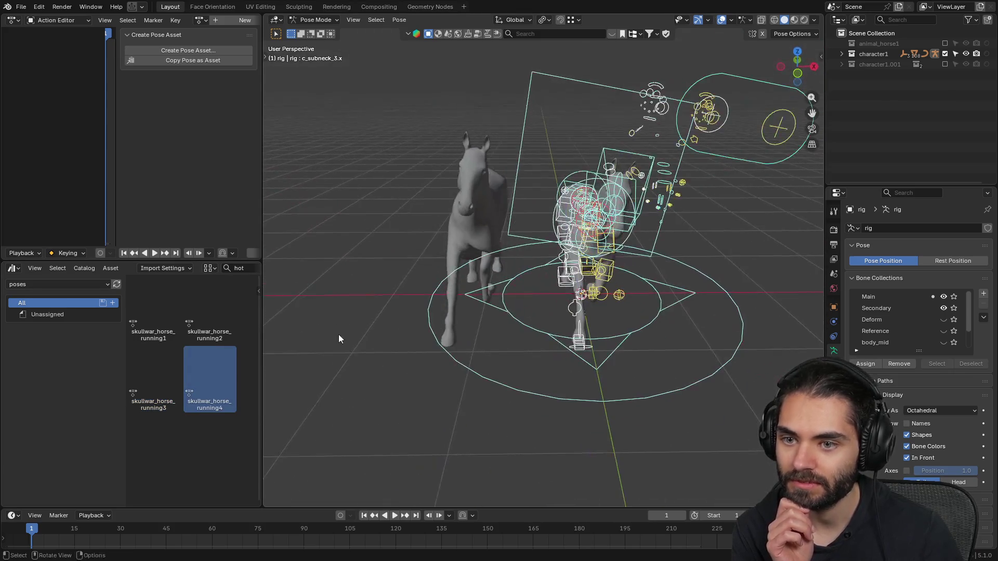
pyautogui.doubleClick(152, 294)
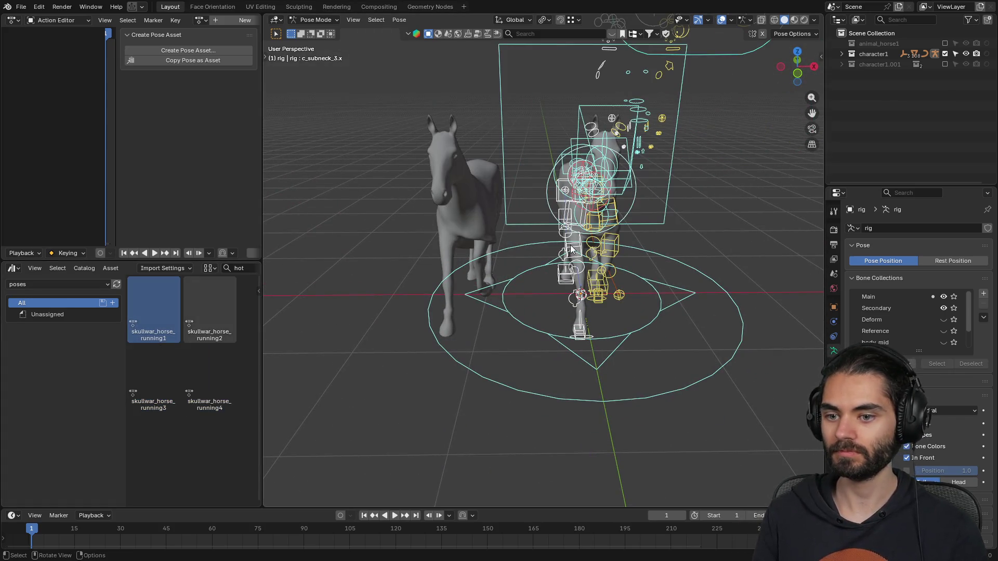
pyautogui.hotkey('ctrl', 'Tab')
# - Make three more horse copies, .002 to .004, lined up in a row
pyautogui.click(475, 219)
pyautogui.scroll(-5, 482, 226)
pyautogui.scroll(4, 588, 286)
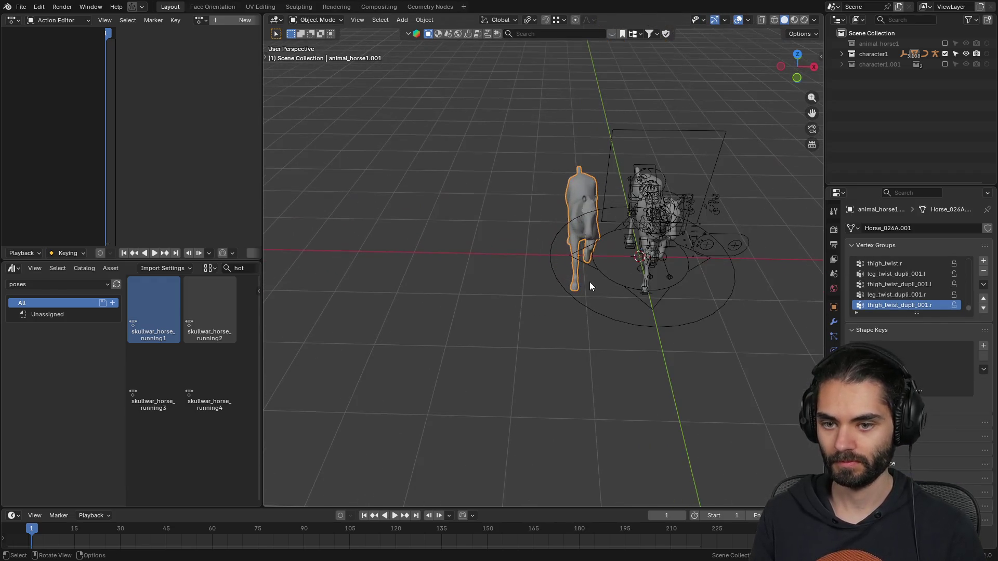
pyautogui.hotkey('shift', 'd')
pyautogui.click(529, 263)
pyautogui.hotkey('shift', 'd')
pyautogui.click(454, 264)
pyautogui.hotkey('shift', 'd')
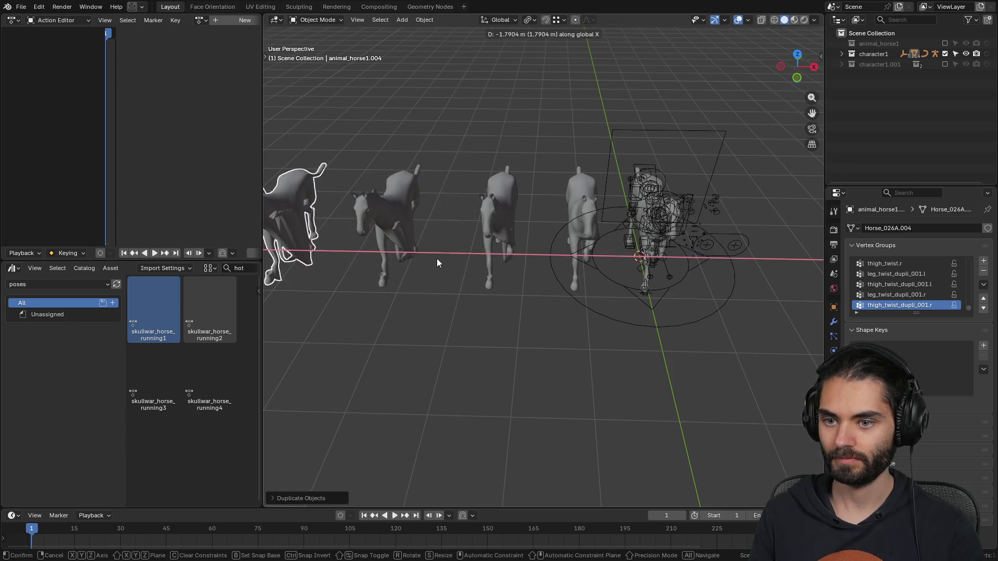
pyautogui.click(437, 258)
pyautogui.keyDown('shift'); pyautogui.moveTo(463, 267); pyautogui.dragTo(508, 256, button='middle'); pyautogui.keyUp('shift')
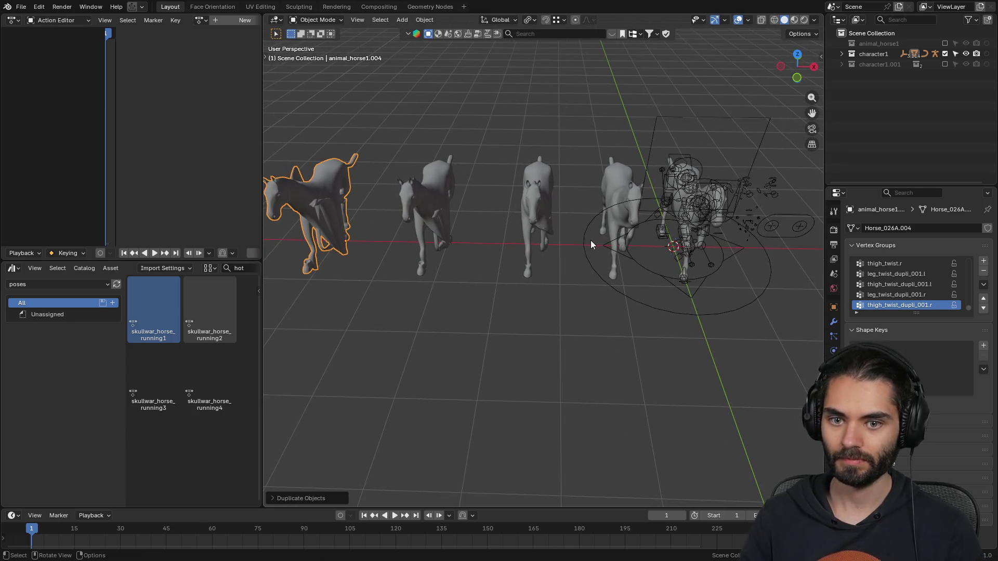
pyautogui.scroll(3, 566, 246)
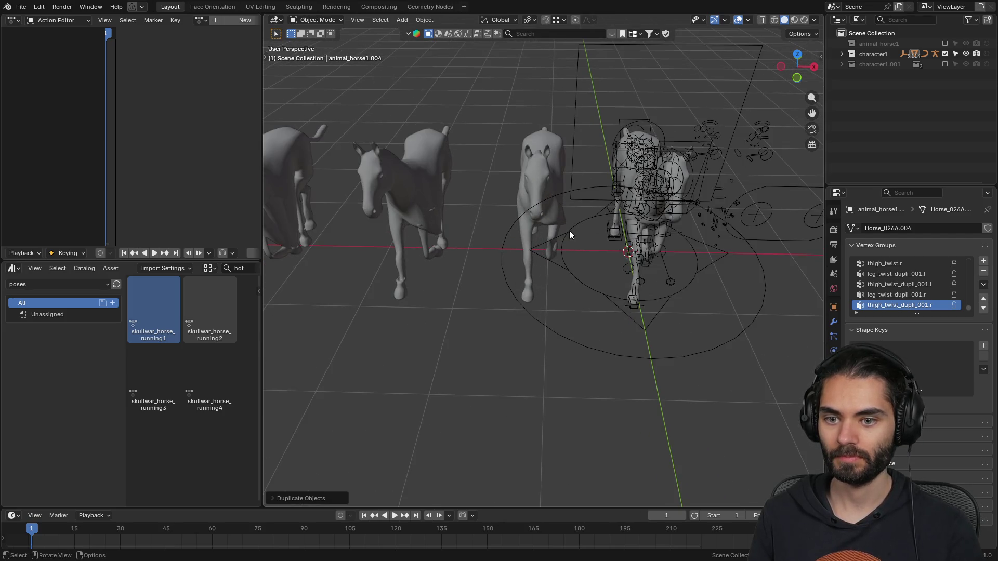
pyautogui.click(632, 188)
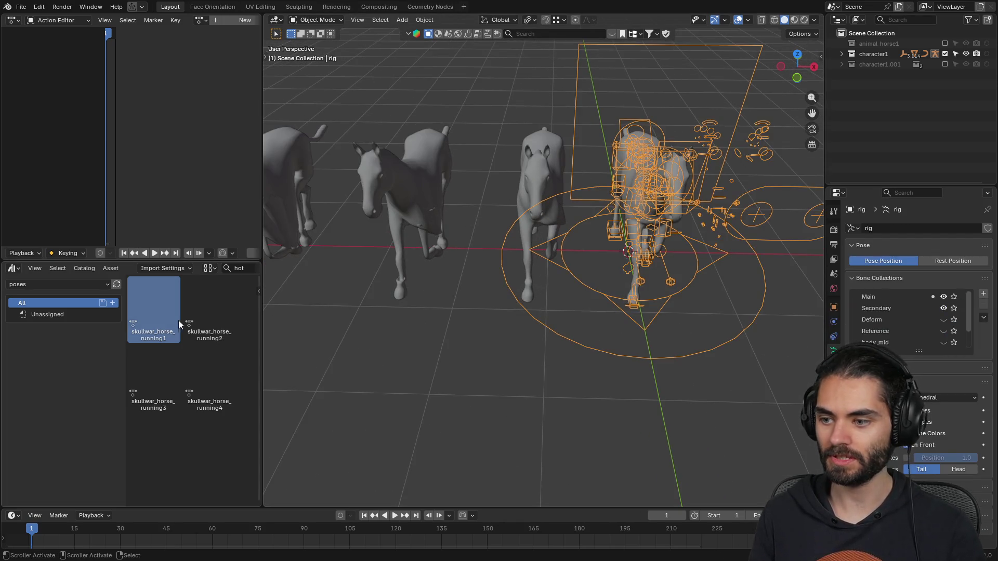
# - Pose the rig in running1, rename a copy animal_horse1_running1 and apply its Armature modifier
pyautogui.doubleClick(214, 307)
pyautogui.doubleClick(167, 307)
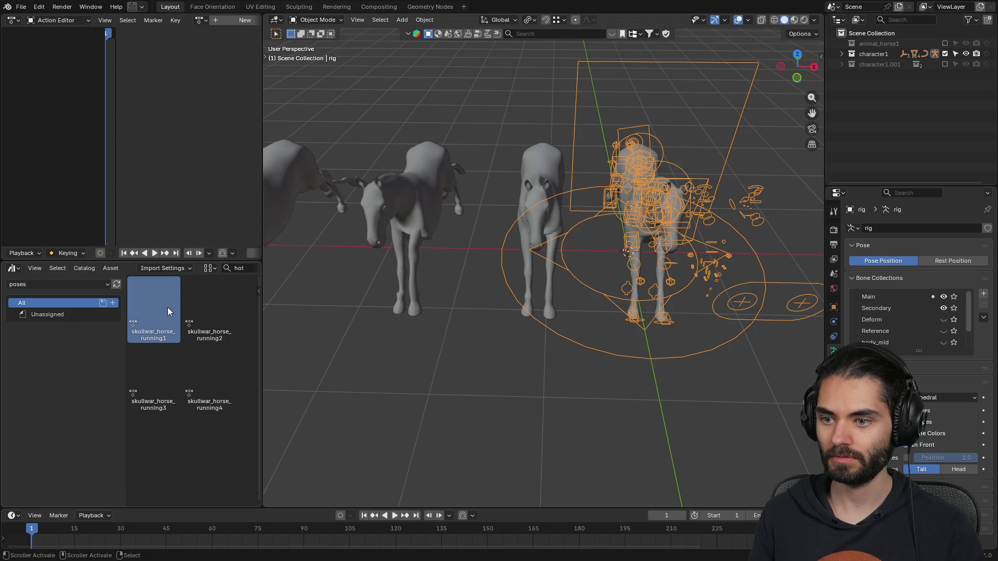
pyautogui.click(527, 186)
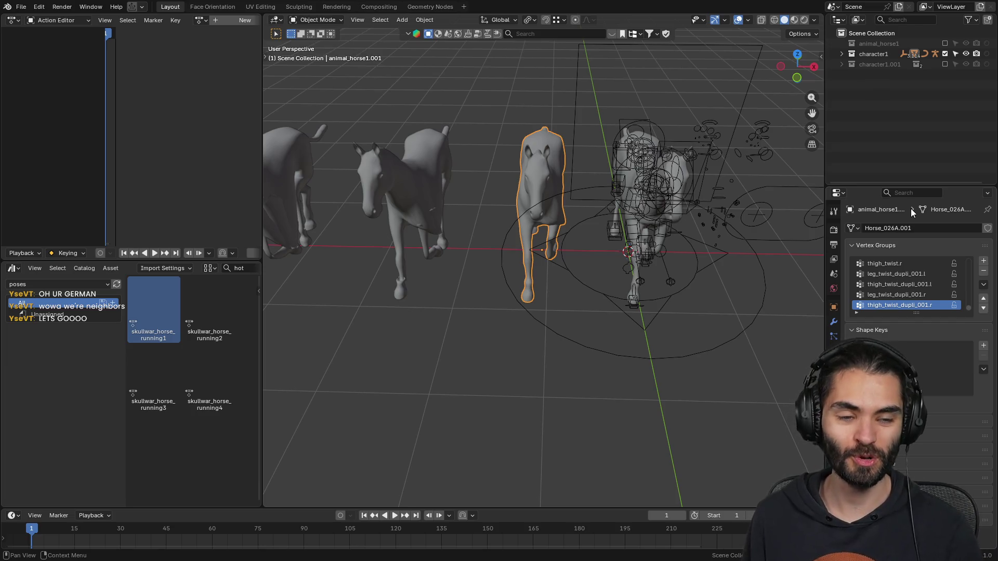
pyautogui.click(841, 54)
pyautogui.write('nimal_horse1_running1')
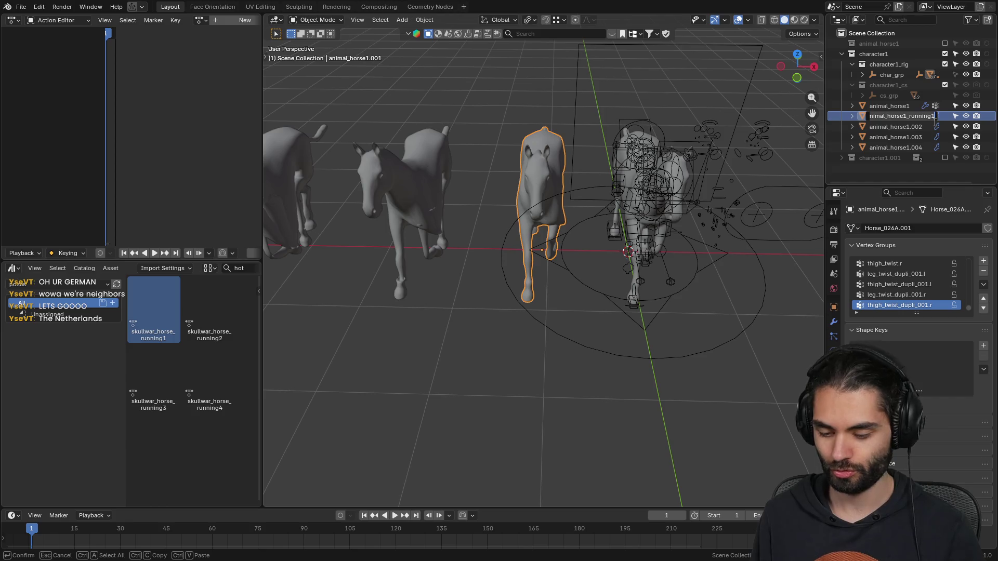
pyautogui.press('Return')
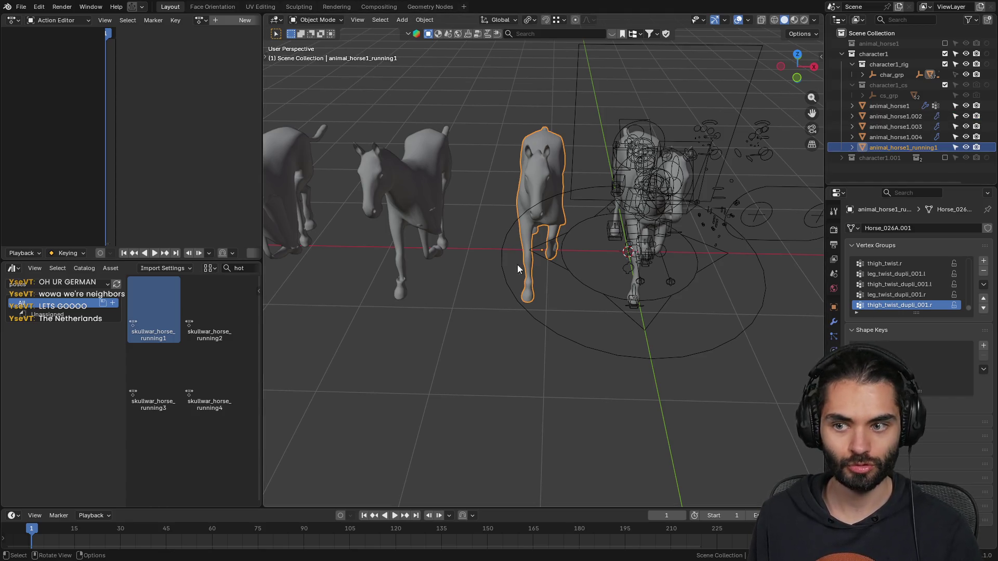
pyautogui.click(834, 323)
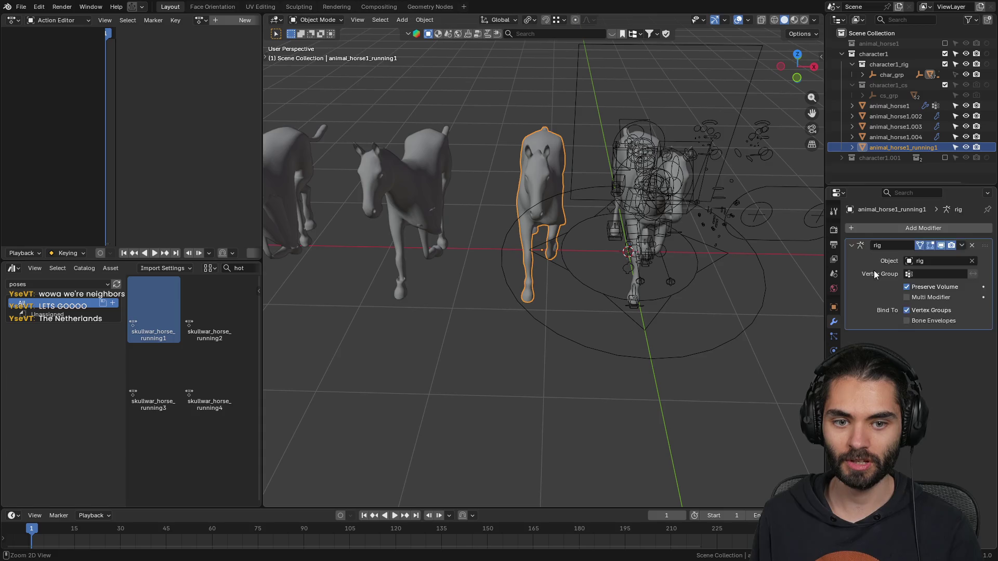
pyautogui.hotkey('ctrl', 'a')
# - Pose the rig in running2, rename the middle copy animal_horse1_running2 and bake its modifier
pyautogui.click(431, 168)
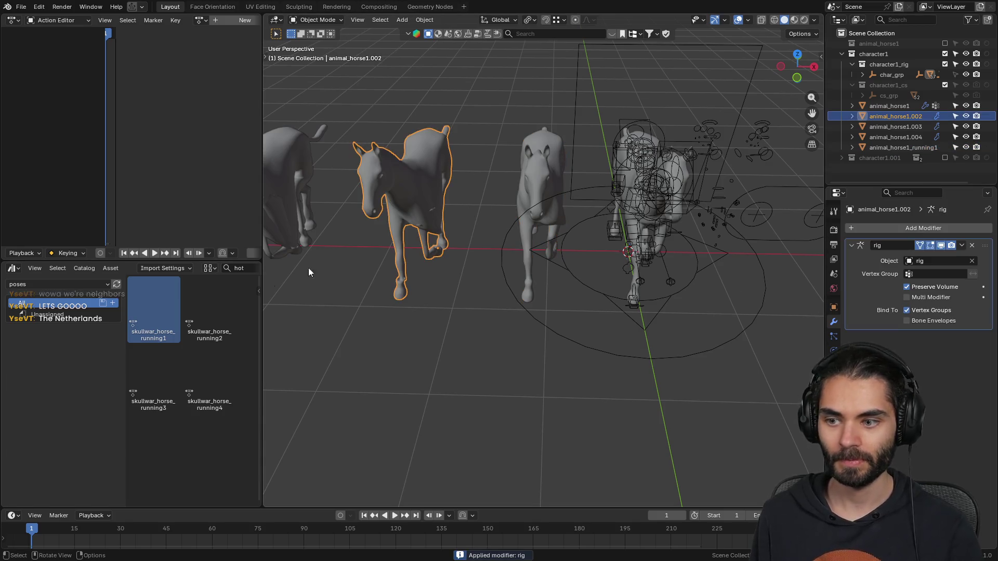
pyautogui.click(224, 298)
pyautogui.click(607, 293)
pyautogui.doubleClick(208, 299)
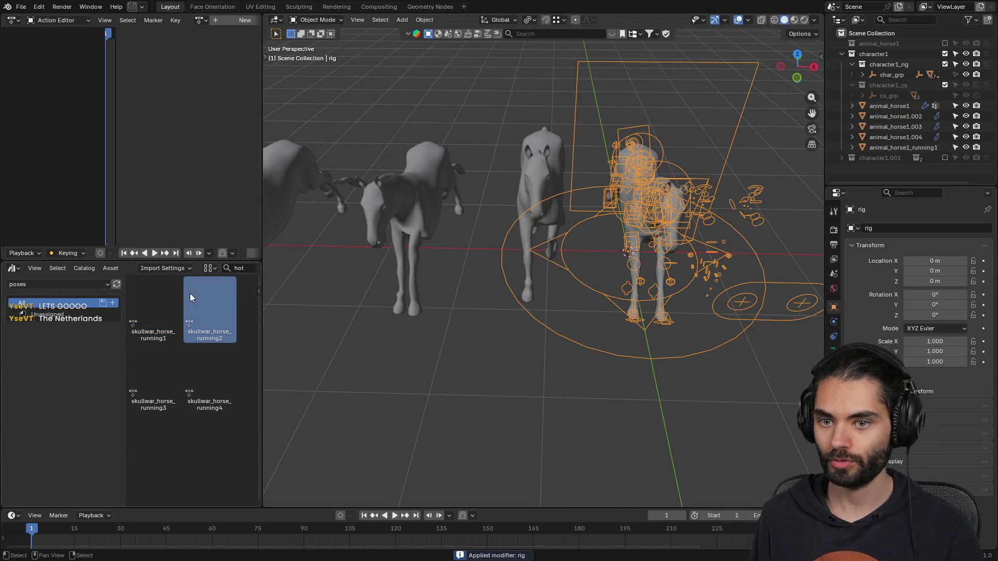
pyautogui.doubleClick(895, 116)
pyautogui.hotkey('ctrl', 'v')
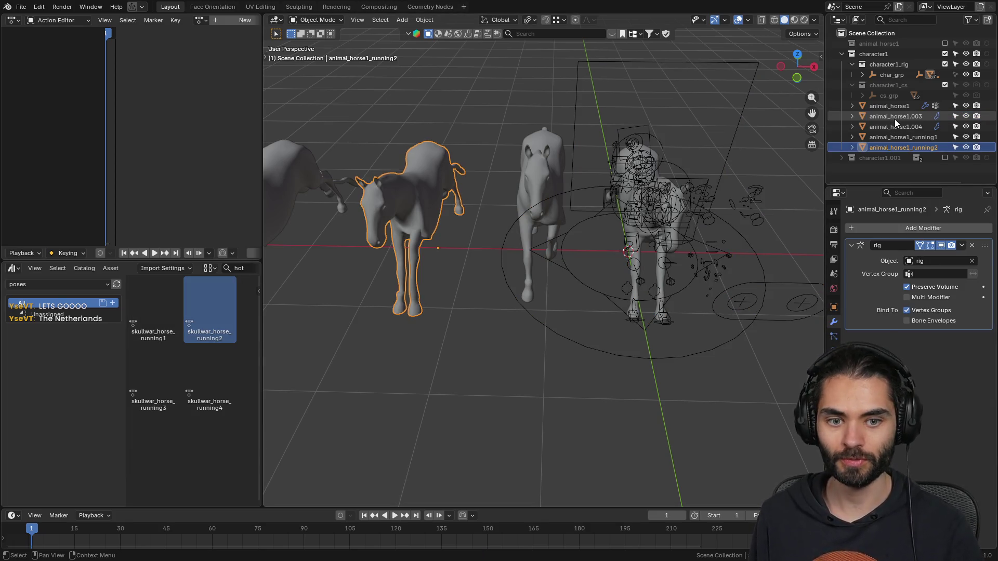
pyautogui.hotkey('ctrl', 'a')
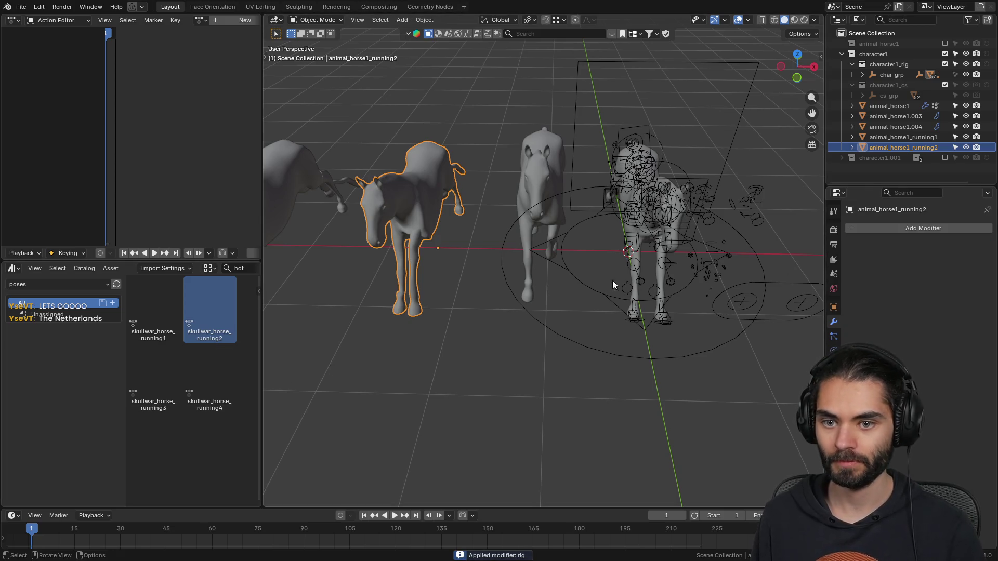
# - Apply the running3 pose to the rig and select the left horse copy
pyautogui.click(610, 279)
pyautogui.doubleClick(158, 366)
pyautogui.moveTo(273, 315); pyautogui.dragTo(473, 245, button='middle')
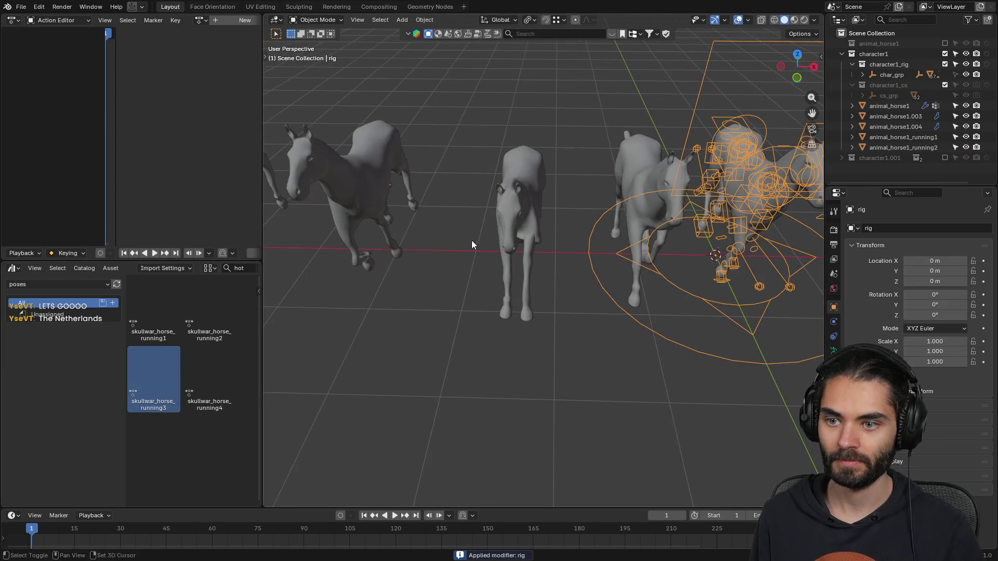
pyautogui.click(368, 185)
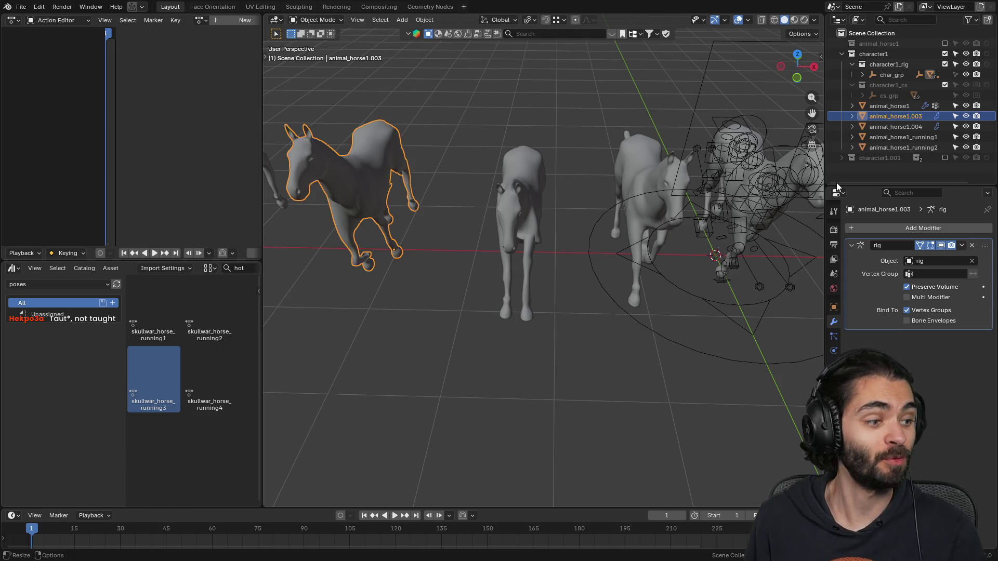
# - Rename the left copy animal_horse1_running3 and apply its Armature modifier
pyautogui.doubleClick(906, 116)
pyautogui.hotkey('ctrl', 'v')
pyautogui.write('3')
pyautogui.press('Return')
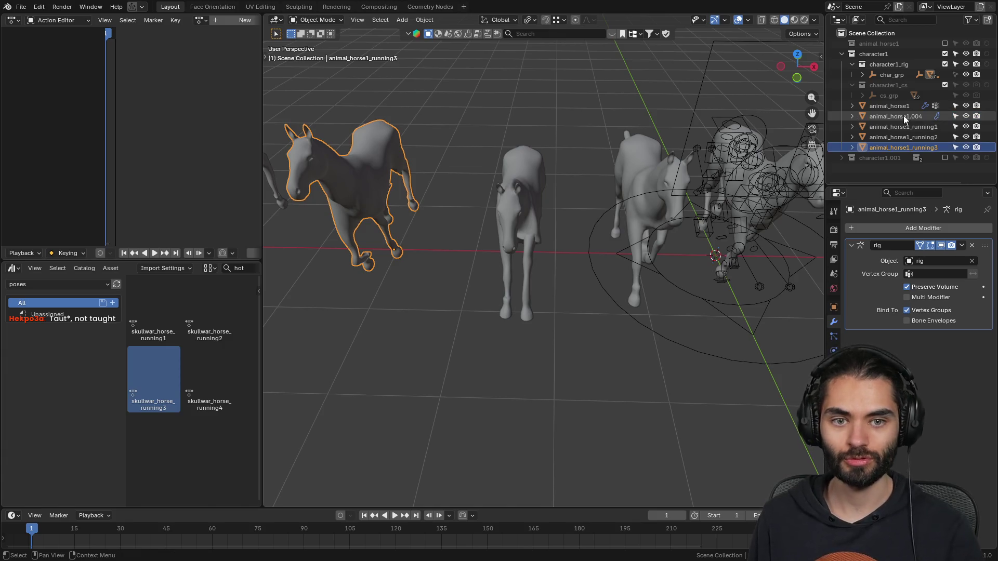
pyautogui.hotkey('ctrl', 'a')
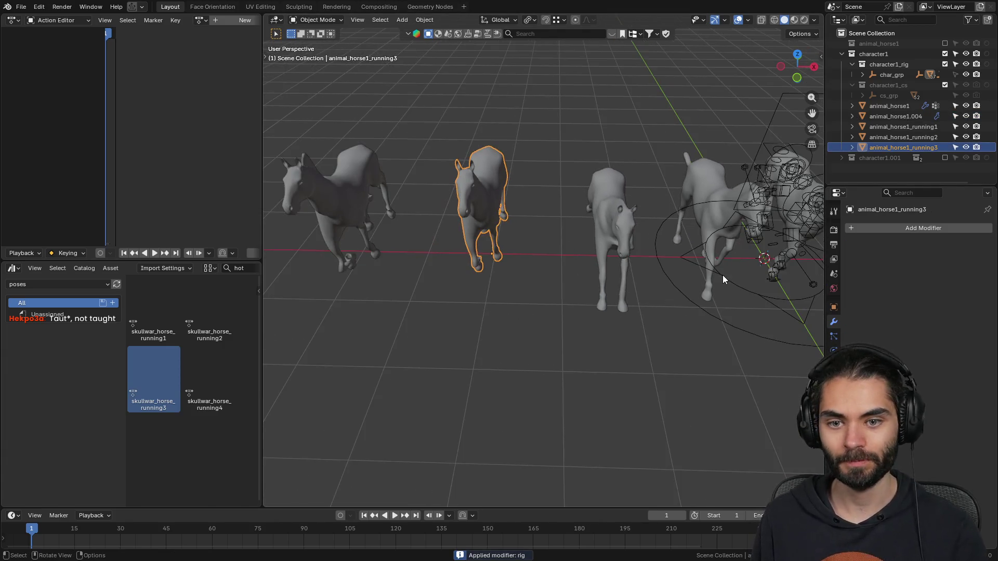
# - Apply running4 to the rig and reset the last copy's location with Alt+G
pyautogui.click(721, 270)
pyautogui.doubleClick(195, 380)
pyautogui.moveTo(557, 219)
pyautogui.mouseDown(button='middle')
pyautogui.moveTo(602, 233)
pyautogui.moveTo(613, 210)
pyautogui.moveTo(659, 216)
pyautogui.mouseUp(button='middle')
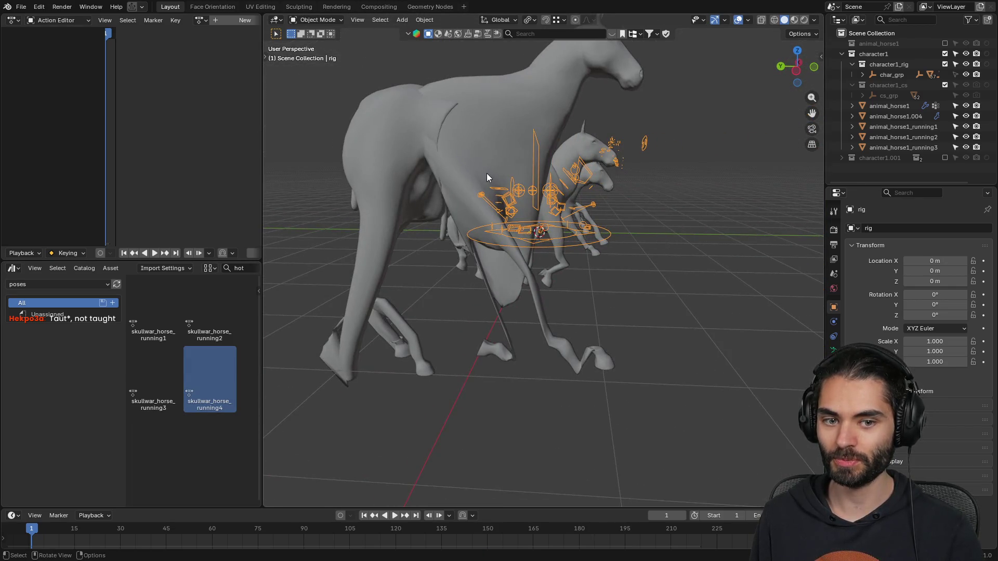
pyautogui.click(519, 182)
pyautogui.scroll(-3, 628, 245)
pyautogui.hotkey('alt', 'g')
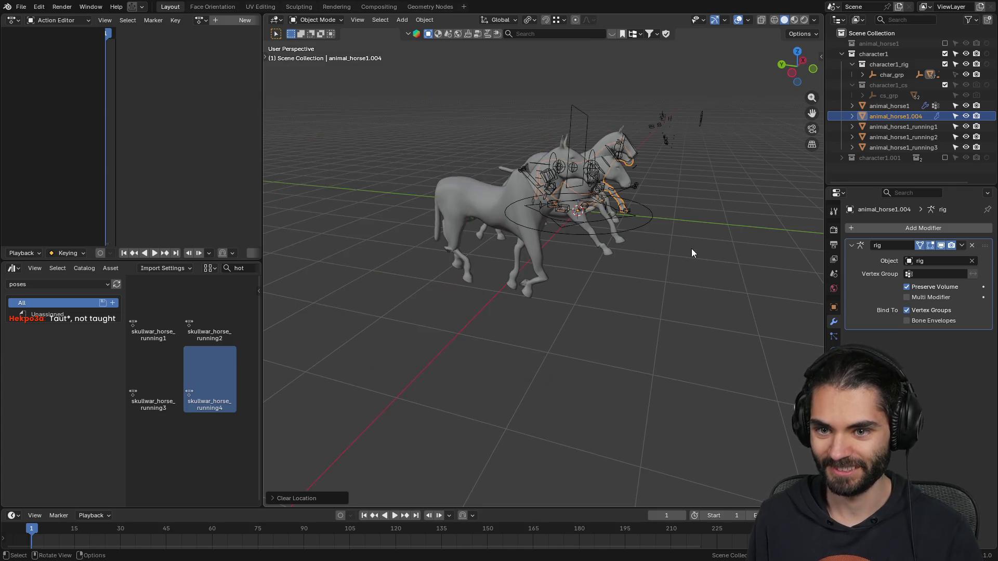
# - Cancel a move of the copy and undo the location reset
pyautogui.moveTo(692, 249); pyautogui.dragTo(666, 238, button='middle')
pyautogui.press('g')
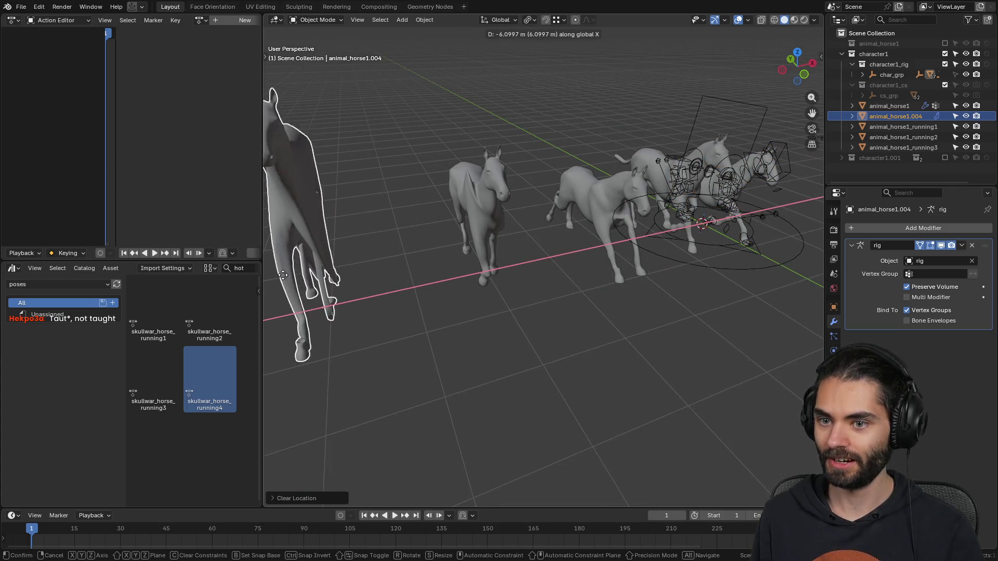
pyautogui.press('Escape')
pyautogui.moveTo(485, 234)
pyautogui.mouseDown(button='middle')
pyautogui.moveTo(609, 201)
pyautogui.moveTo(426, 235)
pyautogui.moveTo(422, 215)
pyautogui.moveTo(434, 201)
pyautogui.moveTo(584, 201)
pyautogui.moveTo(575, 226)
pyautogui.mouseUp(button='middle')
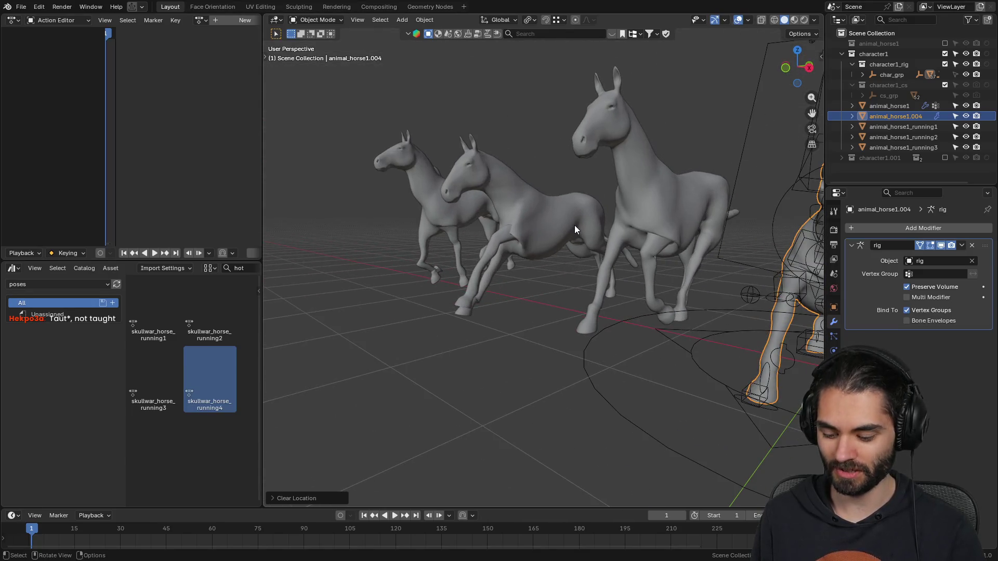
pyautogui.hotkey('ctrl', 'z')
pyautogui.hotkey('ctrl', 'z')
pyautogui.hotkey('ctrl', 'z')
pyautogui.hotkey('ctrl', 'z')
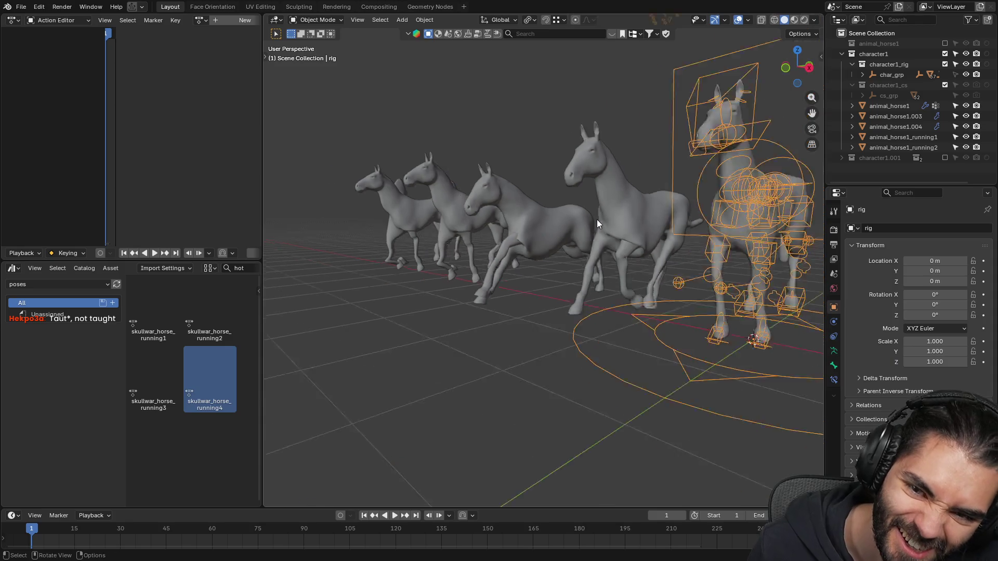
pyautogui.keyDown('shift'); pyautogui.click(522, 231); pyautogui.keyUp('shift')
# - Delete the four horse copies and purge their unused meshes
pyautogui.keyDown('shift'); pyautogui.click(467, 224); pyautogui.keyUp('shift')
pyautogui.keyDown('shift'); pyautogui.click(435, 223); pyautogui.keyUp('shift')
pyautogui.press('Delete')
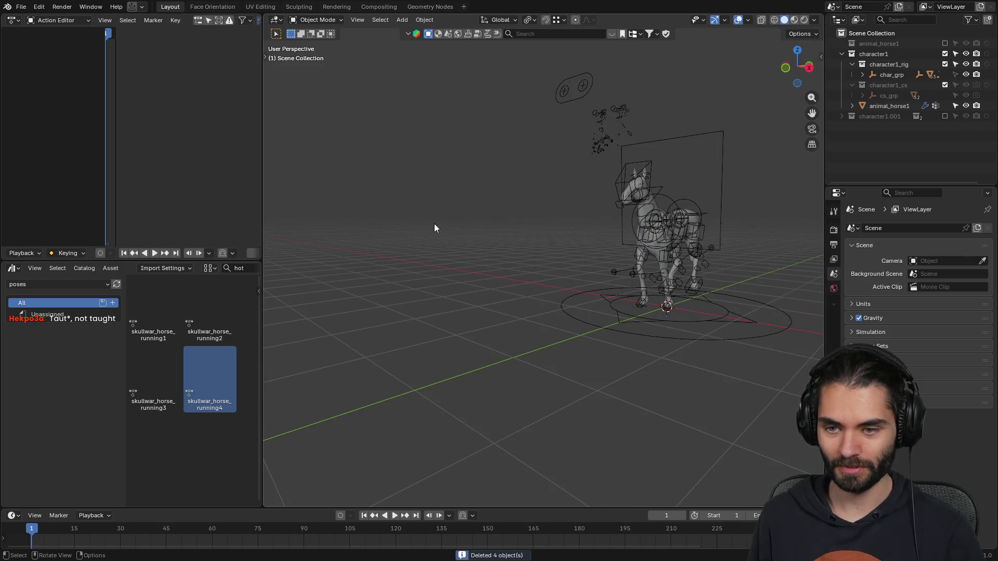
pyautogui.moveTo(653, 191)
pyautogui.mouseDown(button='middle')
pyautogui.moveTo(666, 257)
pyautogui.moveTo(566, 253)
pyautogui.mouseUp(button='middle')
pyautogui.press('q')
pyautogui.click(566, 252)
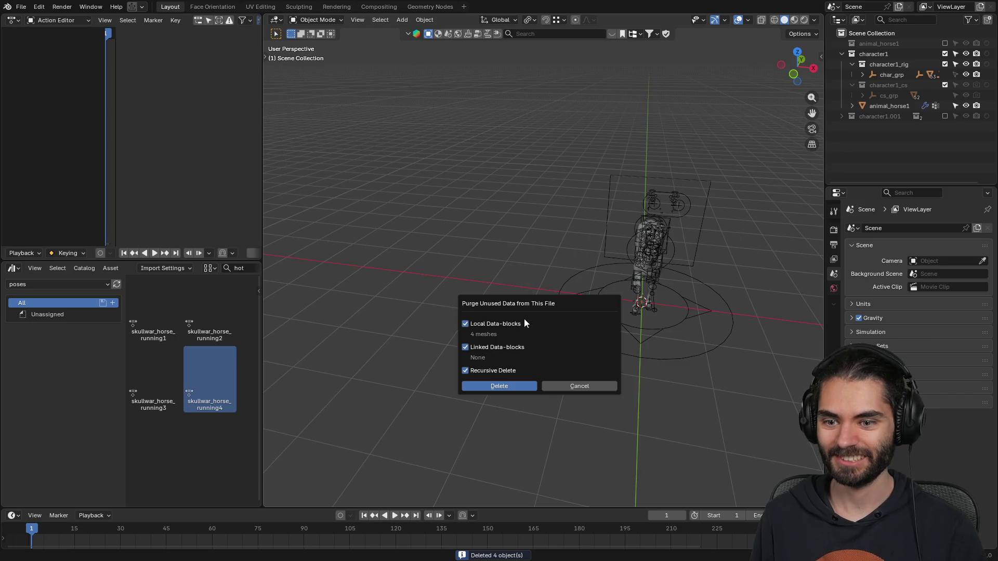
pyautogui.click(524, 389)
# - Hide the original animal_horse1 mesh in the Outliner
pyautogui.scroll(5, 558, 260)
pyautogui.click(698, 124)
pyautogui.moveTo(699, 124)
pyautogui.mouseDown(button='middle')
pyautogui.moveTo(655, 172)
pyautogui.moveTo(583, 173)
pyautogui.moveTo(576, 193)
pyautogui.mouseUp(button='middle')
pyautogui.click(925, 106)
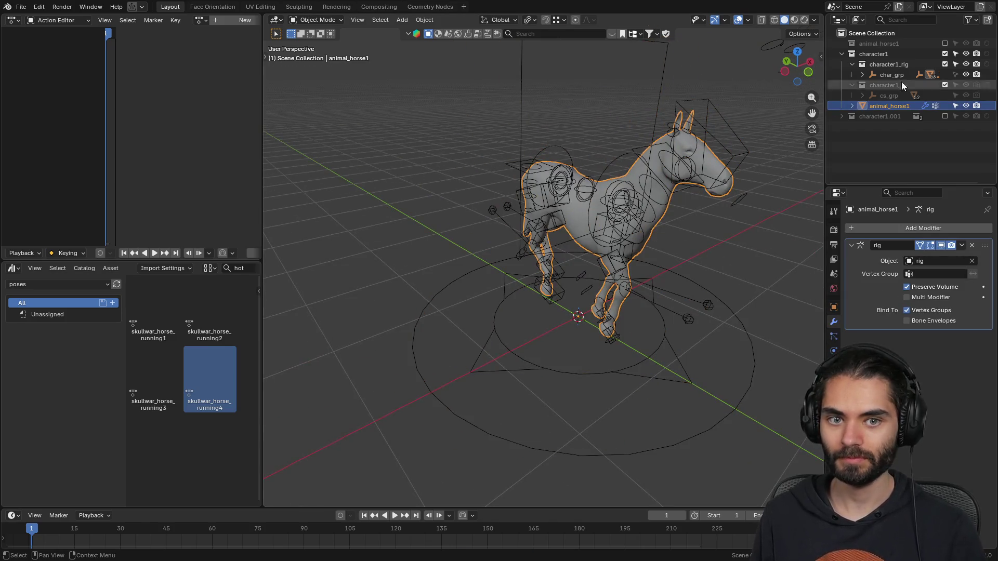
pyautogui.click(966, 105)
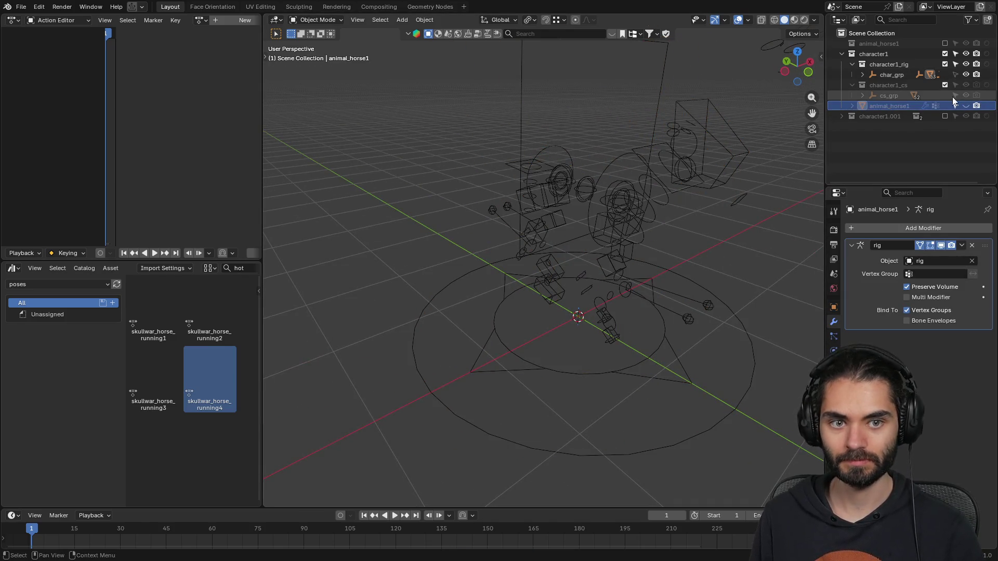
# - Duplicate the original horse mesh, hide the original, and name the copy animal_horse1_running1
pyautogui.click(966, 106)
pyautogui.click(645, 228)
pyautogui.click(609, 215)
pyautogui.hotkey('shift', 'd')
pyautogui.press('Escape')
pyautogui.click(966, 106)
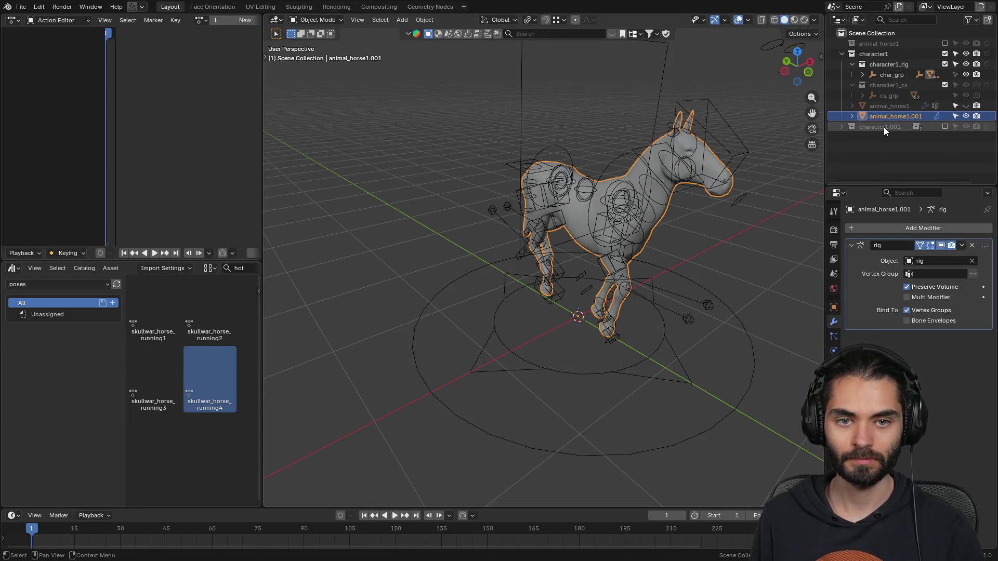
pyautogui.doubleClick(896, 116)
pyautogui.write('animal_horse1_running1')
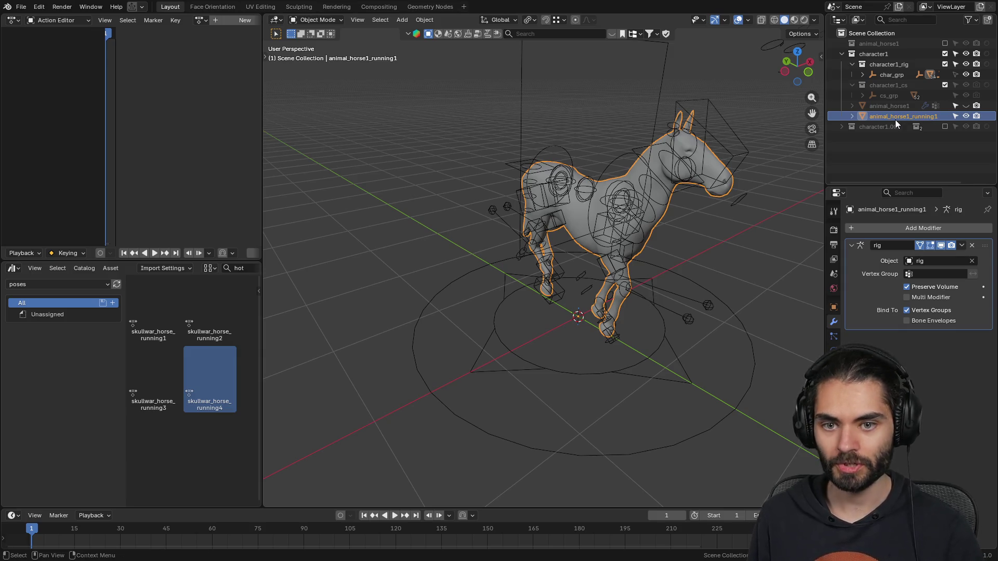
pyautogui.press('Return')
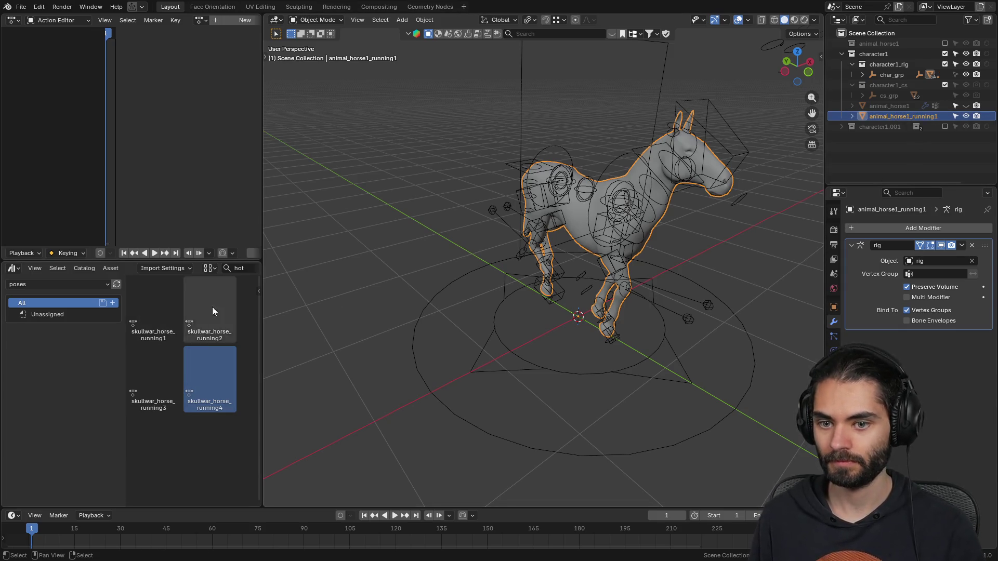
# - Pose the rig in running1, apply the Armature modifier on animal_horse1_running1, and hide it
pyautogui.click(463, 307)
pyautogui.click(505, 334)
pyautogui.doubleClick(161, 296)
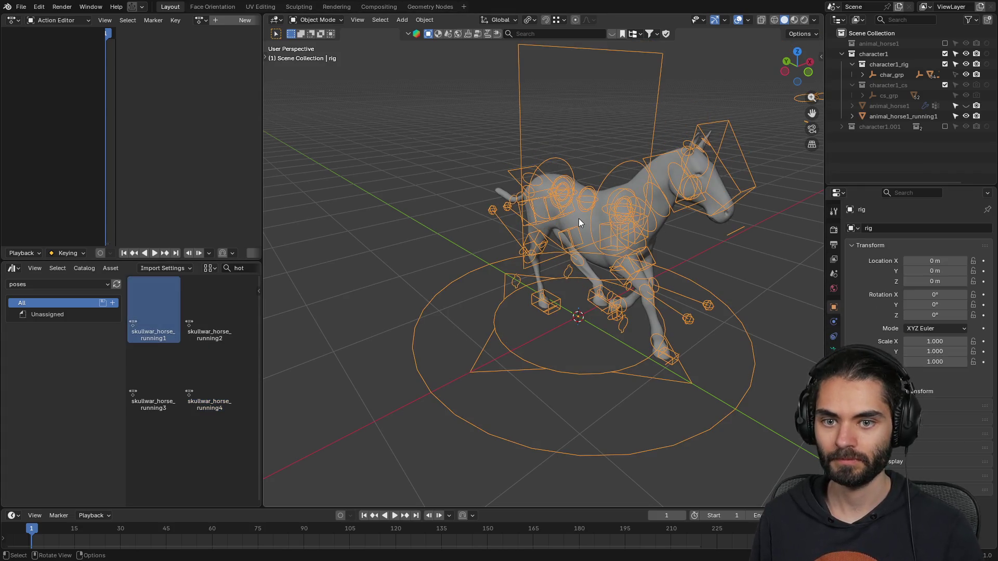
pyautogui.click(902, 116)
pyautogui.click(834, 322)
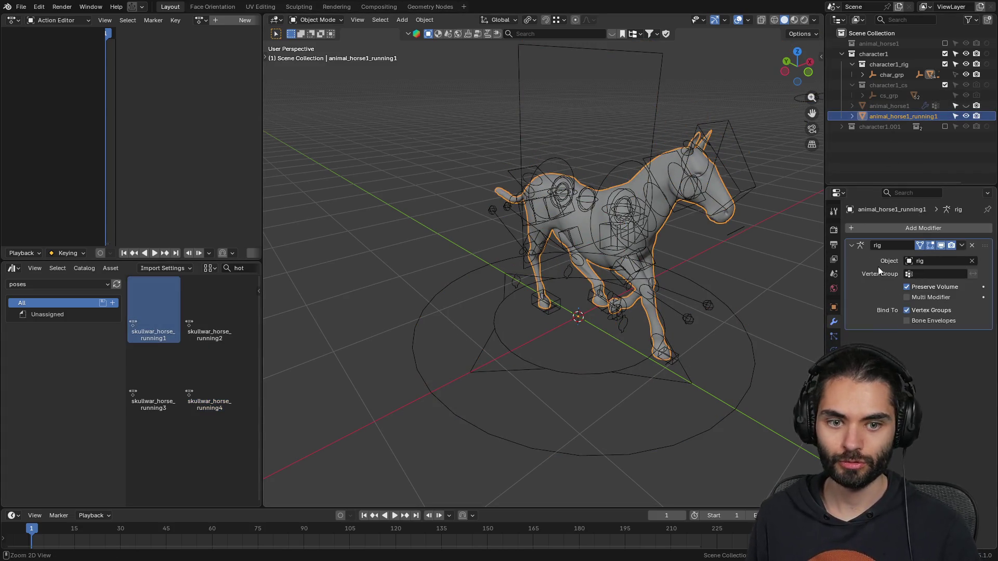
pyautogui.hotkey('ctrl', 'a')
pyautogui.click(966, 116)
# - Duplicate the original horse again and name the copy animal_horse1_running2
pyautogui.click(966, 106)
pyautogui.click(894, 106)
pyautogui.click(883, 106)
pyautogui.hotkey('shift', 'd')
pyautogui.press('Escape')
pyautogui.doubleClick(902, 116)
pyautogui.hotkey('ctrl', 'v')
pyautogui.press('BackSpace')
pyautogui.write('2')
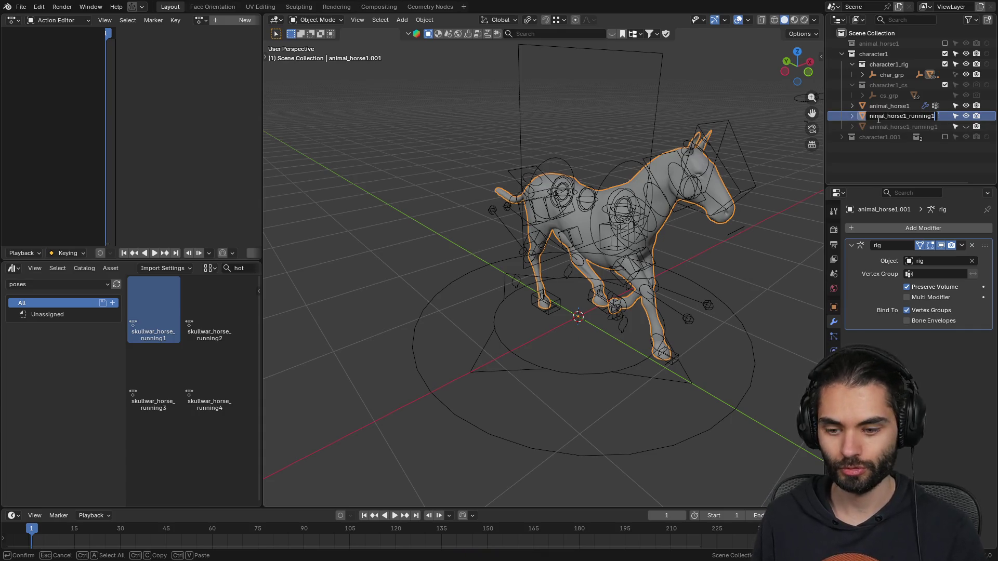
pyautogui.press('Return')
# - Pose the rig in running2, apply the Armature modifier on animal_horse1_running2, and hide it
pyautogui.click(966, 106)
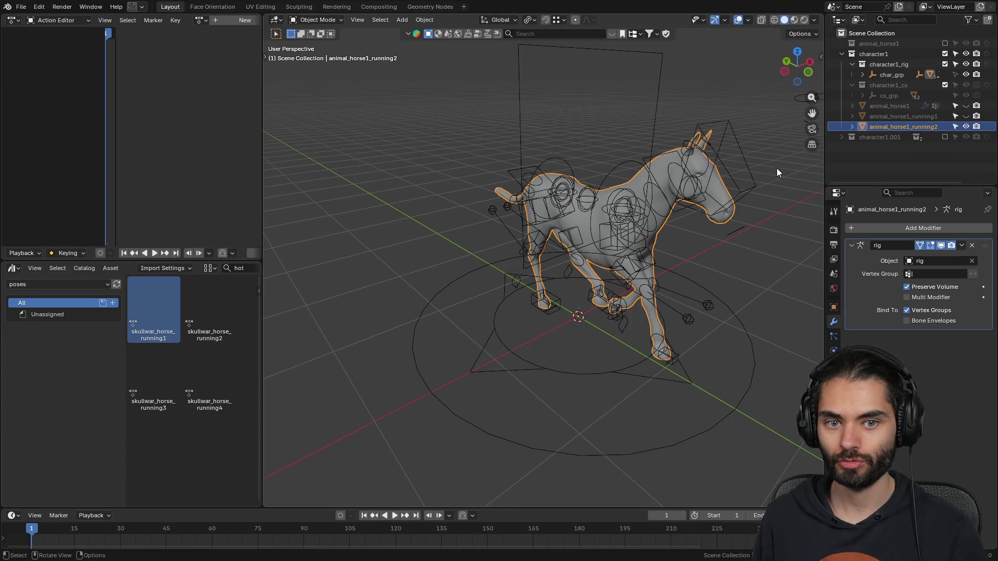
pyautogui.click(218, 317)
pyautogui.click(492, 316)
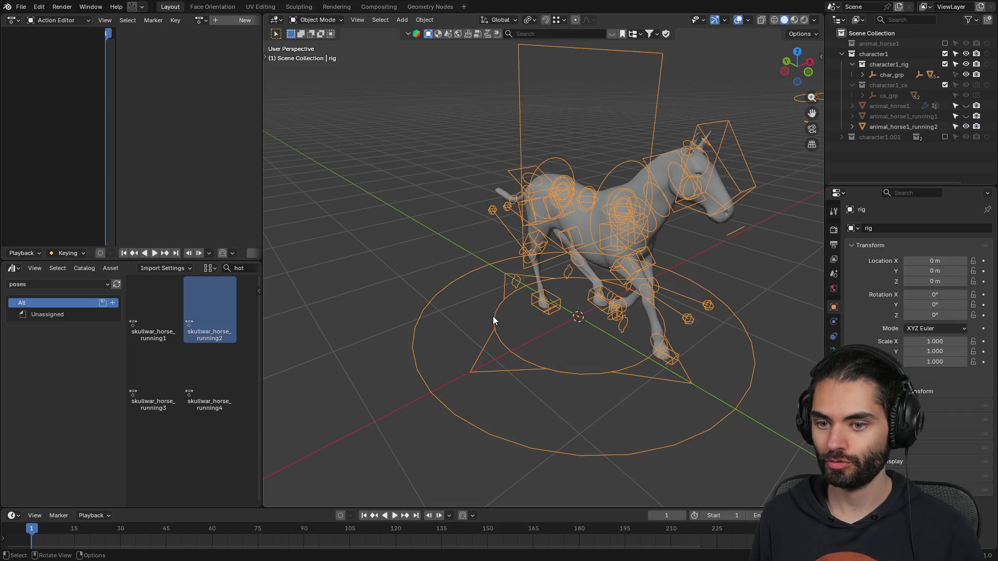
pyautogui.doubleClick(217, 304)
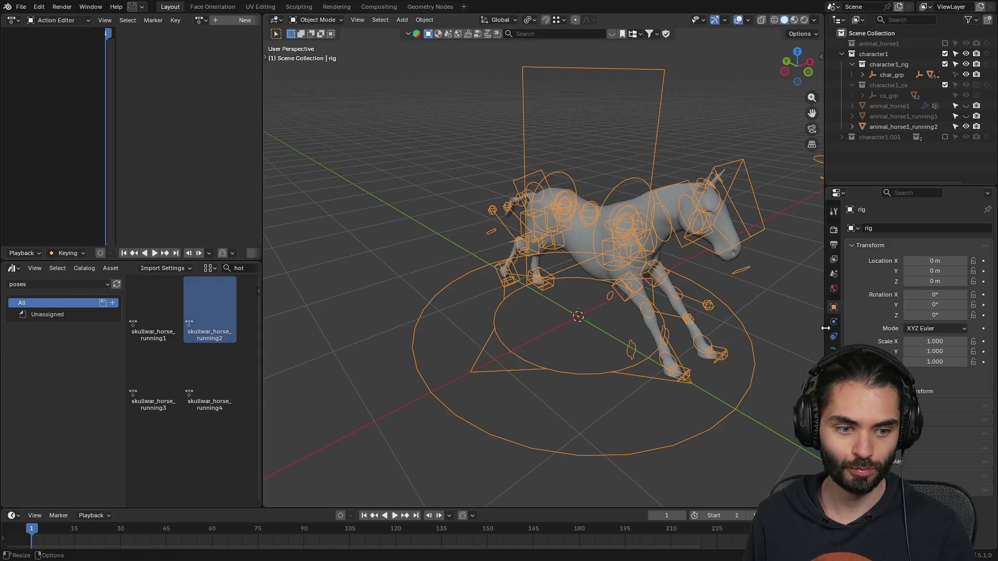
pyautogui.click(834, 350)
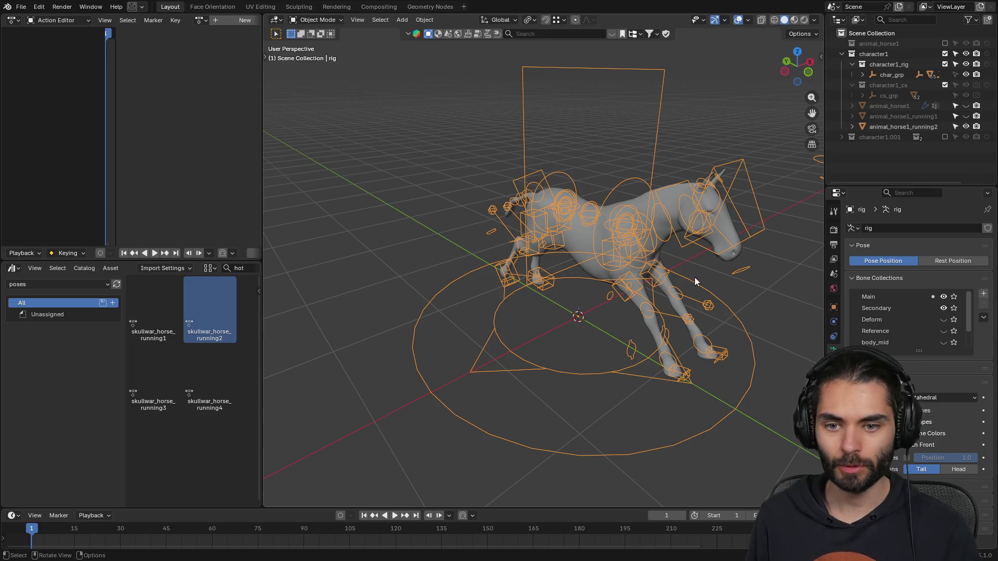
pyautogui.click(664, 194)
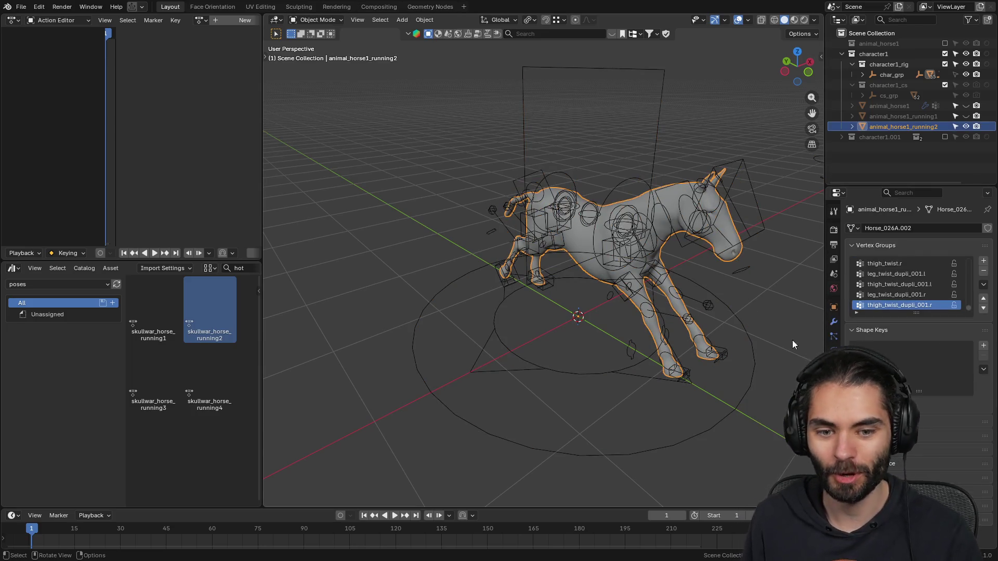
pyautogui.click(833, 322)
pyautogui.hotkey('ctrl', 'a')
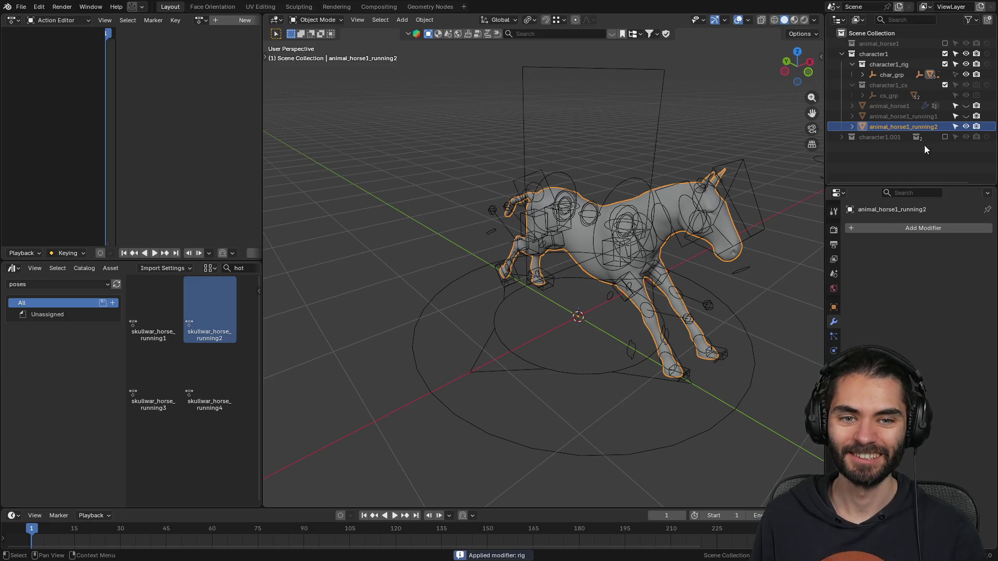
pyautogui.click(966, 126)
# - Unhide the original horse mesh and duplicate it
pyautogui.click(966, 106)
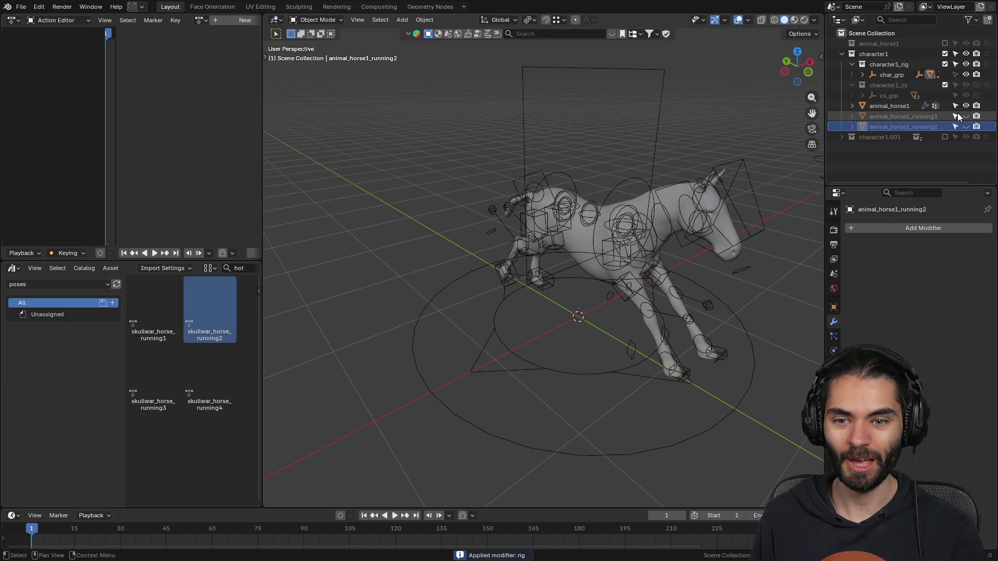
pyautogui.click(672, 197)
pyautogui.hotkey('shift', 'd')
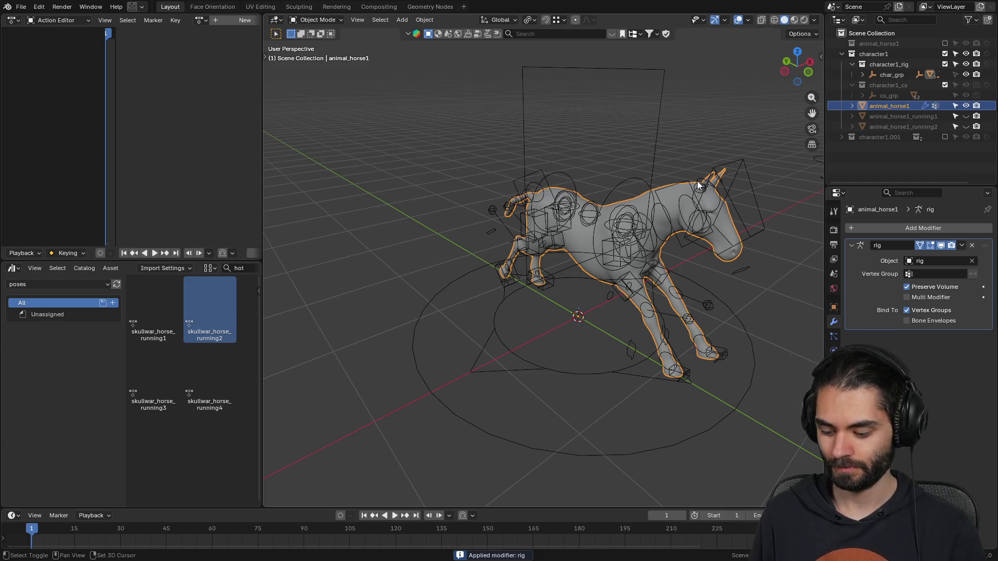
# - Drop the duplicate in place and rename it animal_horse1_running3
pyautogui.rightClick(698, 183)
pyautogui.doubleClick(913, 117)
pyautogui.write('animal_horse1_running1')
pyautogui.press('BackSpace')
pyautogui.write('3')
pyautogui.press('Return')
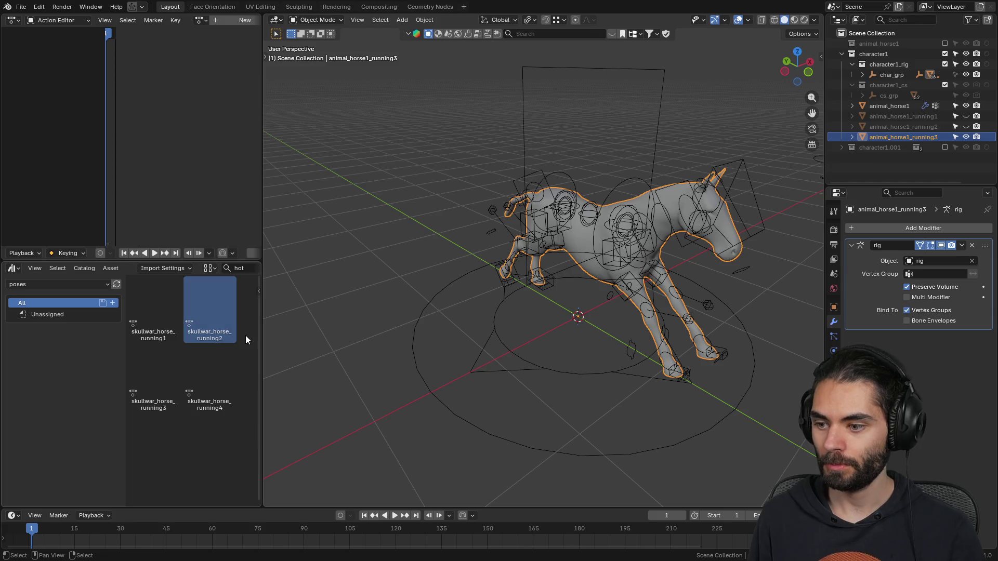
# - Pose the rig in running3, apply the Armature modifier on animal_horse1_running3, and hide it
pyautogui.click(424, 335)
pyautogui.click(411, 334)
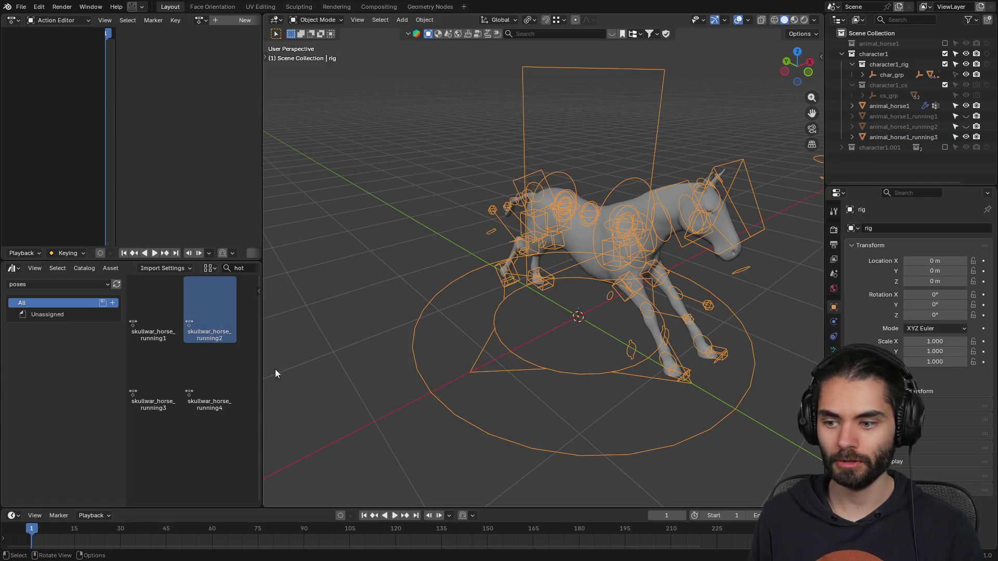
pyautogui.doubleClick(156, 376)
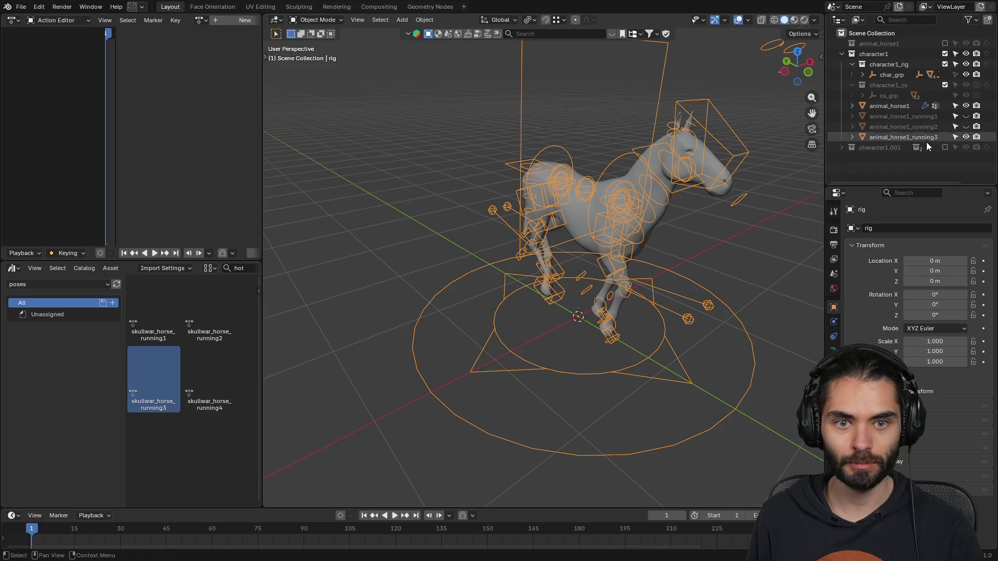
pyautogui.click(924, 138)
pyautogui.hotkey('ctrl', 'a')
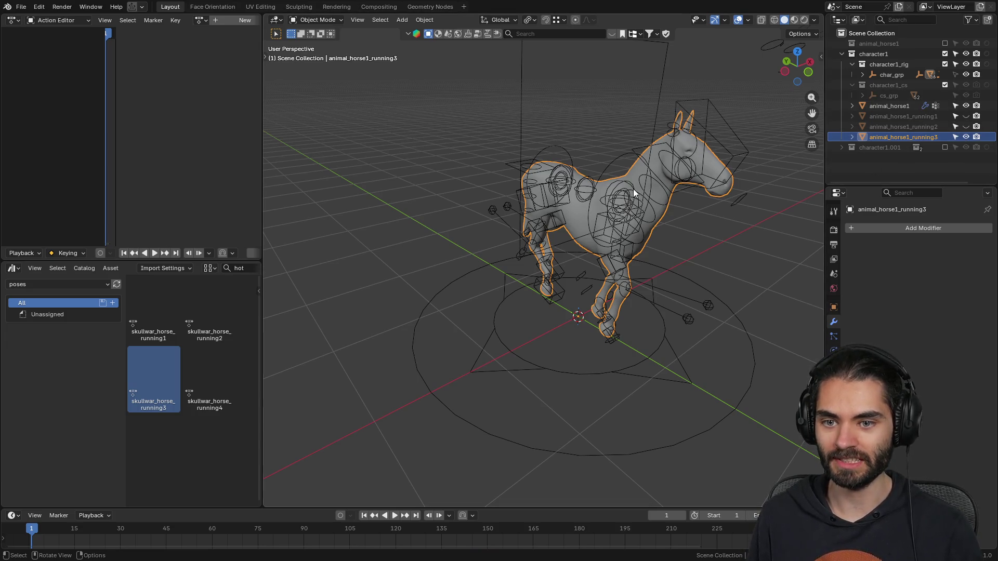
pyautogui.click(966, 138)
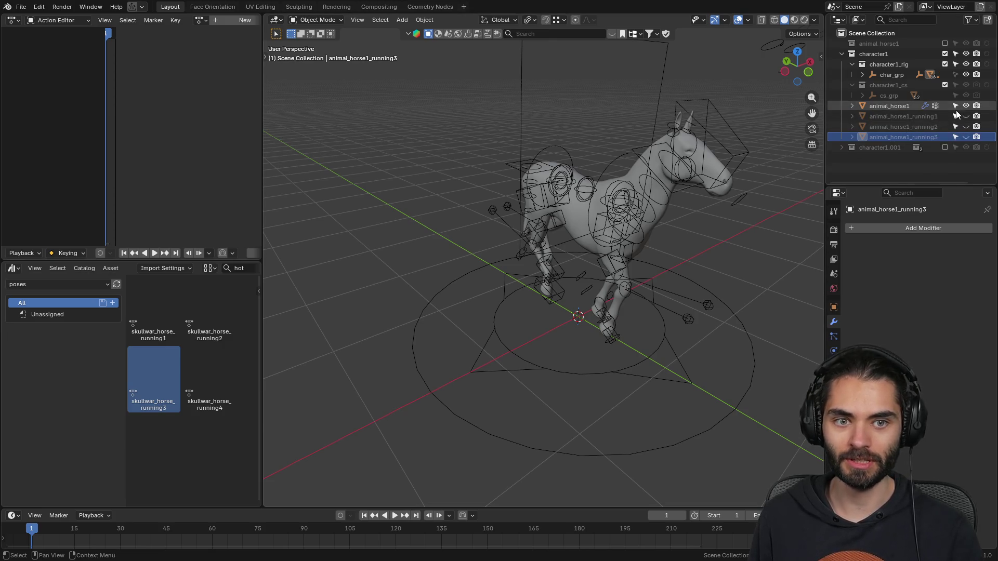
pyautogui.click(906, 106)
# - Duplicate the horse mesh in place and pose the rig in running4
pyautogui.hotkey('shift', 'd')
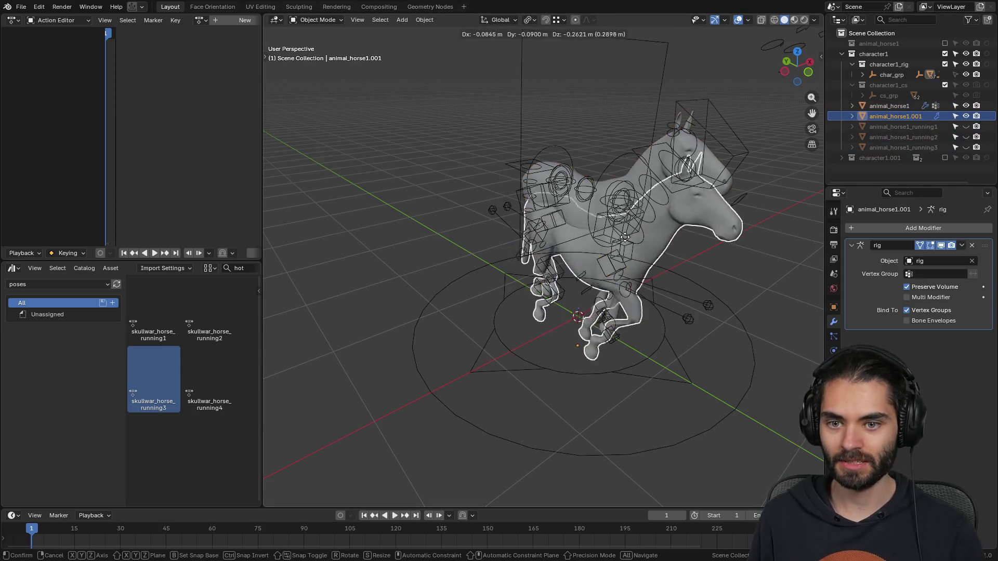
pyautogui.press('Escape')
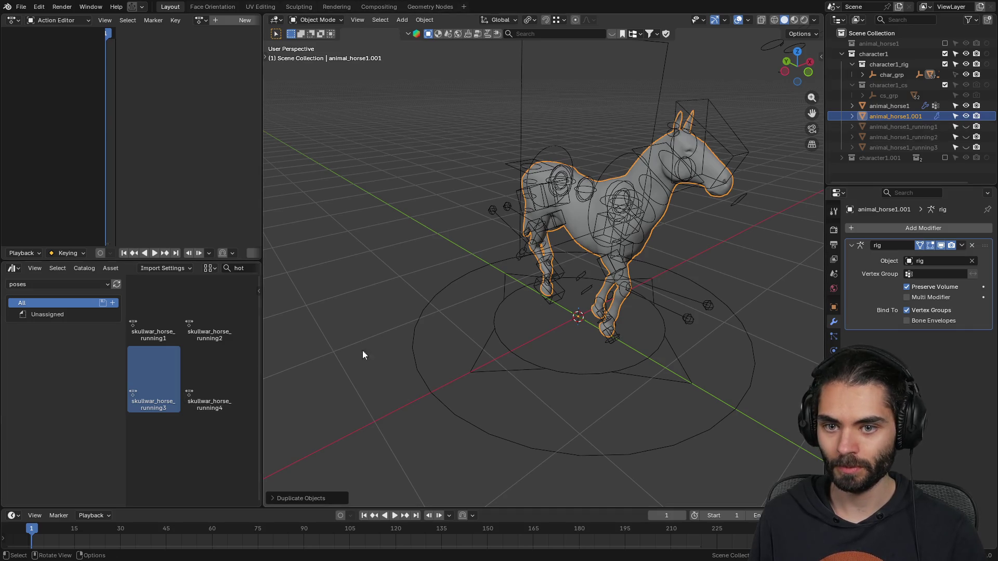
pyautogui.press('[')
pyautogui.doubleClick(195, 370)
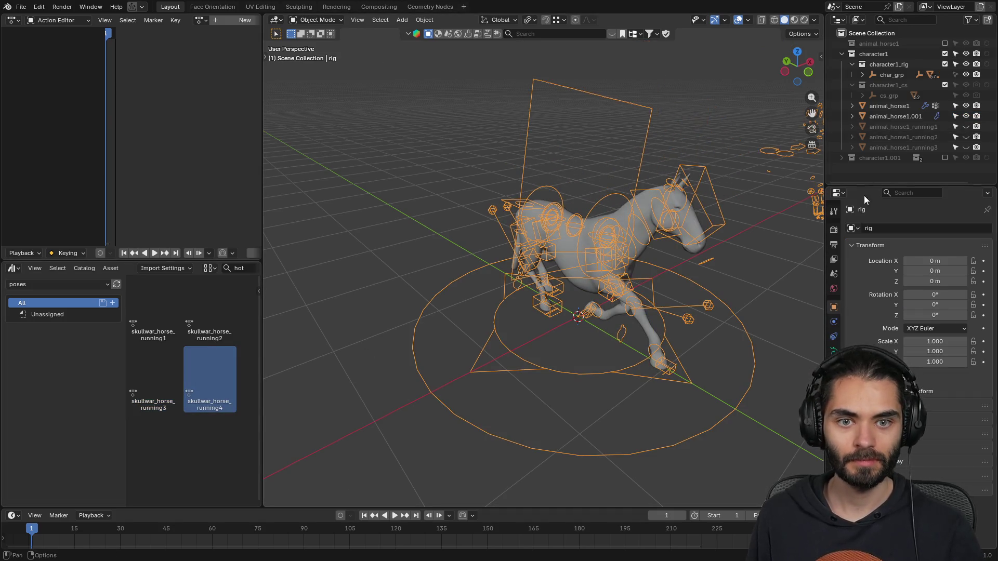
# - Rename the duplicate animal_horse1_running4, apply its Armature modifier, and hide it
pyautogui.click(899, 116)
pyautogui.doubleClick(899, 115)
pyautogui.hotkey('ctrl', 'v')
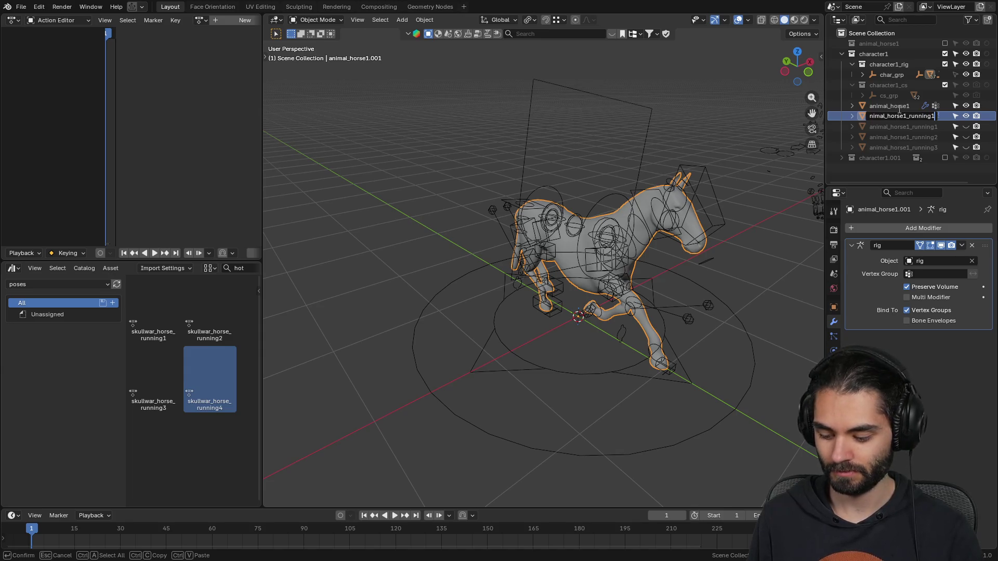
pyautogui.press('BackSpace')
pyautogui.write('4')
pyautogui.press('Return')
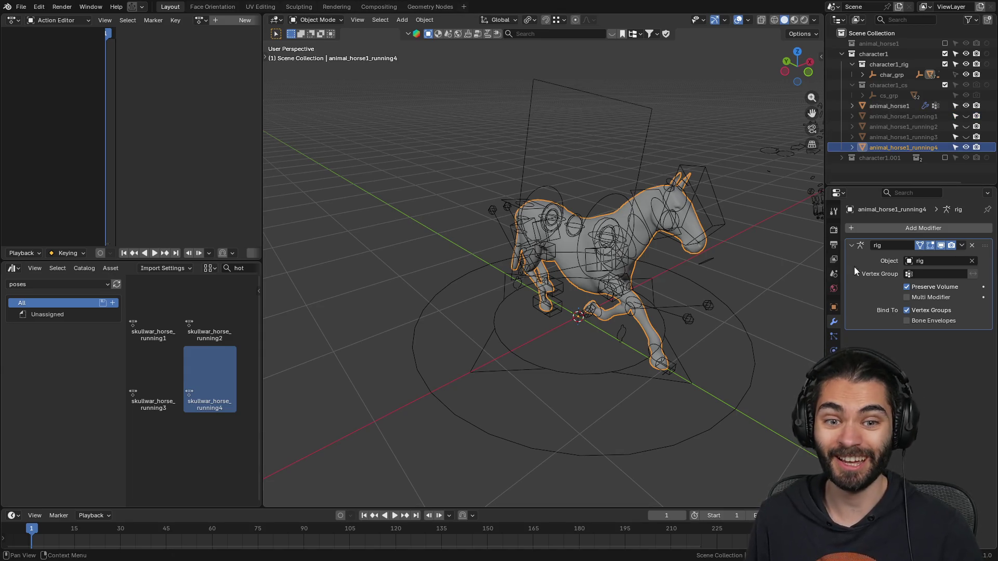
pyautogui.hotkey('ctrl', 'a')
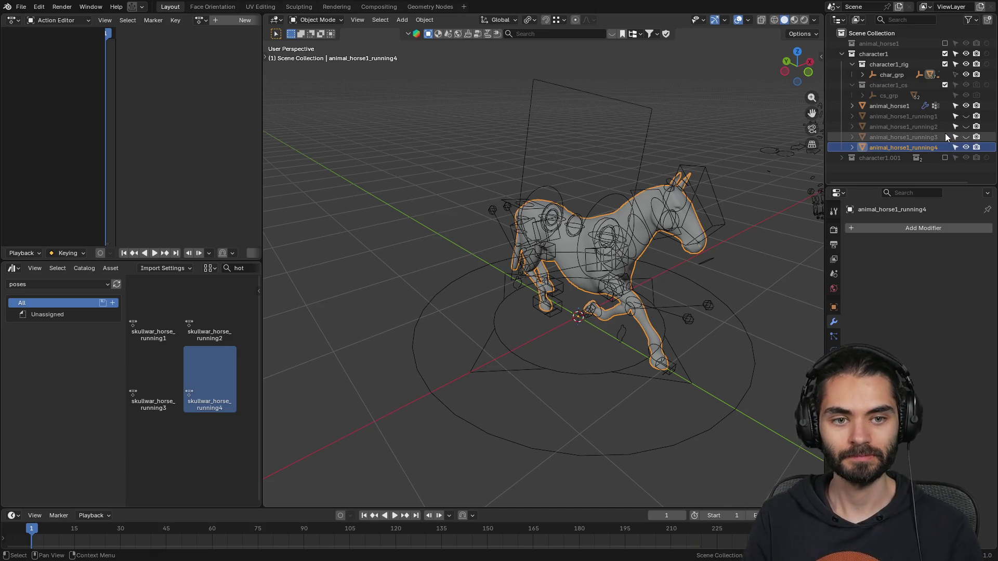
pyautogui.click(965, 147)
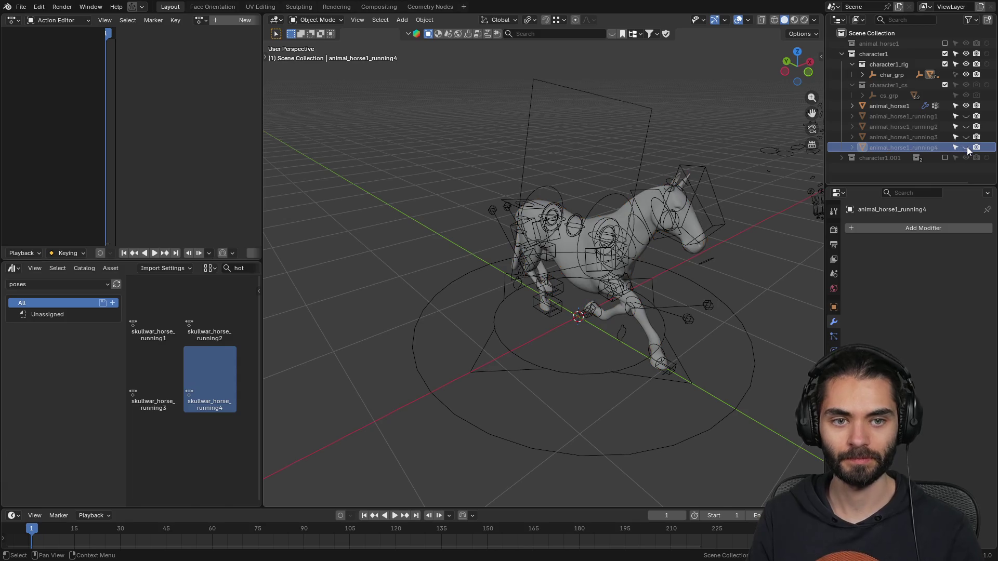
# - Unhide and select all four running copies, viewing them overlapping together
pyautogui.moveTo(968, 117); pyautogui.dragTo(967, 143)
pyautogui.click(915, 118)
pyautogui.keyDown('shift'); pyautogui.click(917, 147); pyautogui.keyUp('shift')
pyautogui.moveTo(769, 161)
pyautogui.mouseDown(button='middle')
pyautogui.moveTo(681, 173)
pyautogui.moveTo(542, 165)
pyautogui.moveTo(545, 132)
pyautogui.moveTo(666, 140)
pyautogui.moveTo(725, 168)
pyautogui.mouseUp(button='middle')
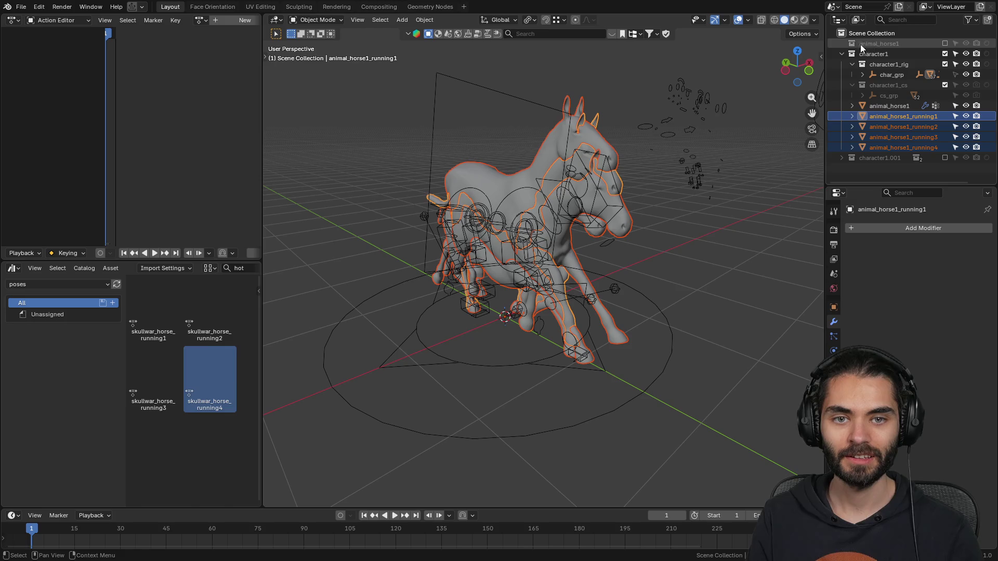
# - Rename Collection 4 to horse1_poses, keeping character1.001 excluded
pyautogui.click(843, 54)
pyautogui.click(903, 71)
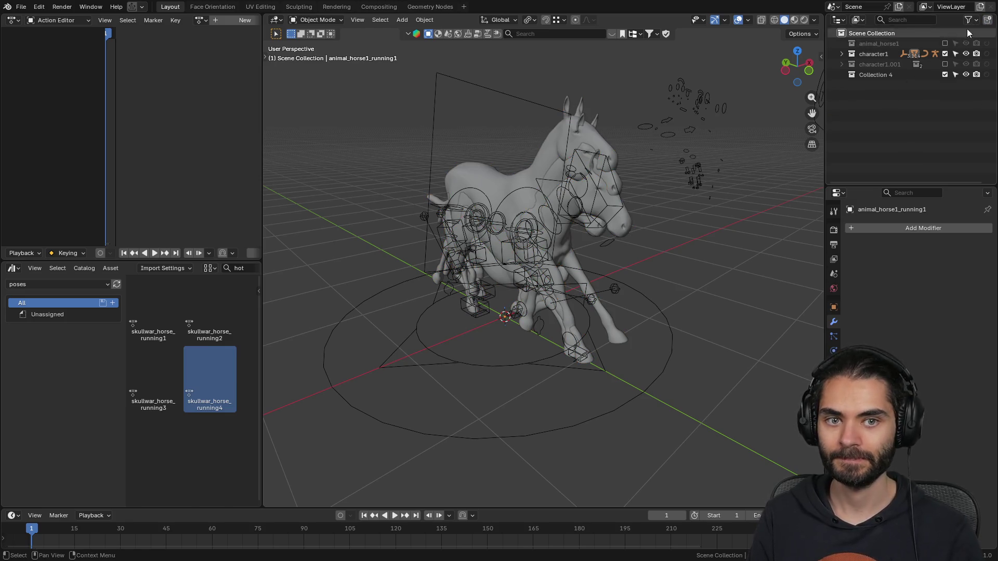
pyautogui.doubleClick(884, 76)
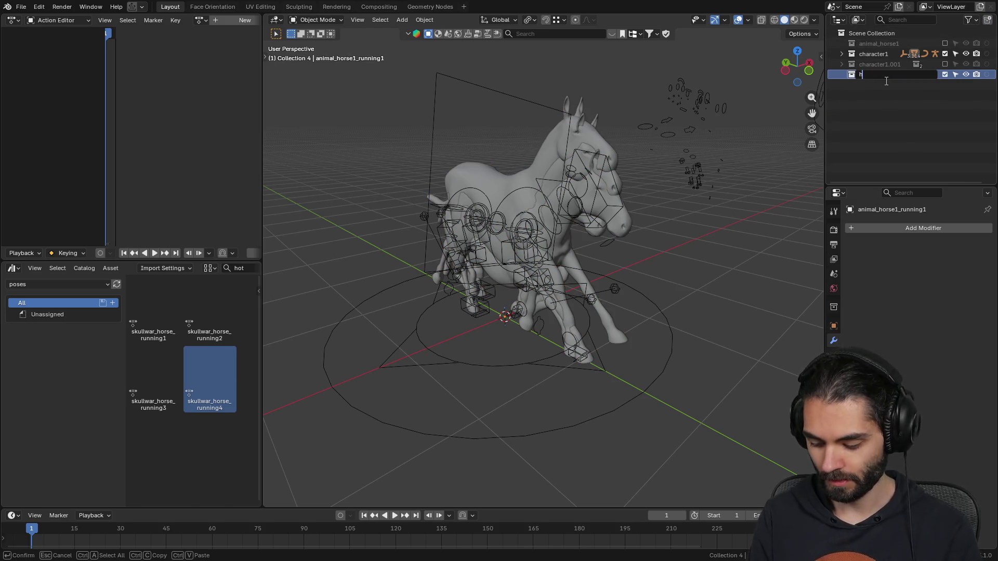
pyautogui.write('horse1_poses')
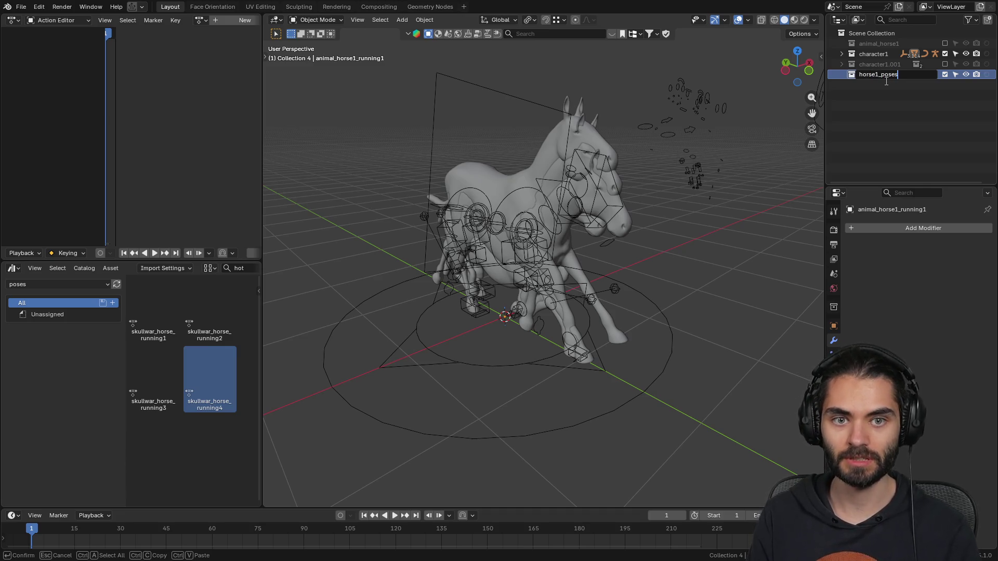
pyautogui.press('Return')
pyautogui.click(841, 64)
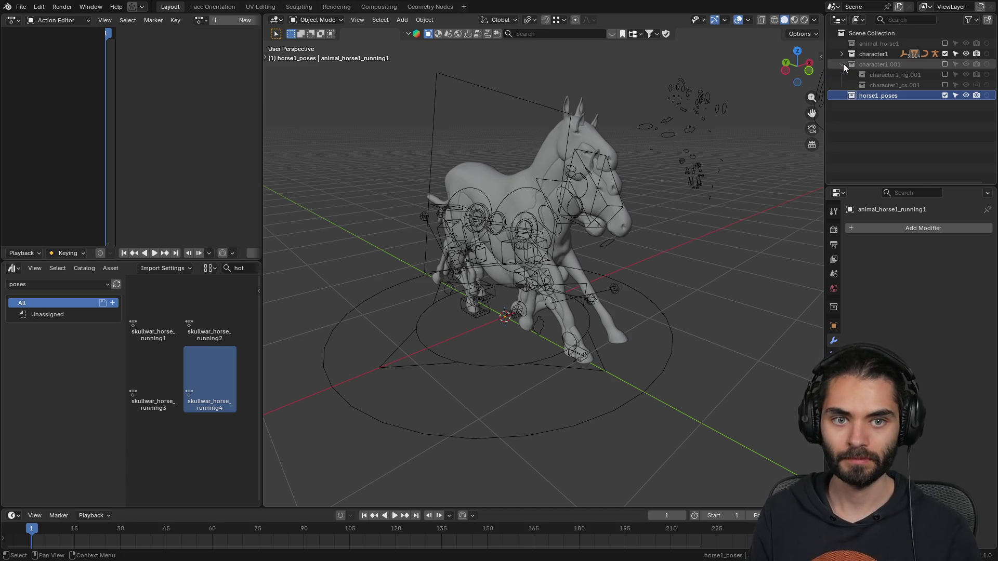
pyautogui.click(946, 65)
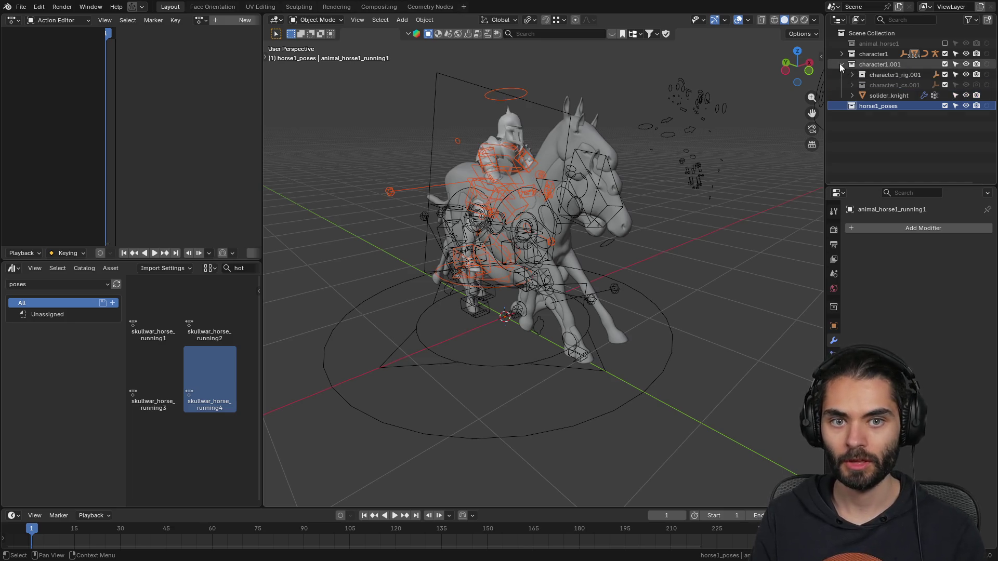
pyautogui.click(840, 64)
pyautogui.click(945, 64)
# - Move the four running copies into horse1_poses and exclude the character1 collection
pyautogui.click(841, 54)
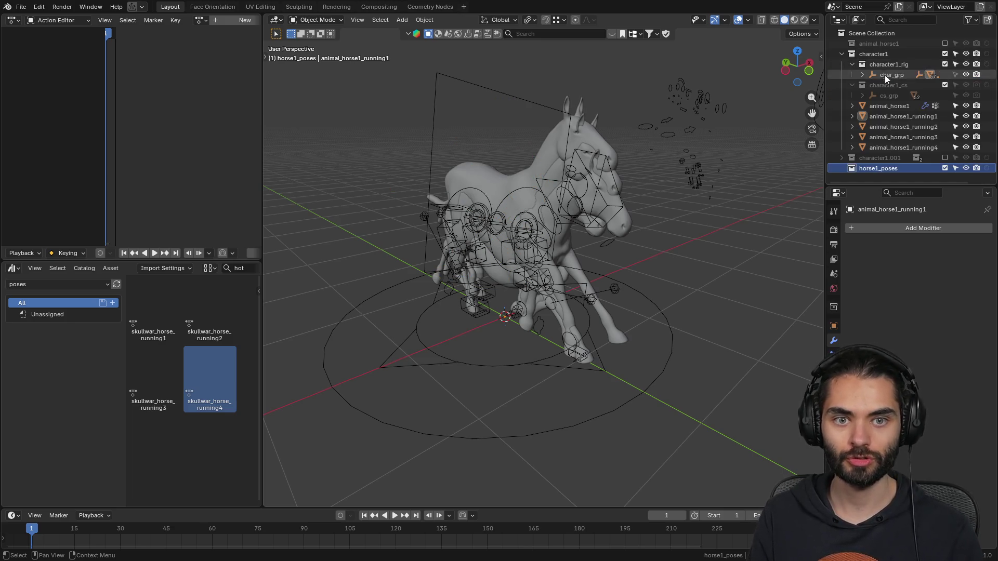
pyautogui.click(917, 118)
pyautogui.keyDown('shift'); pyautogui.click(915, 147); pyautogui.keyUp('shift')
pyautogui.moveTo(911, 133)
pyautogui.mouseDown()
pyautogui.moveTo(905, 150)
pyautogui.moveTo(886, 154)
pyautogui.moveTo(888, 165)
pyautogui.mouseUp()
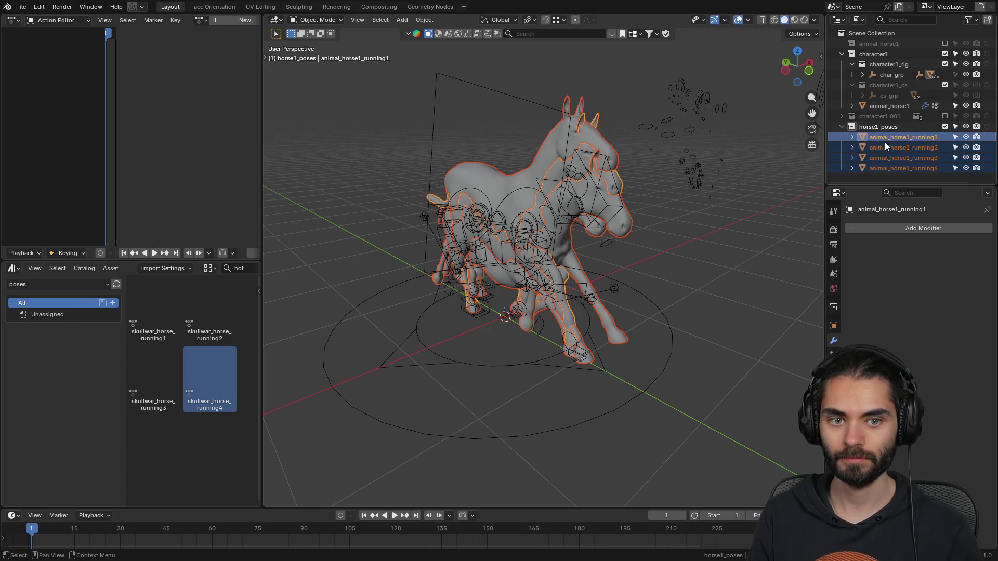
pyautogui.click(841, 126)
pyautogui.click(842, 53)
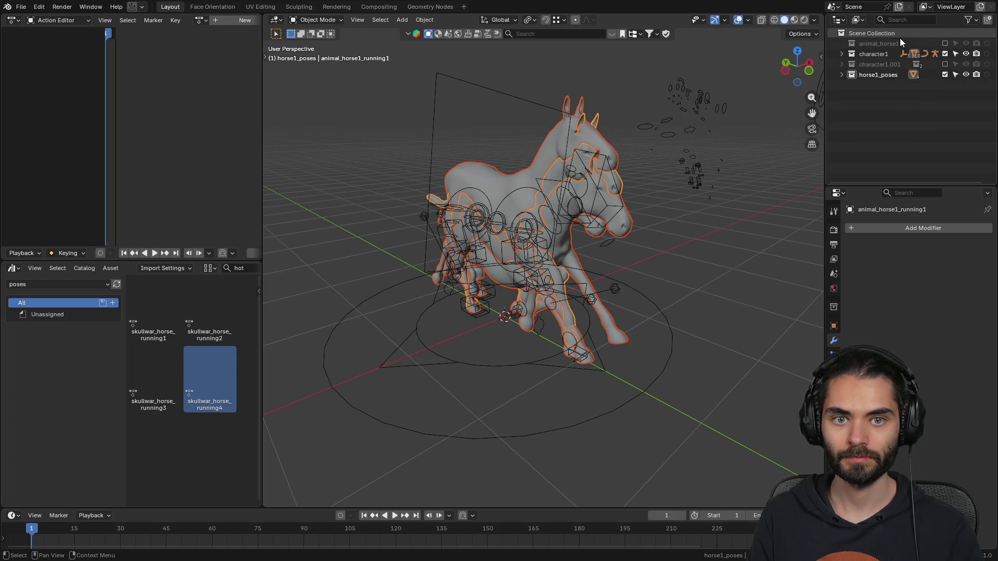
pyautogui.click(945, 53)
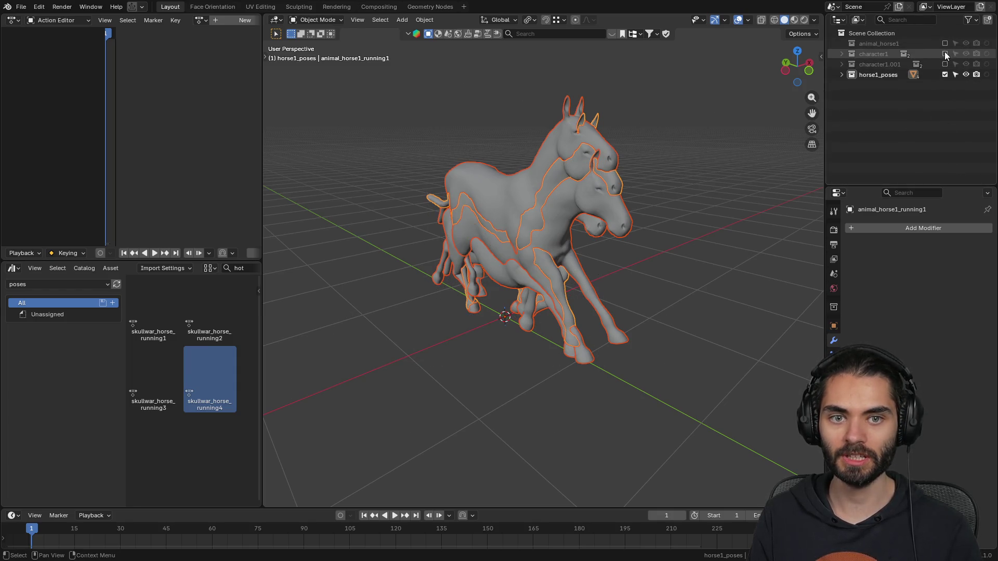
# - Orbit around the posed horses, checking running4's transform values in the side panel
pyautogui.click(647, 219)
pyautogui.moveTo(647, 219)
pyautogui.mouseDown(button='middle')
pyautogui.moveTo(564, 249)
pyautogui.moveTo(583, 252)
pyautogui.moveTo(541, 235)
pyautogui.moveTo(507, 239)
pyautogui.mouseUp(button='middle')
pyautogui.click(541, 235)
pyautogui.press('n')
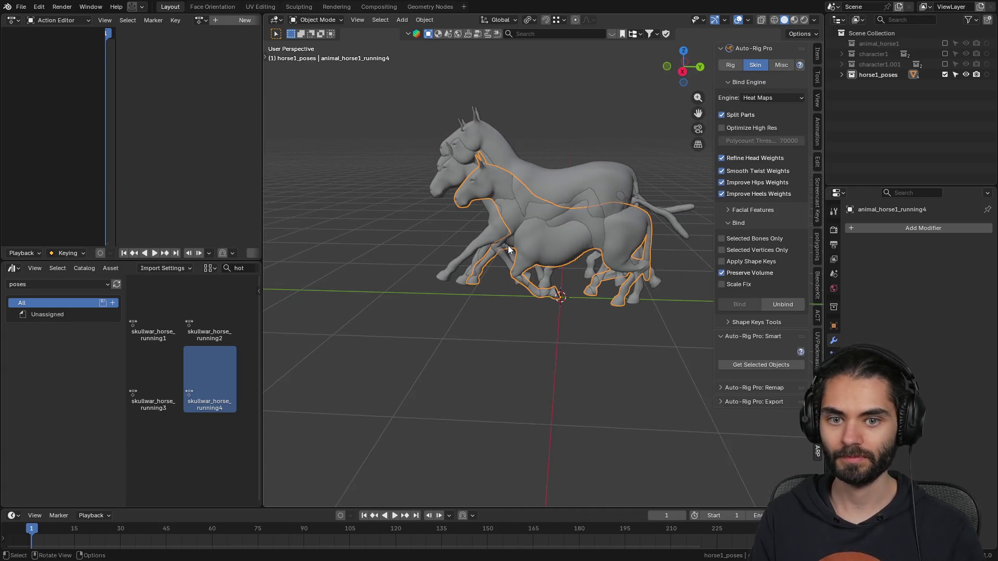
pyautogui.click(817, 54)
pyautogui.moveTo(476, 288)
pyautogui.mouseDown(button='middle')
pyautogui.moveTo(539, 273)
pyautogui.moveTo(516, 234)
pyautogui.moveTo(613, 224)
pyautogui.moveTo(597, 241)
pyautogui.moveTo(444, 250)
pyautogui.moveTo(504, 217)
pyautogui.moveTo(556, 229)
pyautogui.mouseUp(button='middle')
pyautogui.scroll(3, 535, 275)
pyautogui.press('n')
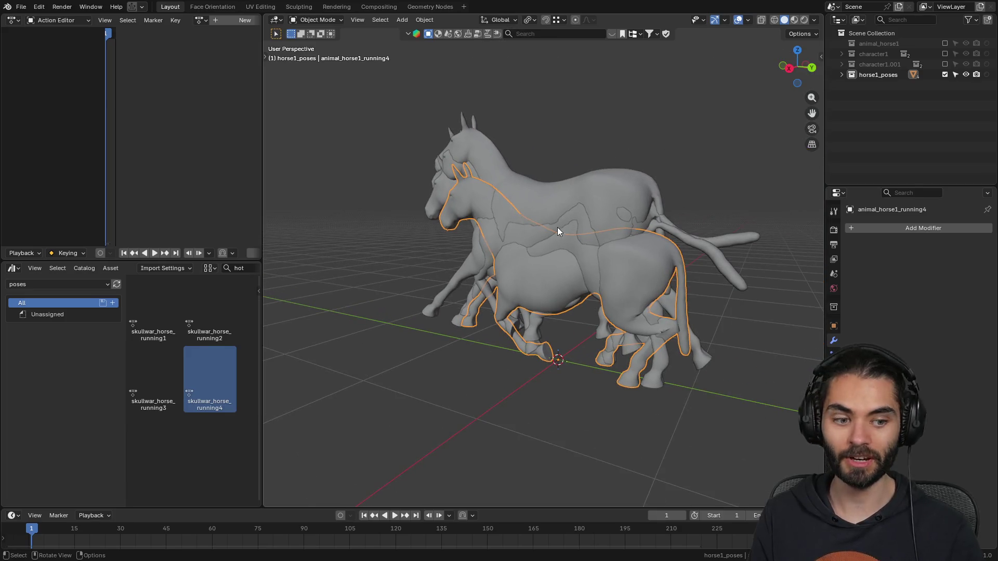
pyautogui.hotkey('alt', 'a')
pyautogui.moveTo(574, 287); pyautogui.dragTo(657, 289, button='middle')
pyautogui.moveTo(564, 235)
pyautogui.mouseDown(button='middle')
pyautogui.moveTo(687, 241)
pyautogui.moveTo(581, 247)
pyautogui.moveTo(613, 221)
pyautogui.moveTo(554, 229)
pyautogui.mouseUp(button='middle')
# - Run Purge Unused Data from the F3 search and confirm the deletion
pyautogui.press('F3')
pyautogui.press('Return')
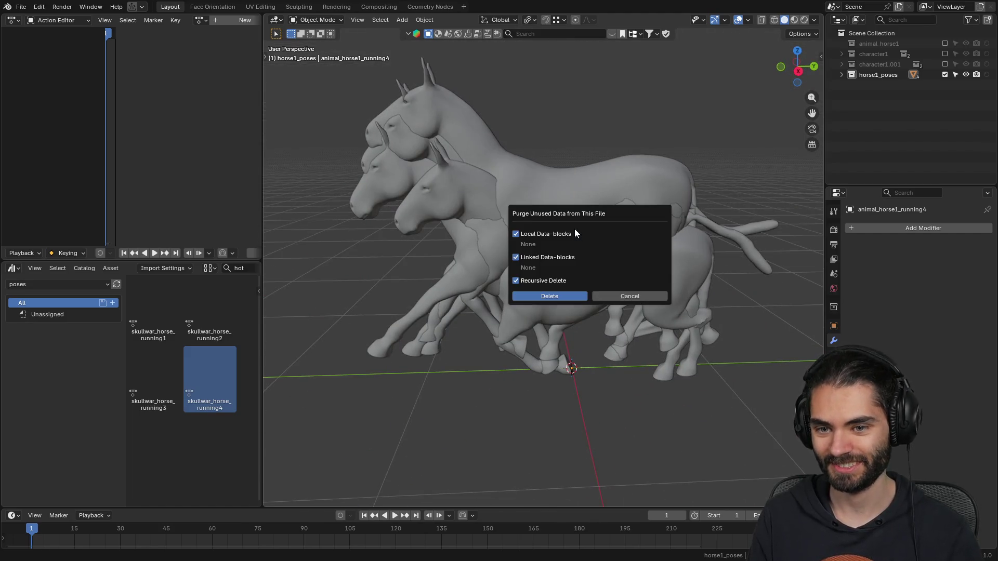
pyautogui.click(569, 296)
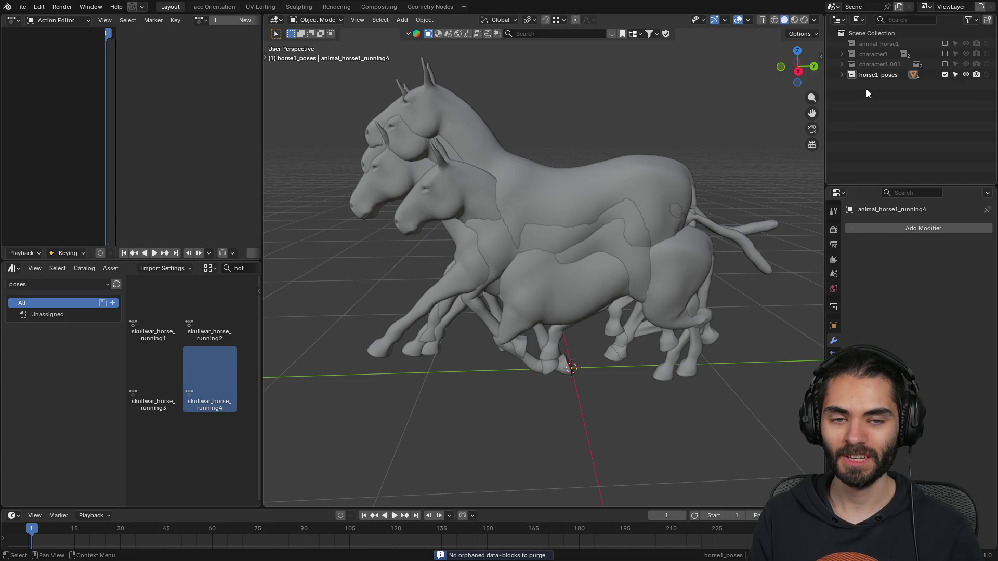
pyautogui.click(881, 63)
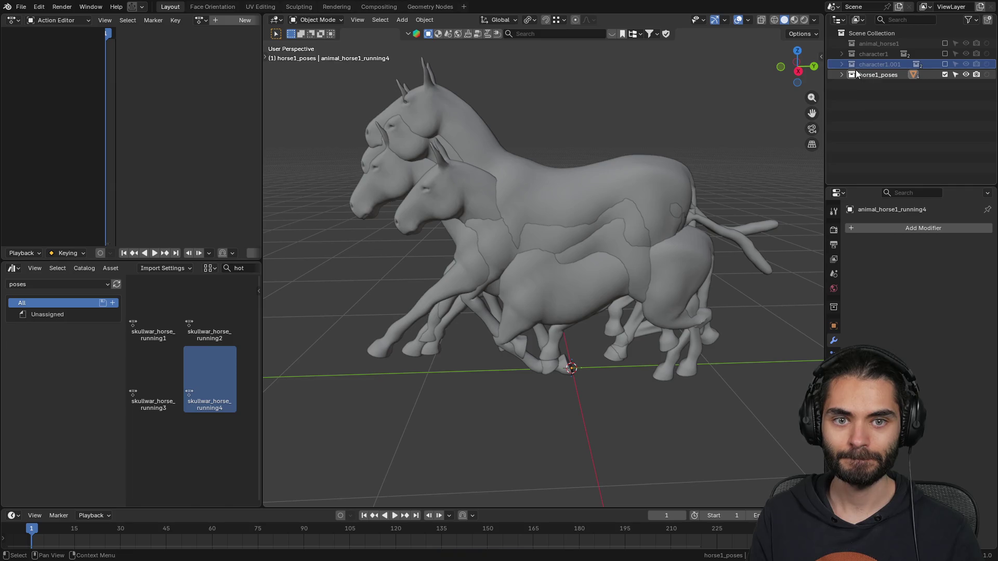
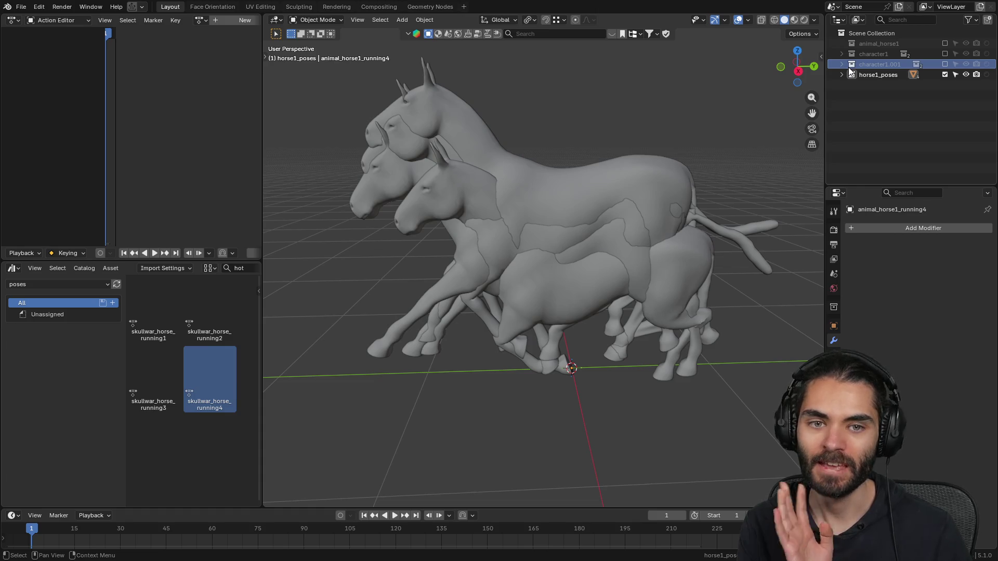
# - Delete the leftover character1.001 collection together with its whole hierarchy
pyautogui.click(842, 64)
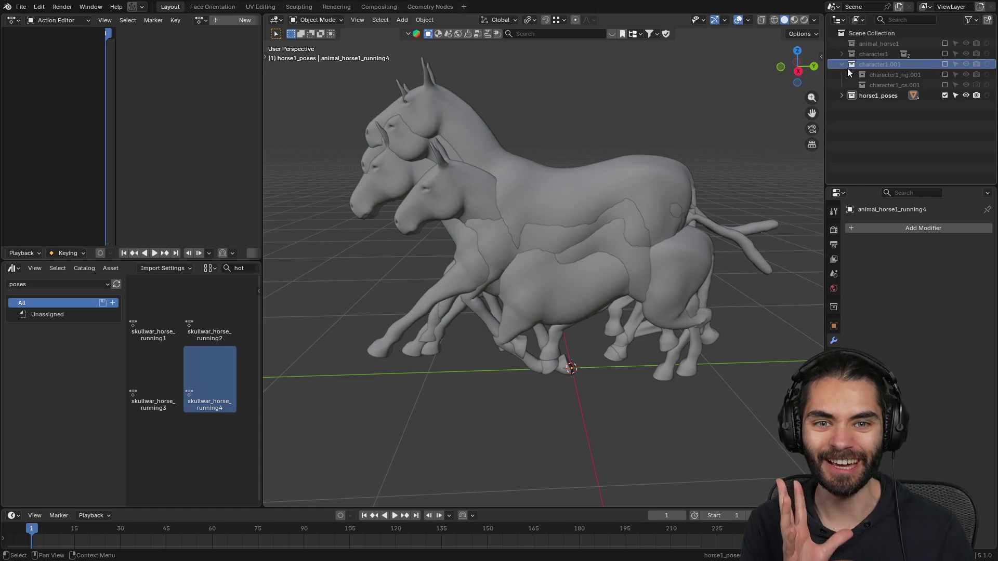
pyautogui.rightClick(850, 64)
pyautogui.click(869, 91)
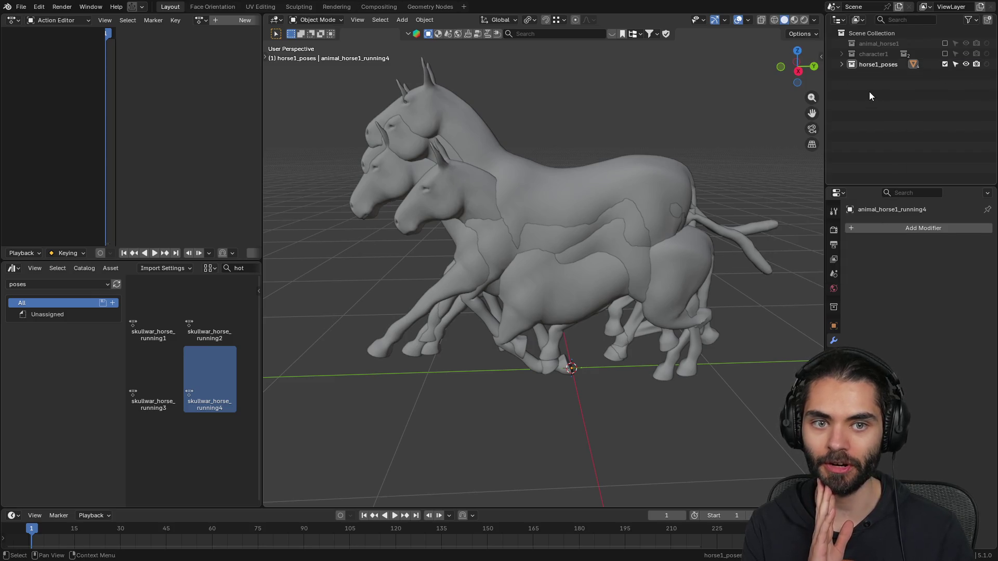
# - Purge unused data, removing the 37 orphaned data-blocks
pyautogui.press('q')
pyautogui.click(592, 122)
pyautogui.click(576, 186)
# - Tag the horse1_poses collection green and the source collections red
pyautogui.rightClick(860, 64)
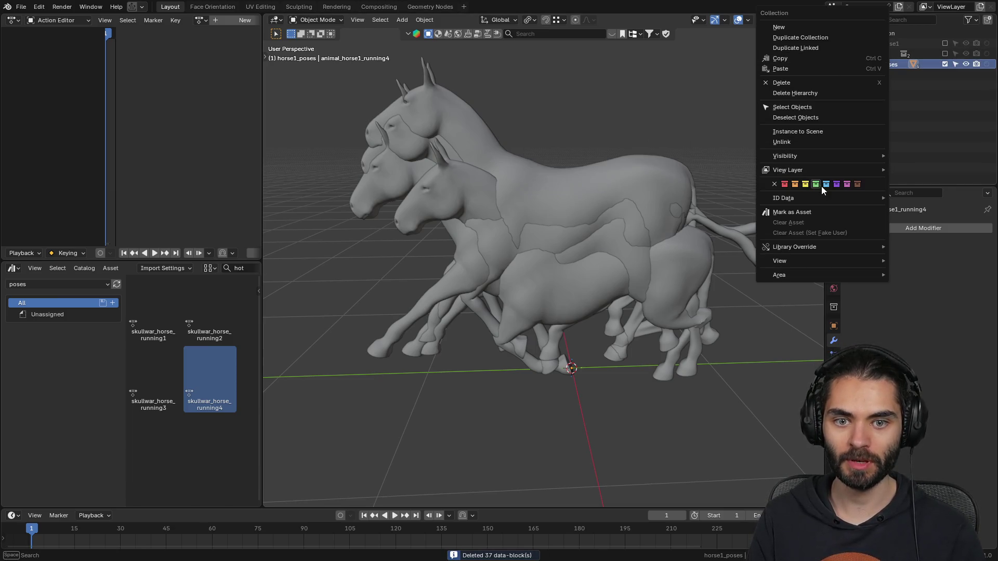
pyautogui.click(816, 170)
pyautogui.rightClick(858, 54)
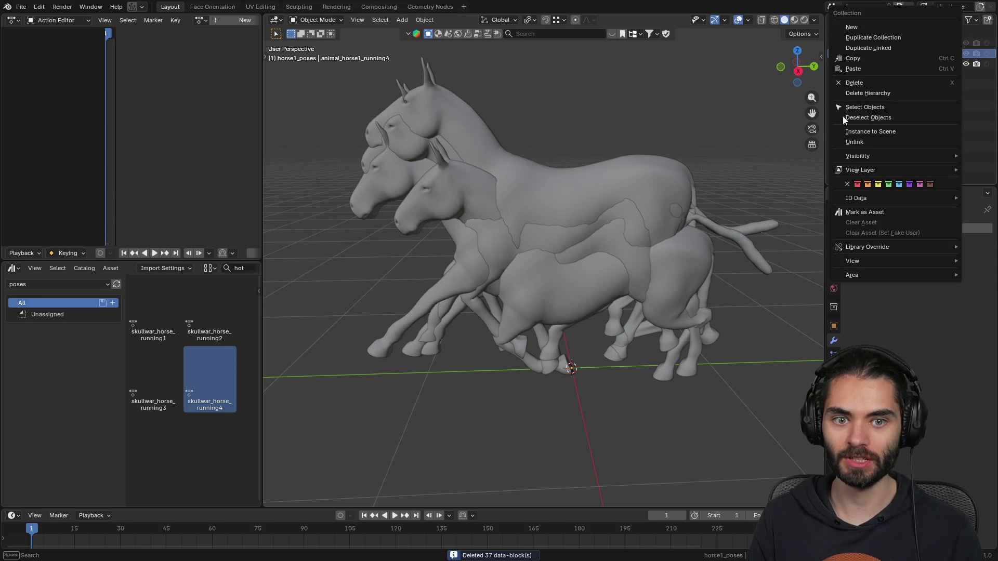
pyautogui.click(858, 184)
pyautogui.rightClick(878, 43)
pyautogui.moveTo(860, 170)
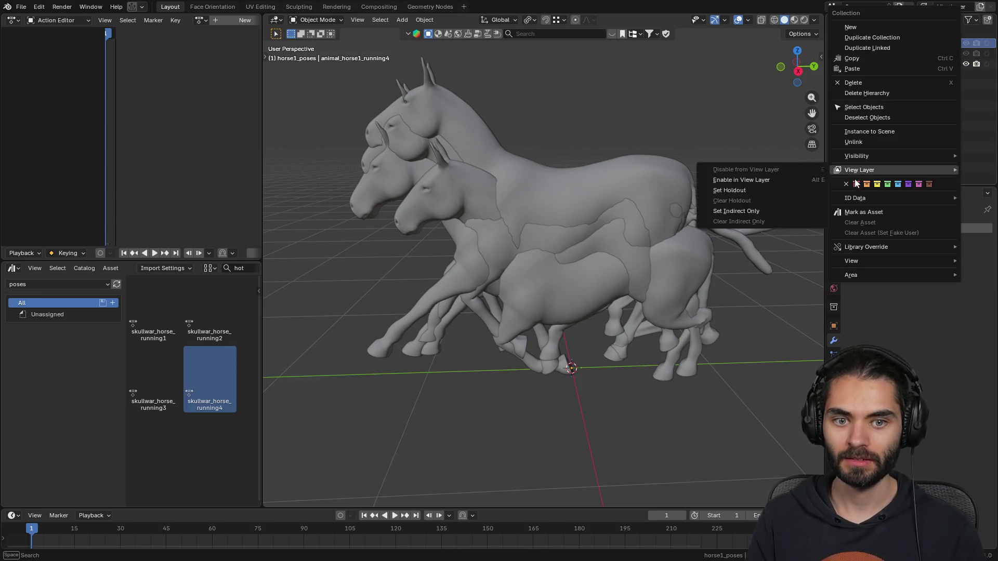
pyautogui.click(739, 170)
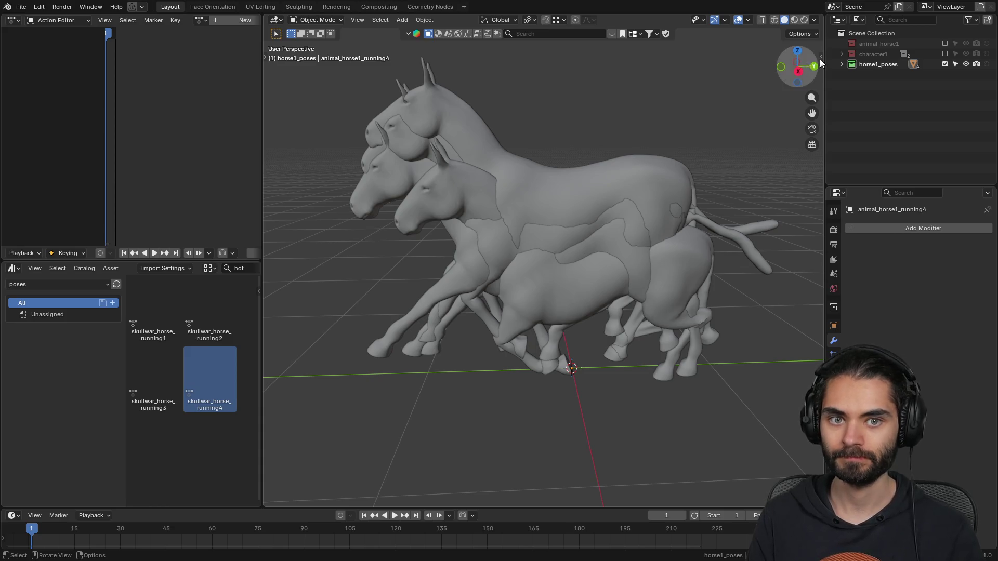
# - Purge unused data a second time
pyautogui.press('q')
pyautogui.click(548, 158)
pyautogui.click(537, 227)
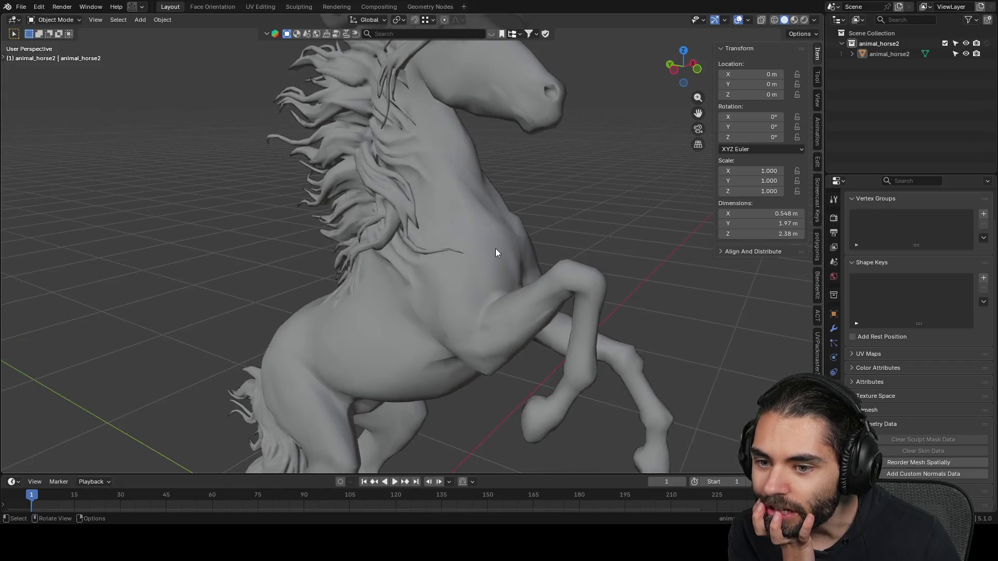
# - Orbit the viewport to inspect the rearing horse from the front
pyautogui.moveTo(424, 261)
pyautogui.mouseDown(button='middle')
pyautogui.moveTo(626, 257)
pyautogui.moveTo(252, 257)
pyautogui.moveTo(553, 265)
pyautogui.moveTo(308, 270)
pyautogui.mouseUp(button='middle')
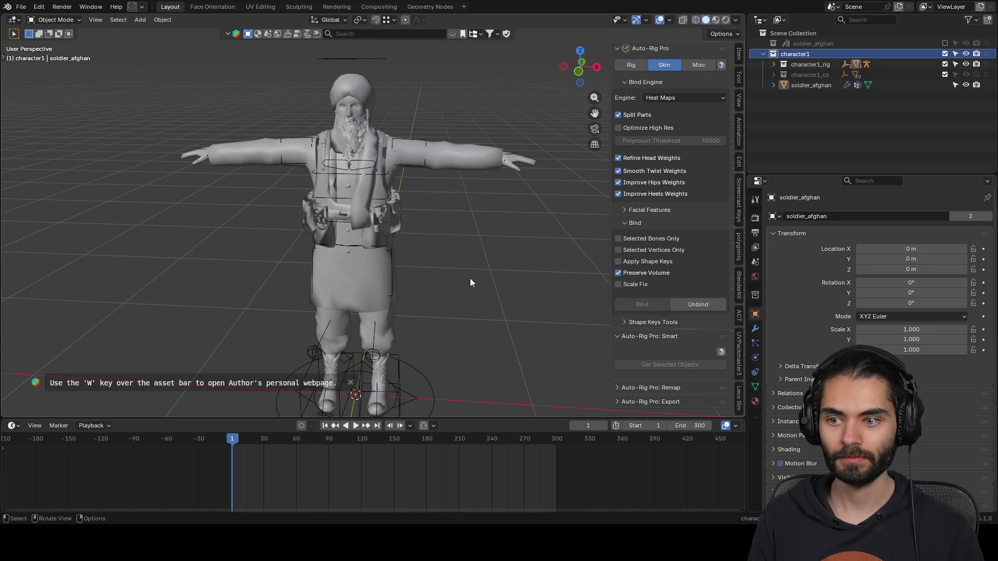
# - Create a new collection under the Scene Collection named soldier_afghan_poses
pyautogui.moveTo(470, 279)
pyautogui.mouseDown(button='middle')
pyautogui.moveTo(511, 267)
pyautogui.moveTo(476, 275)
pyautogui.mouseUp(button='middle')
pyautogui.press('n')
pyautogui.scroll(-3, 475, 275)
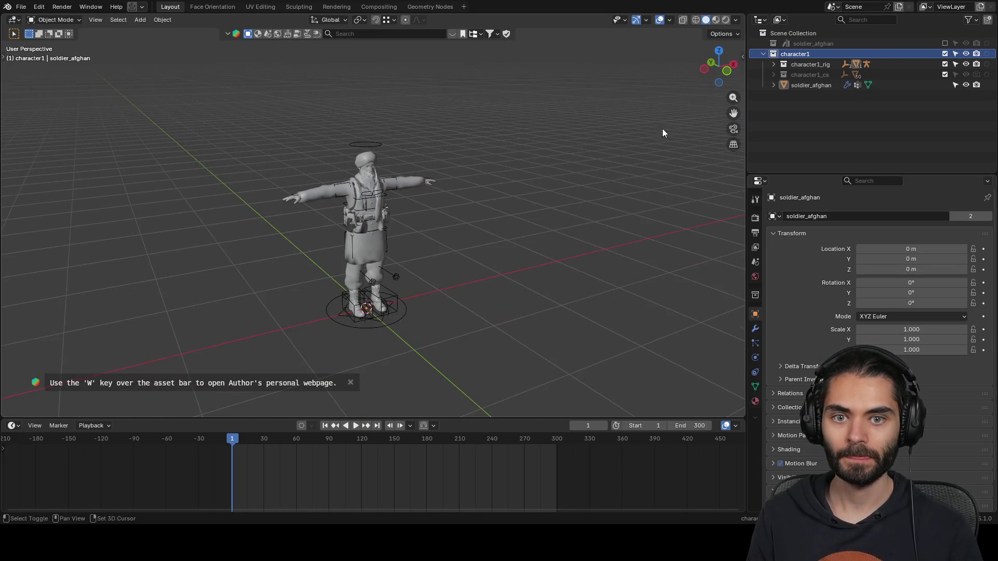
pyautogui.click(763, 53)
pyautogui.click(819, 33)
pyautogui.press('c')
pyautogui.doubleClick(820, 64)
pyautogui.write('soldier')
pyautogui.write('fghan_po')
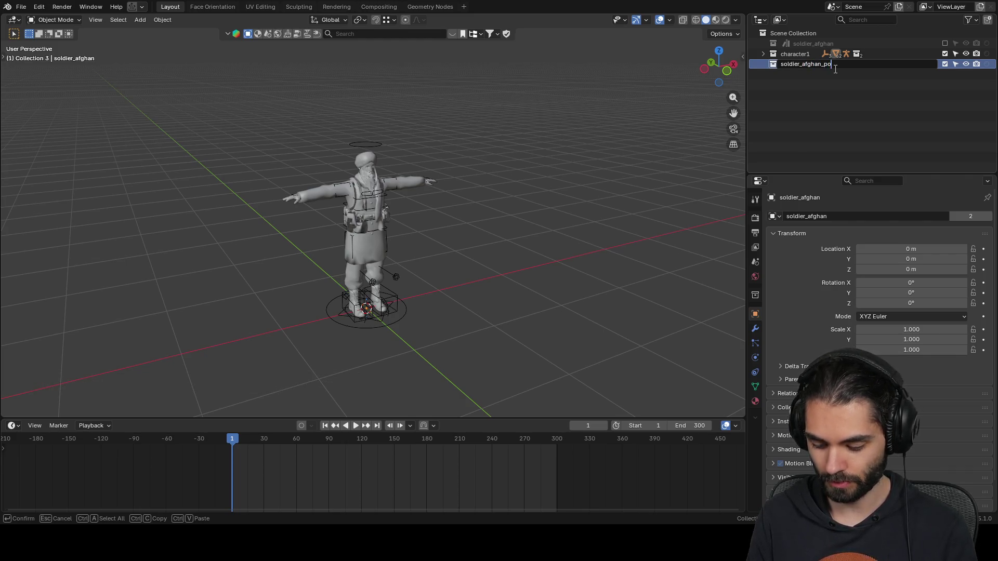
pyautogui.write('eseses')
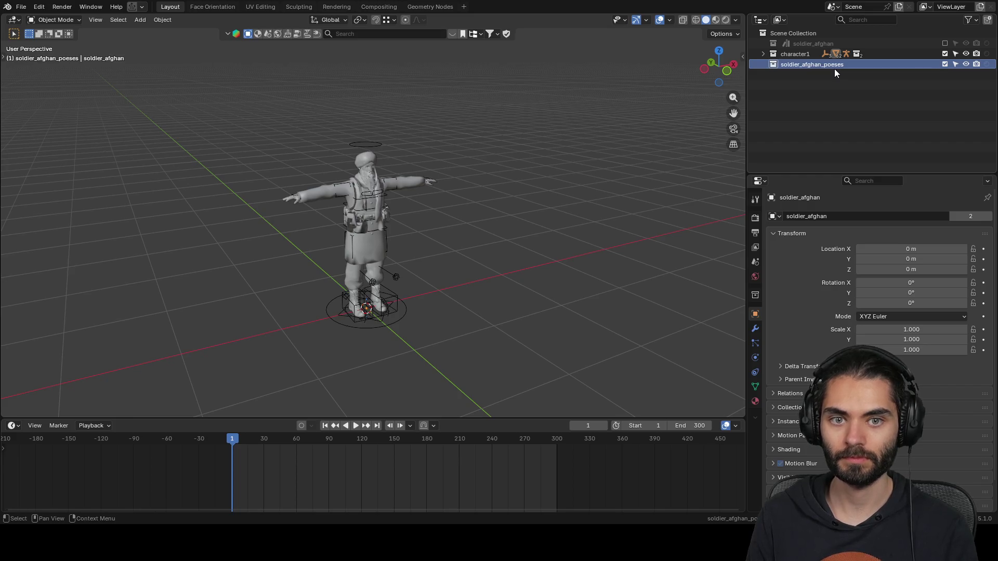
pyautogui.click(832, 64)
pyautogui.press('Delete')
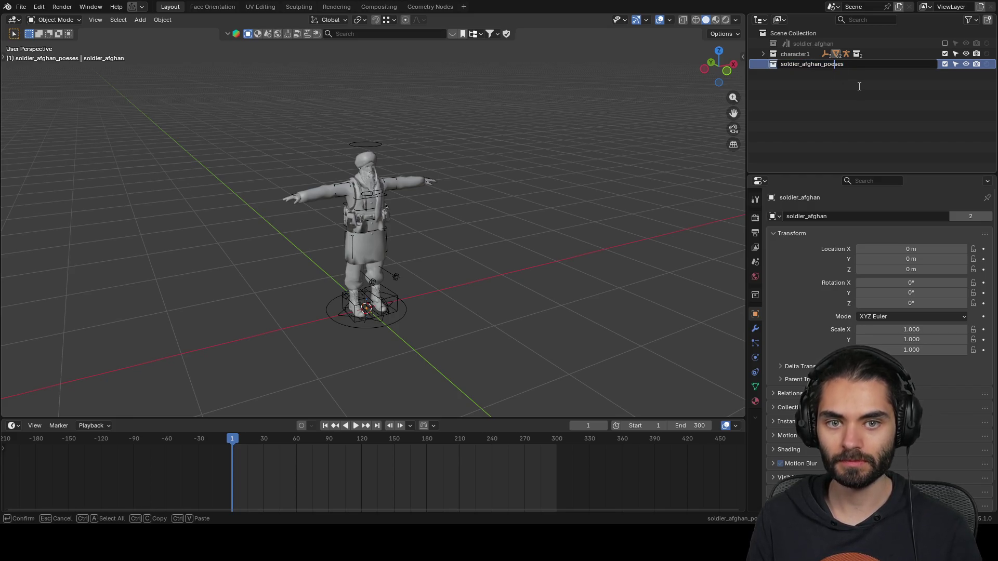
pyautogui.press('Return')
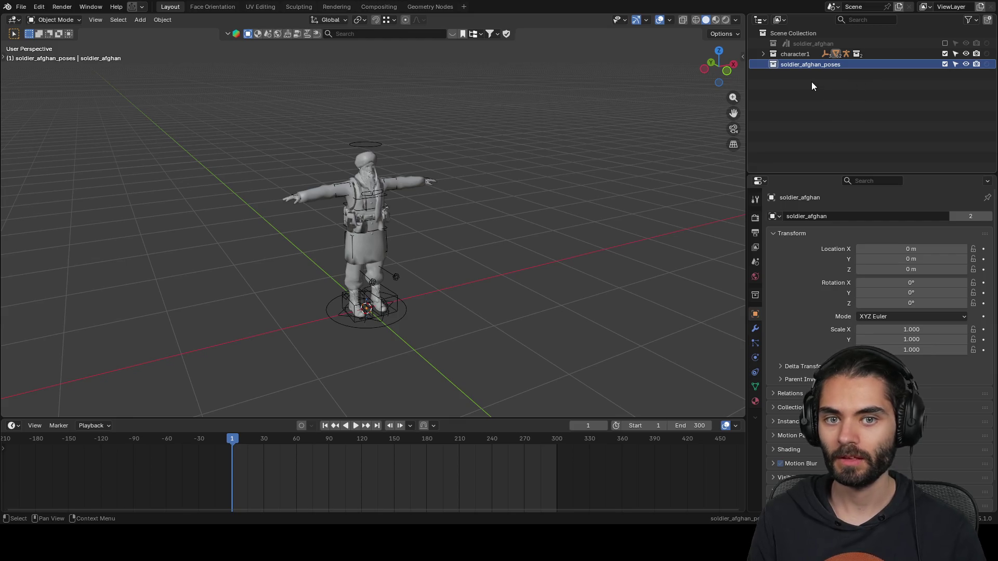
# - Select and frame the soldier_afghan mesh, then split the 3D view into two
pyautogui.click(764, 53)
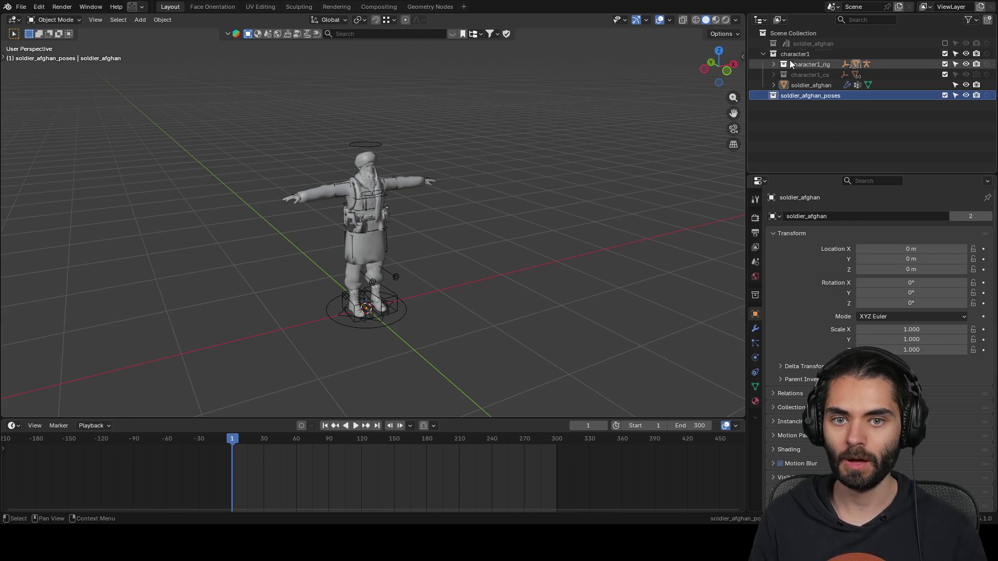
pyautogui.click(418, 181)
pyautogui.press('KP_Decimal')
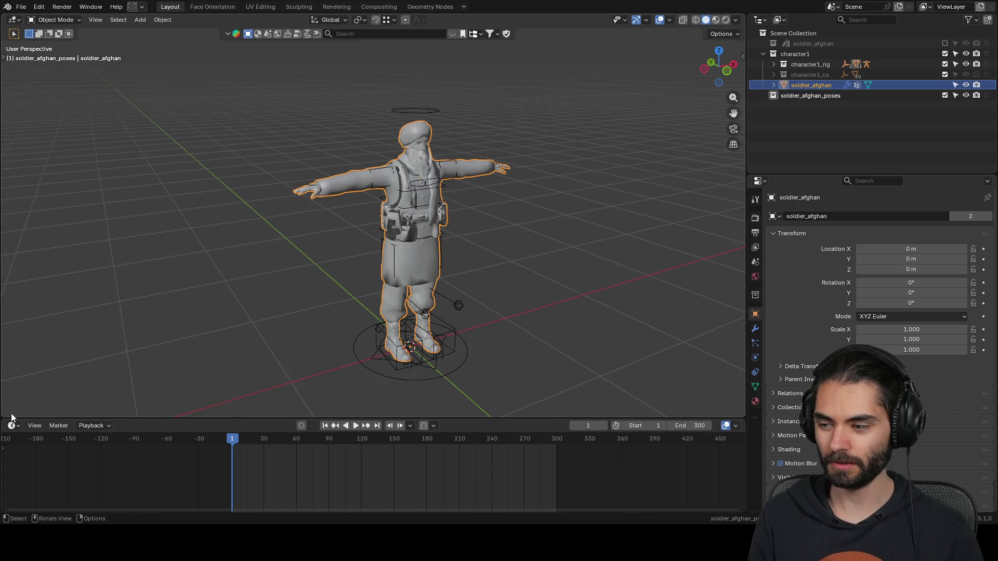
pyautogui.moveTo(1, 415)
pyautogui.mouseDown()
pyautogui.moveTo(317, 390)
pyautogui.moveTo(373, 367)
pyautogui.mouseUp()
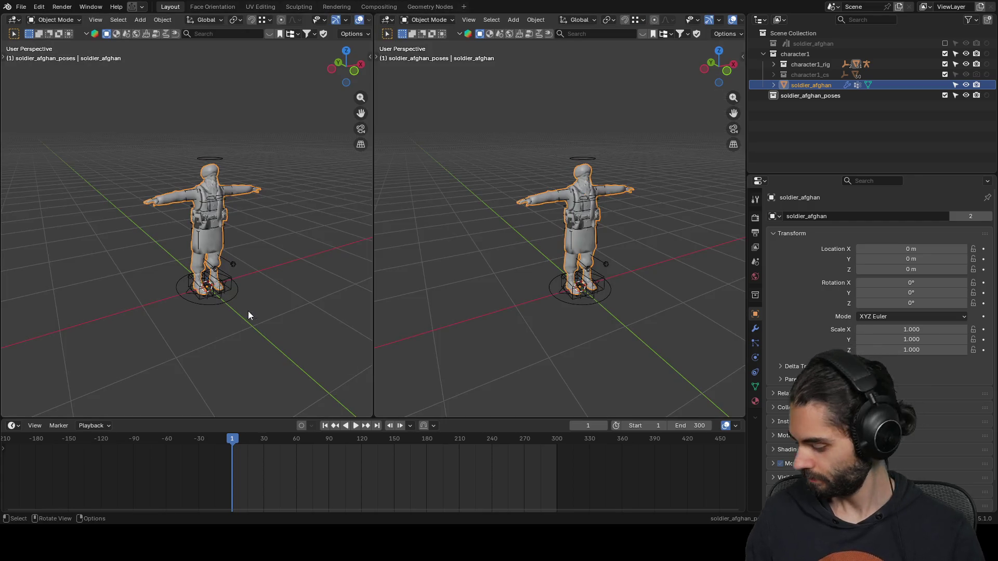
# - Turn the left area into an Asset Browser filtered by 'running' to list the running poses
pyautogui.click(14, 20)
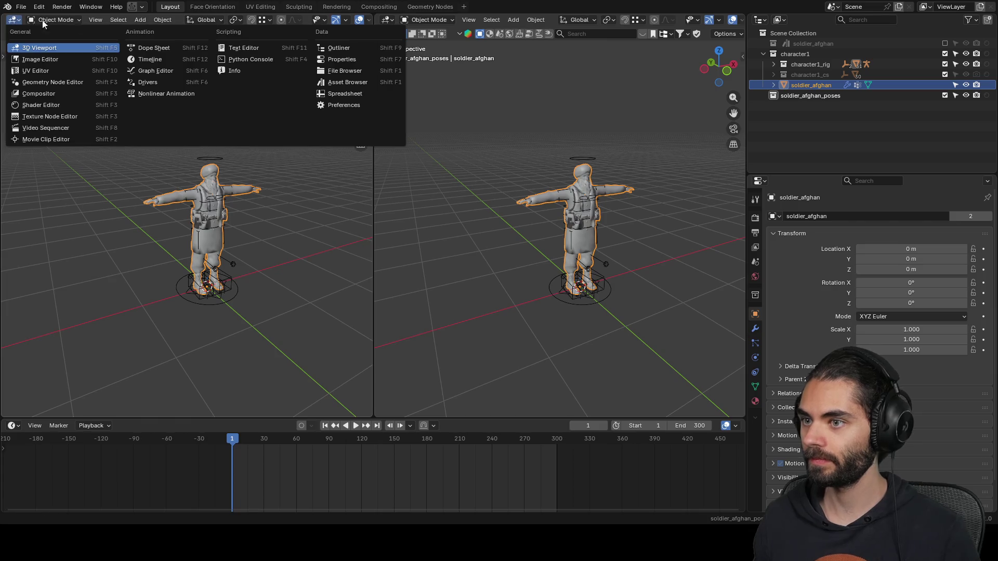
pyautogui.click(358, 85)
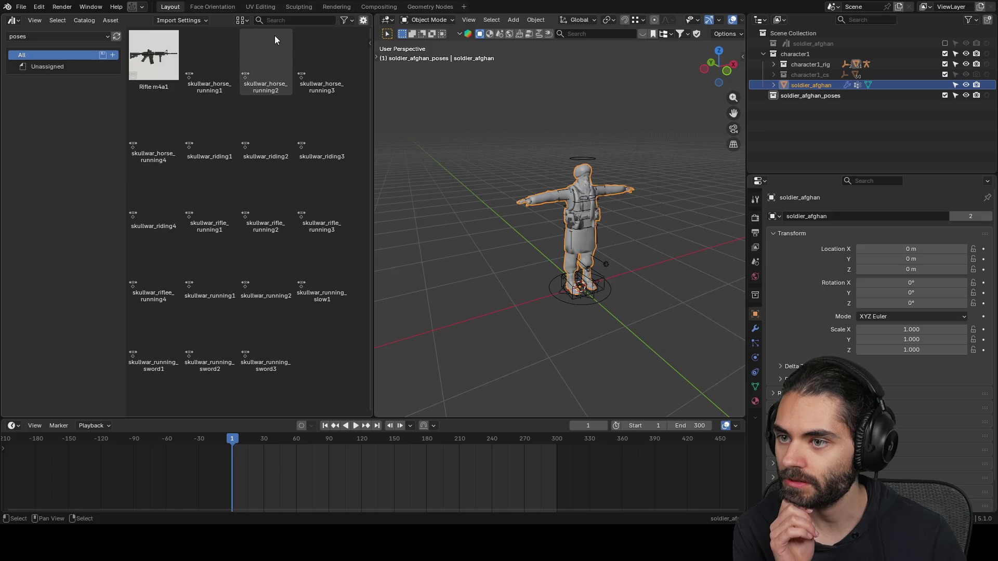
pyautogui.hotkey('ctrl', 'f')
pyautogui.write('running')
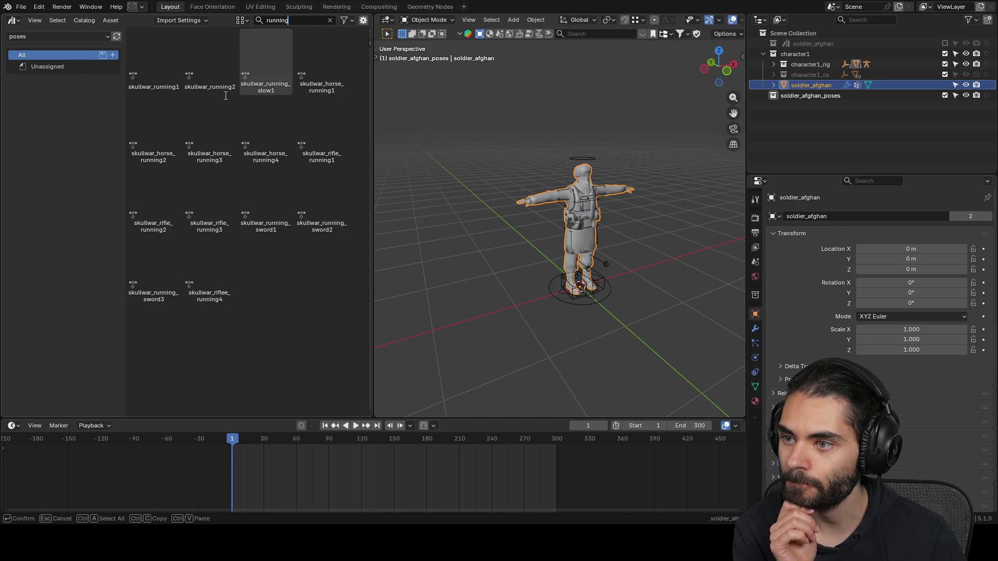
pyautogui.click(156, 71)
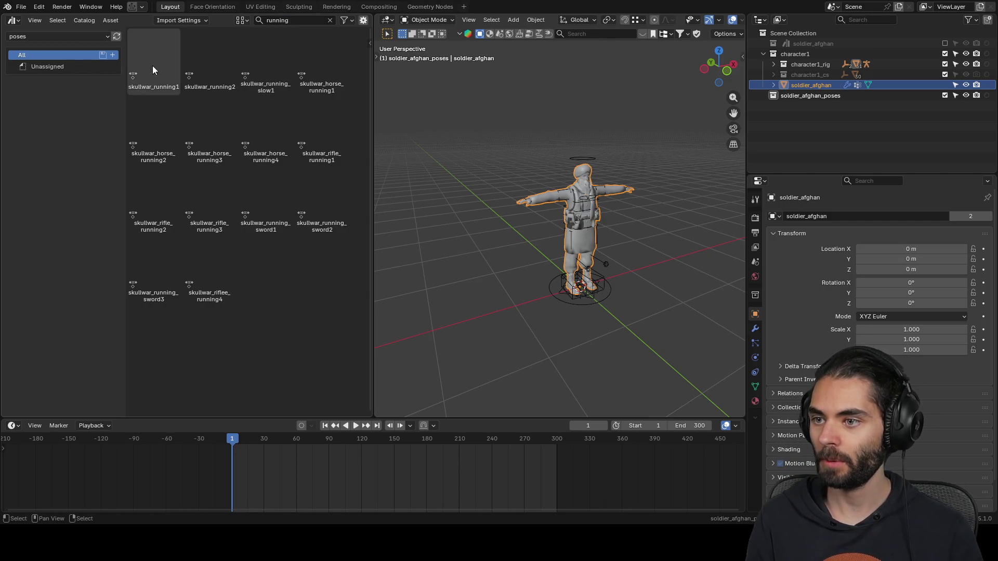
# - Duplicate the soldier_afghan mesh in place repeatedly, up to soldier_afghan.008
pyautogui.click(231, 74)
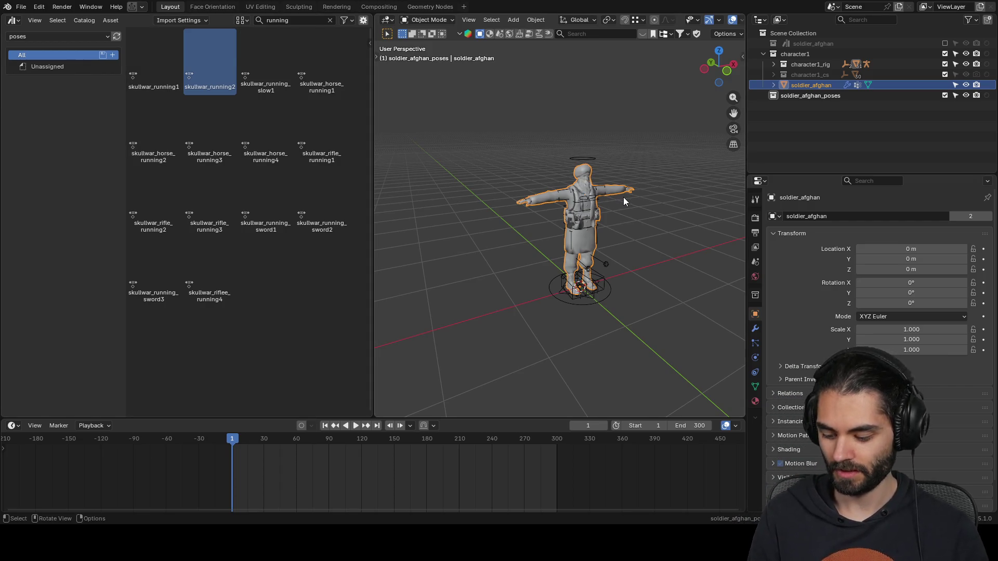
pyautogui.hotkey('shift', 'd')
pyautogui.press('Escape')
pyautogui.hotkey('shift', 'd')
pyautogui.press('Escape')
pyautogui.hotkey('shift', 'd')
pyautogui.press('Escape')
pyautogui.hotkey('shift', 'd')
pyautogui.press('Escape')
pyautogui.hotkey('shift', 'd')
pyautogui.press('Escape')
pyautogui.hotkey('shift', 'd')
pyautogui.press('Escape')
pyautogui.hotkey('shift', 'd')
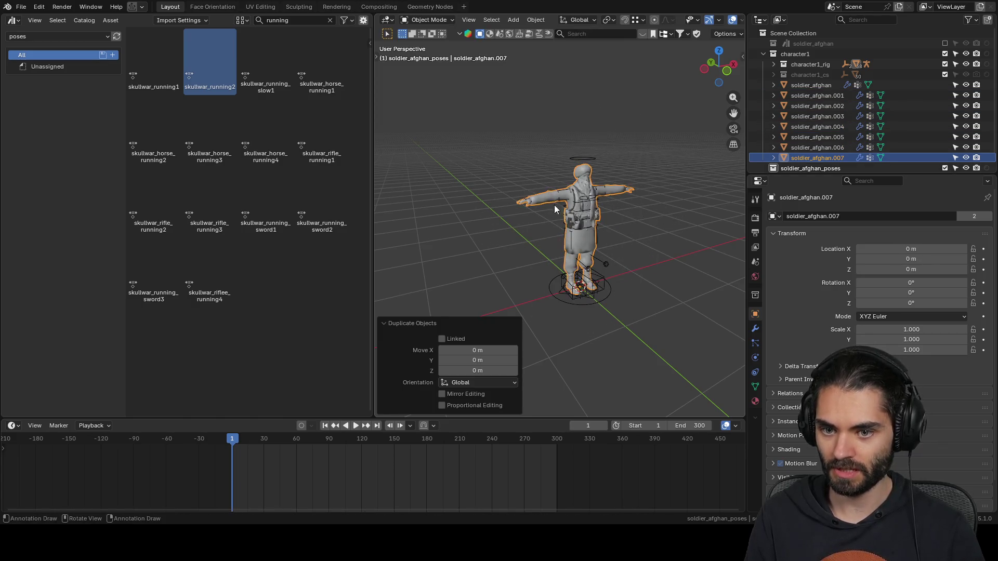
pyautogui.press('Escape')
pyautogui.hotkey('shift', 'd')
pyautogui.press('Escape')
# - Hide all the mesh copies except soldier_afghan.001, then select it and the rig
pyautogui.scroll(-1, 949, 66)
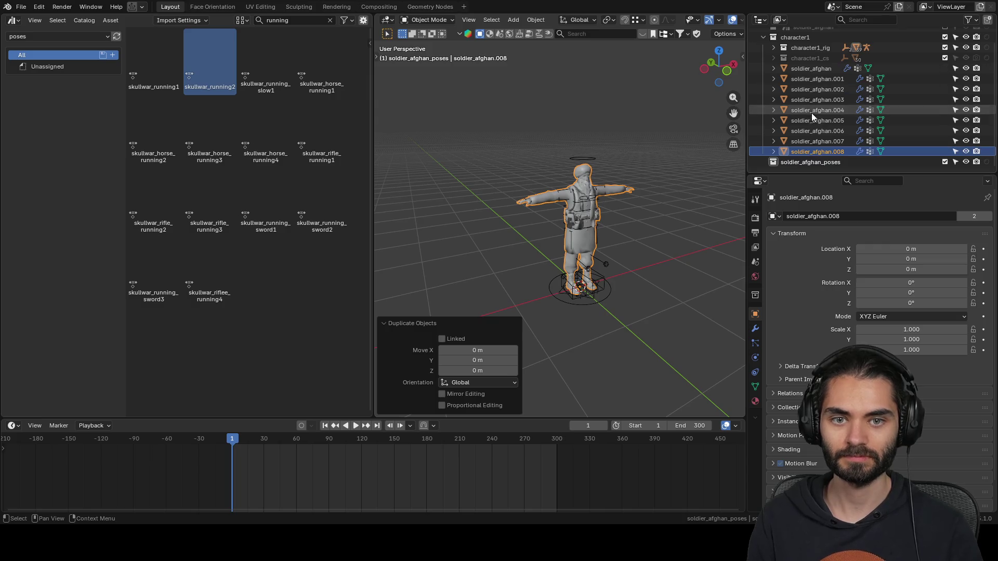
pyautogui.moveTo(966, 68)
pyautogui.mouseDown()
pyautogui.moveTo(966, 127)
pyautogui.moveTo(968, 117)
pyautogui.mouseUp()
pyautogui.click(966, 79)
pyautogui.click(614, 197)
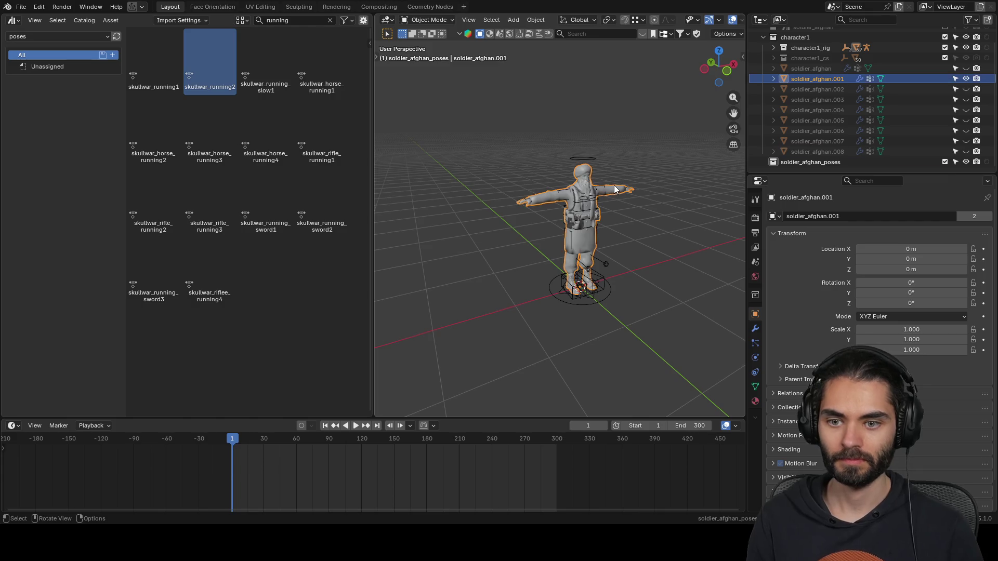
pyautogui.click(611, 327)
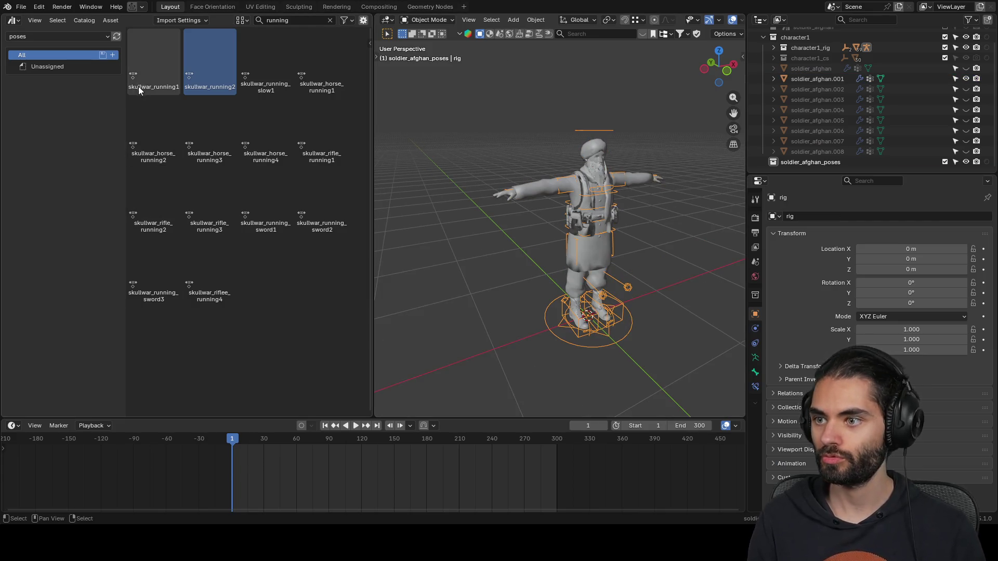
# - Apply the skullwar_running1 pose, bake it into soldier_afghan_running1 and hide that mesh
pyautogui.doubleClick(145, 68)
pyautogui.moveTo(504, 188)
pyautogui.mouseDown(button='middle')
pyautogui.moveTo(608, 152)
pyautogui.moveTo(504, 177)
pyautogui.moveTo(549, 195)
pyautogui.mouseUp(button='middle')
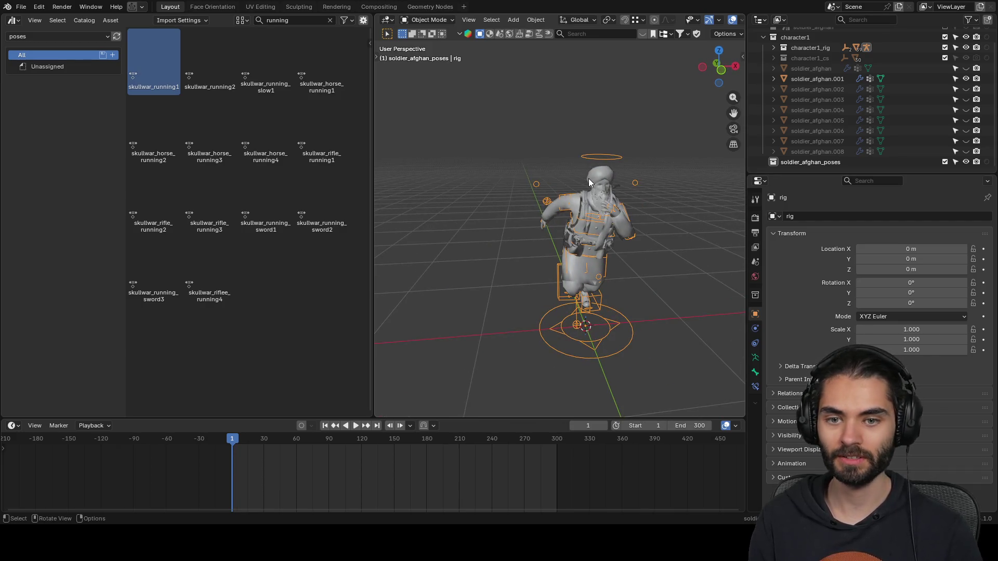
pyautogui.doubleClick(834, 78)
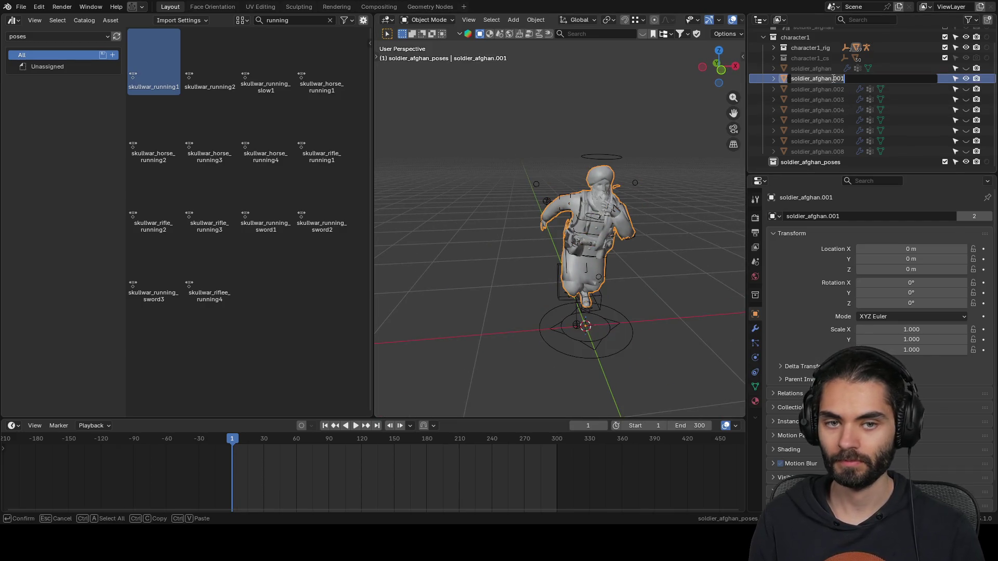
pyautogui.moveTo(832, 78); pyautogui.dragTo(865, 78)
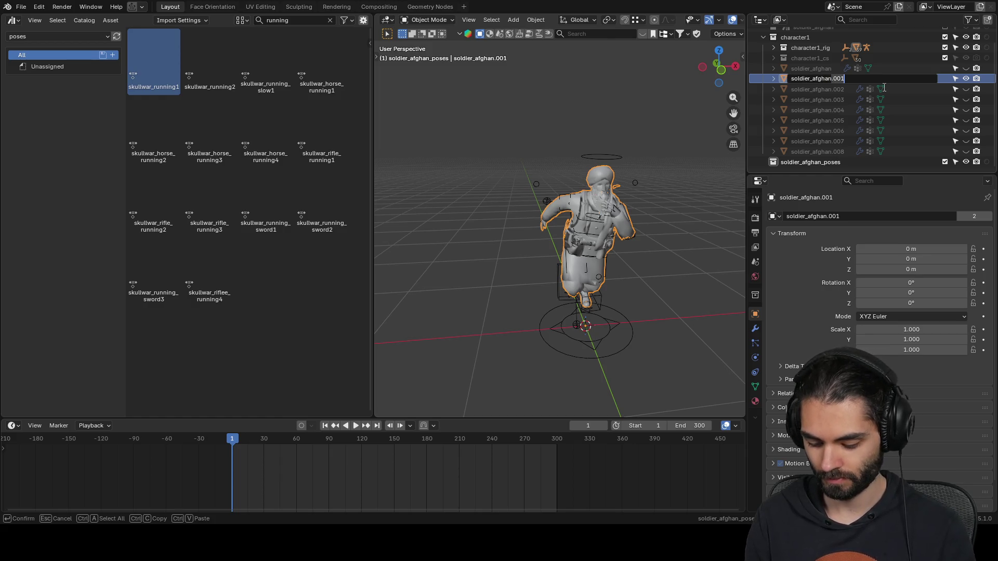
pyautogui.write('_running1')
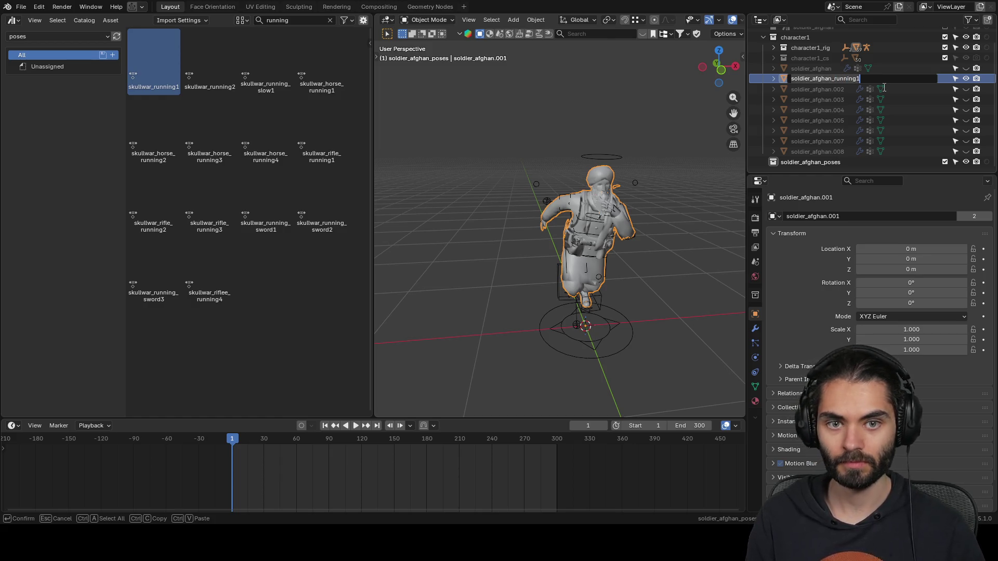
pyautogui.press('Return')
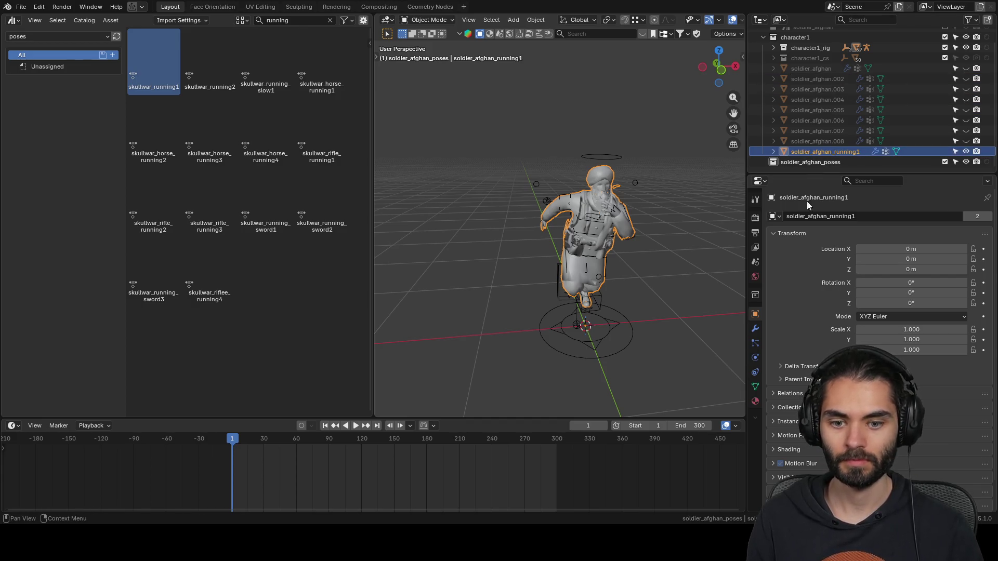
pyautogui.click(756, 329)
pyautogui.hotkey('ctrl', 'a')
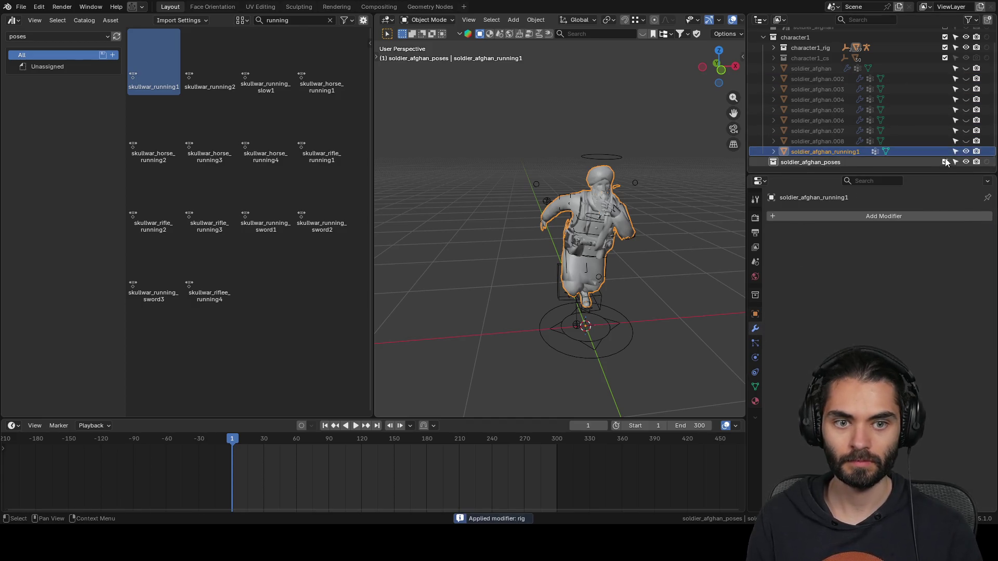
pyautogui.click(967, 152)
# - Show soldier_afghan and pose the rig with skullwar_running2
pyautogui.click(966, 68)
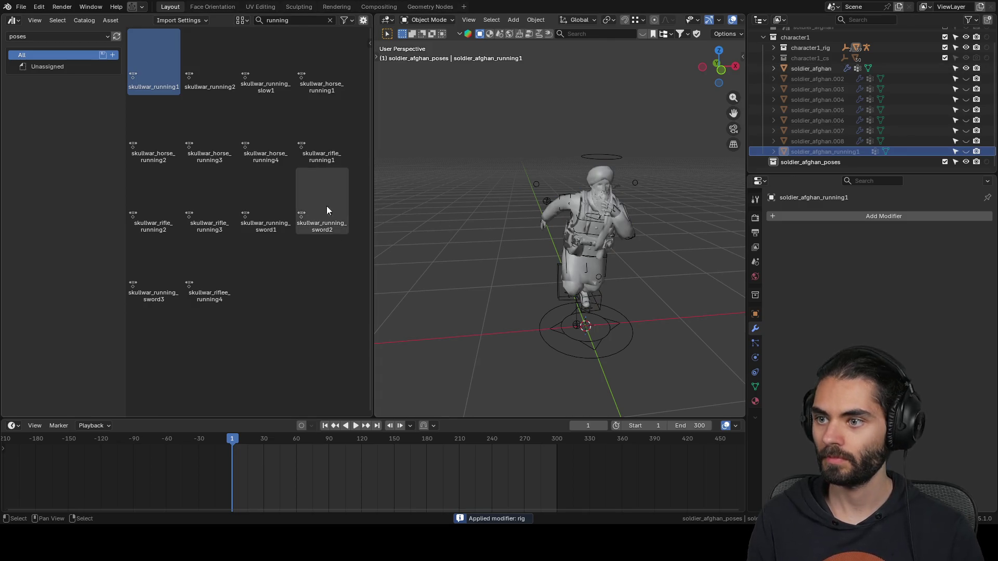
pyautogui.click(556, 360)
pyautogui.doubleClick(208, 61)
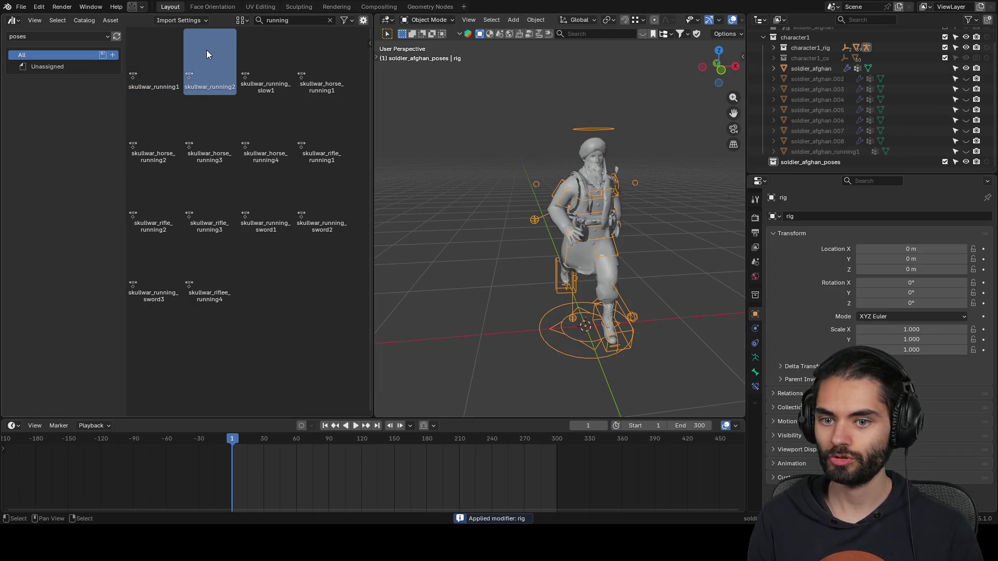
pyautogui.doubleClick(828, 68)
pyautogui.write('soldier_afghan_running1')
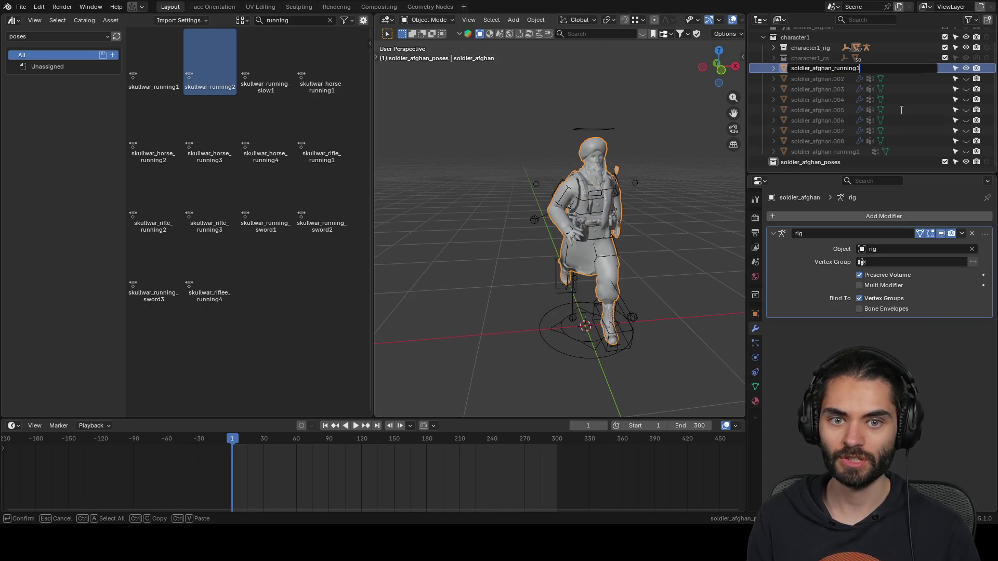
pyautogui.press('Escape')
# - Rename soldier_afghan.002 to soldier_afghan_running2, bake its armature pose and hide it
pyautogui.click(966, 68)
pyautogui.click(966, 78)
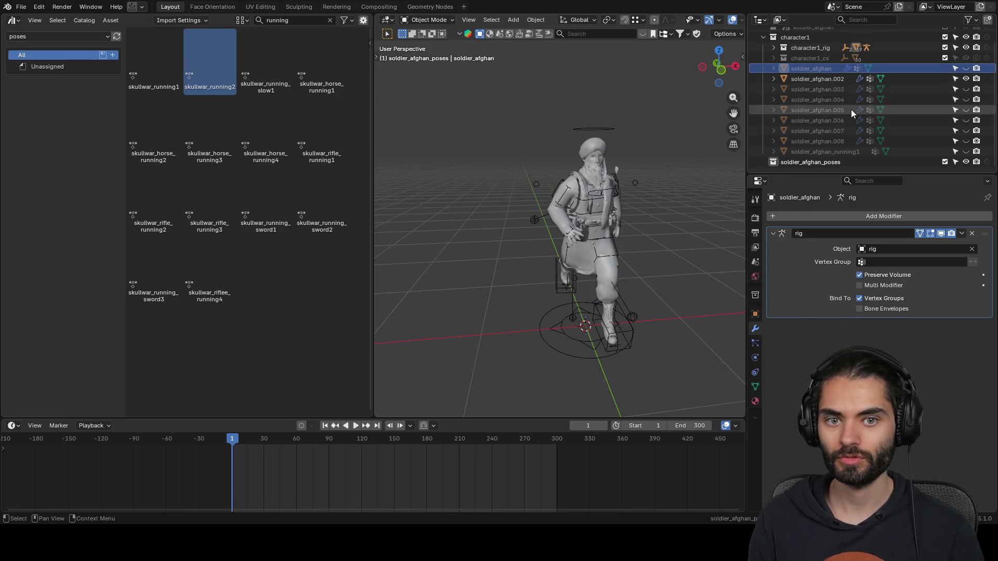
pyautogui.click(588, 151)
pyautogui.doubleClick(802, 79)
pyautogui.write('soldier_afghan_running1')
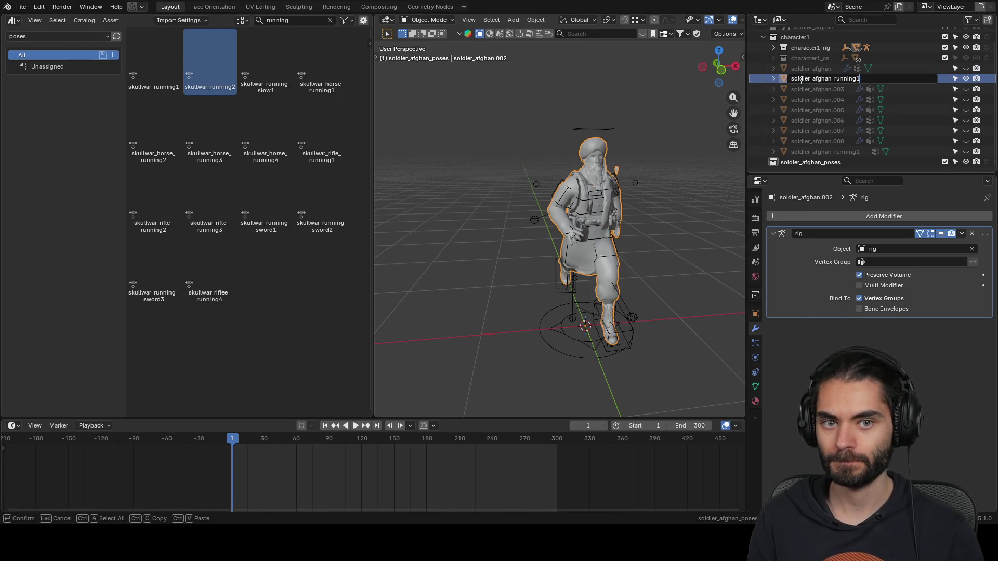
pyautogui.press('BackSpace')
pyautogui.write('2')
pyautogui.press('Return')
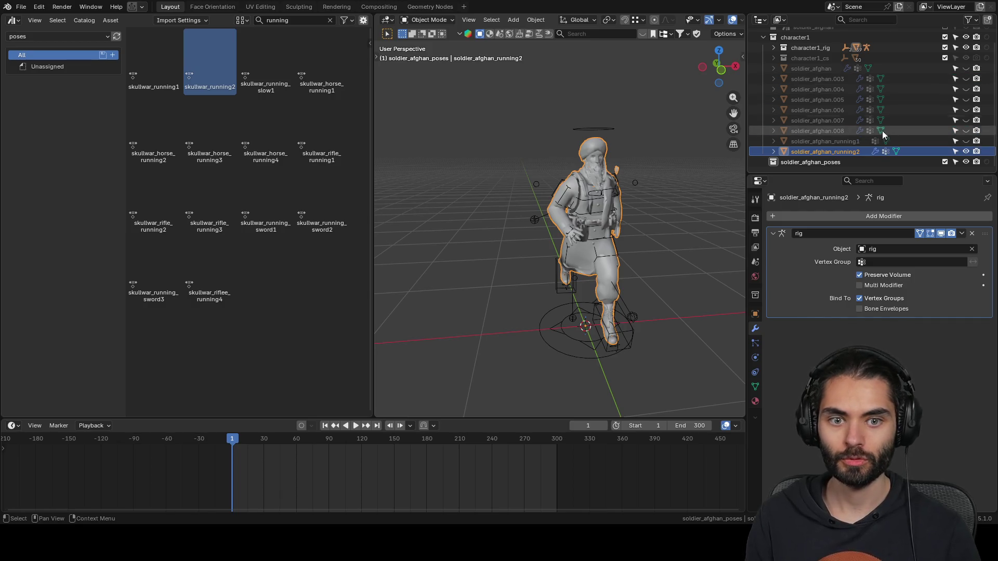
pyautogui.hotkey('ctrl', 'a')
pyautogui.click(966, 151)
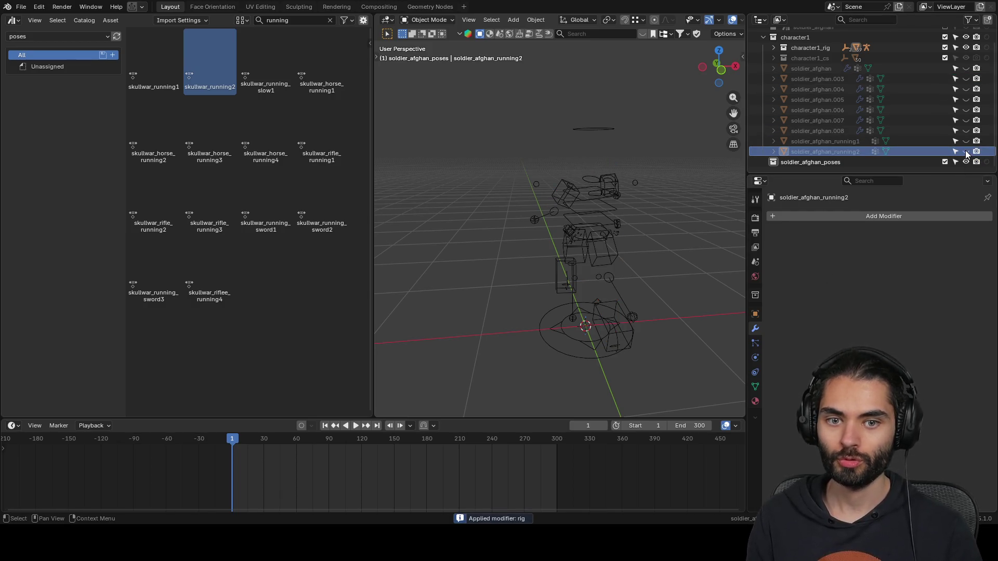
# - Bake the skullwar_running_slow1 pose into soldier_afghan.003, renamed soldier_afghan_running3, and hide it
pyautogui.click(966, 78)
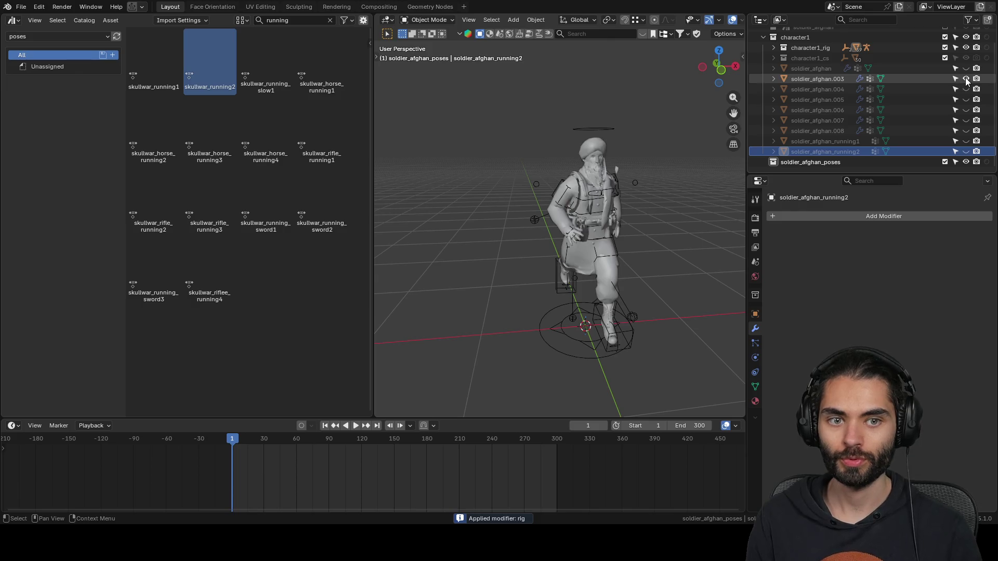
pyautogui.click(832, 78)
pyautogui.click(640, 331)
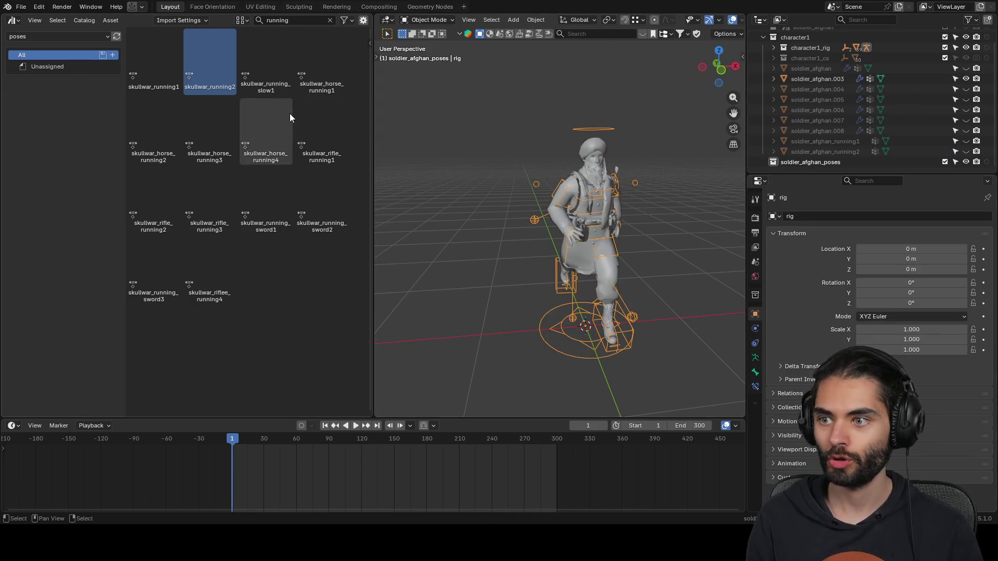
pyautogui.click(276, 64)
pyautogui.moveTo(478, 146)
pyautogui.mouseDown(button='middle')
pyautogui.moveTo(509, 151)
pyautogui.moveTo(500, 136)
pyautogui.moveTo(658, 157)
pyautogui.moveTo(640, 151)
pyautogui.moveTo(537, 166)
pyautogui.mouseUp(button='middle')
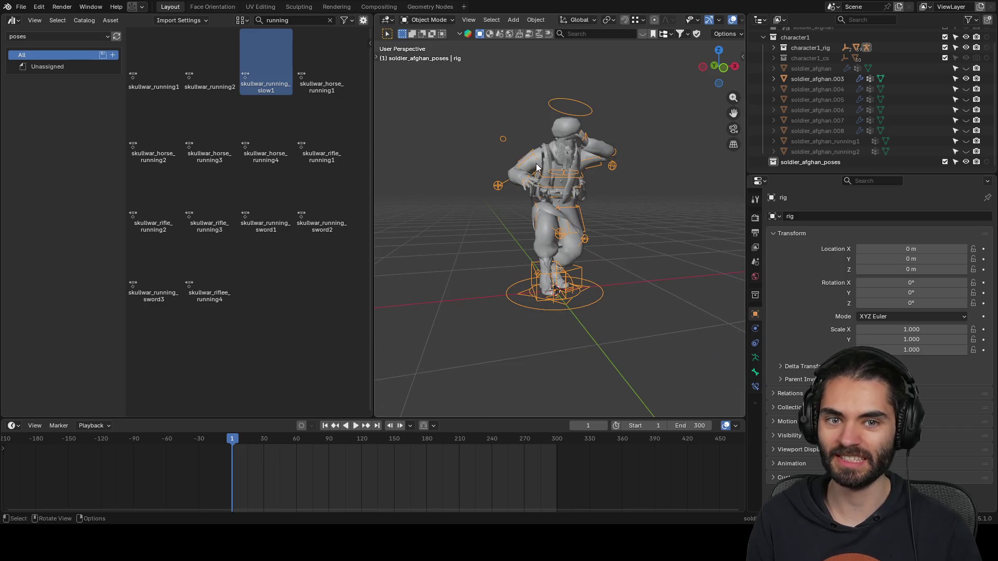
pyautogui.doubleClick(818, 78)
pyautogui.write('soldier_afghan_running1')
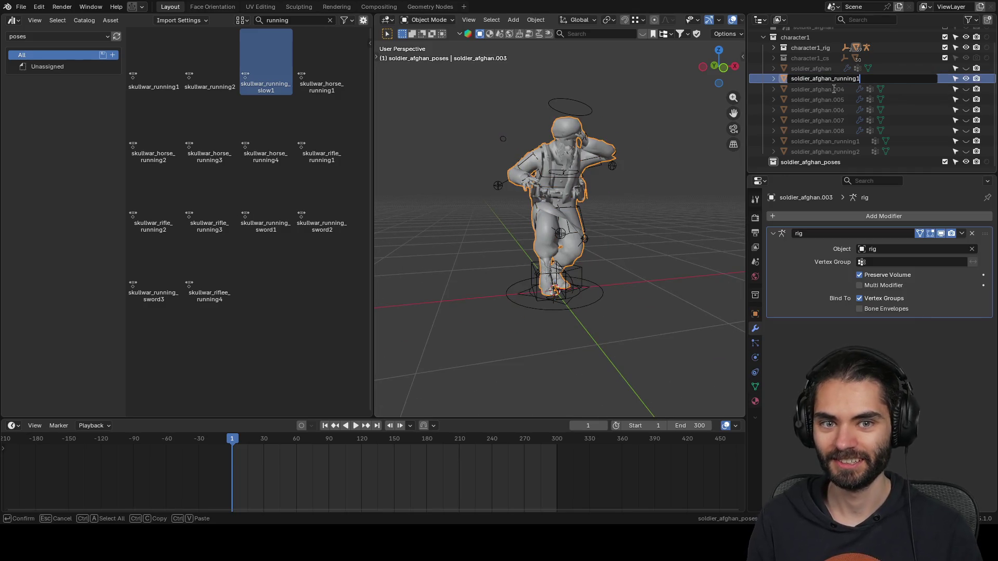
pyautogui.press('Return')
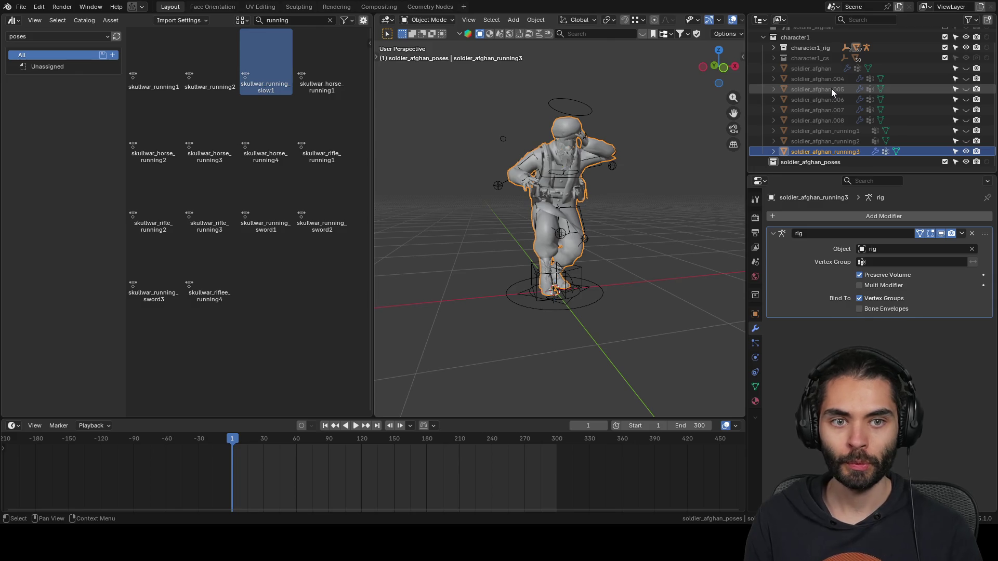
pyautogui.hotkey('ctrl', 'a')
pyautogui.click(966, 151)
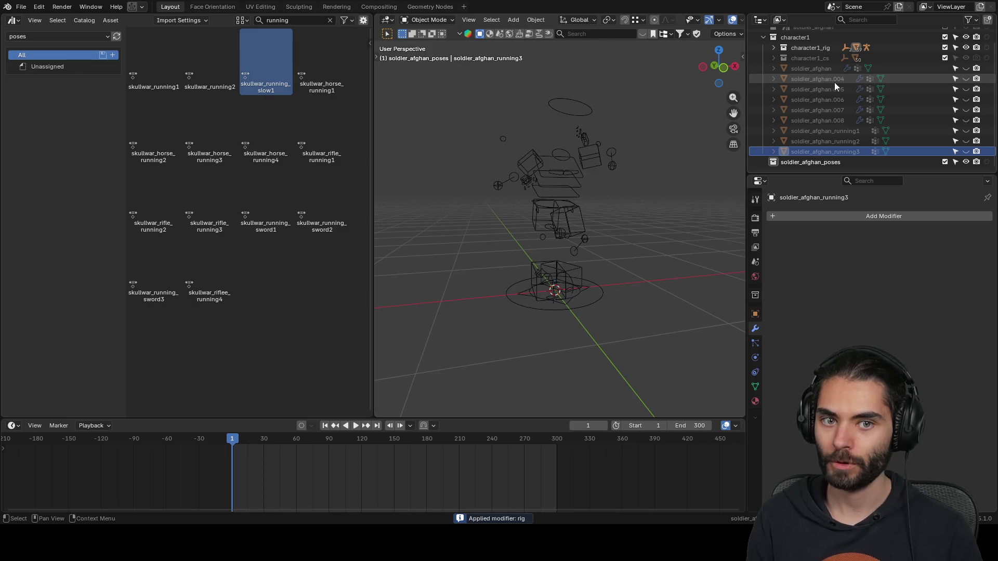
pyautogui.click(966, 79)
pyautogui.click(586, 145)
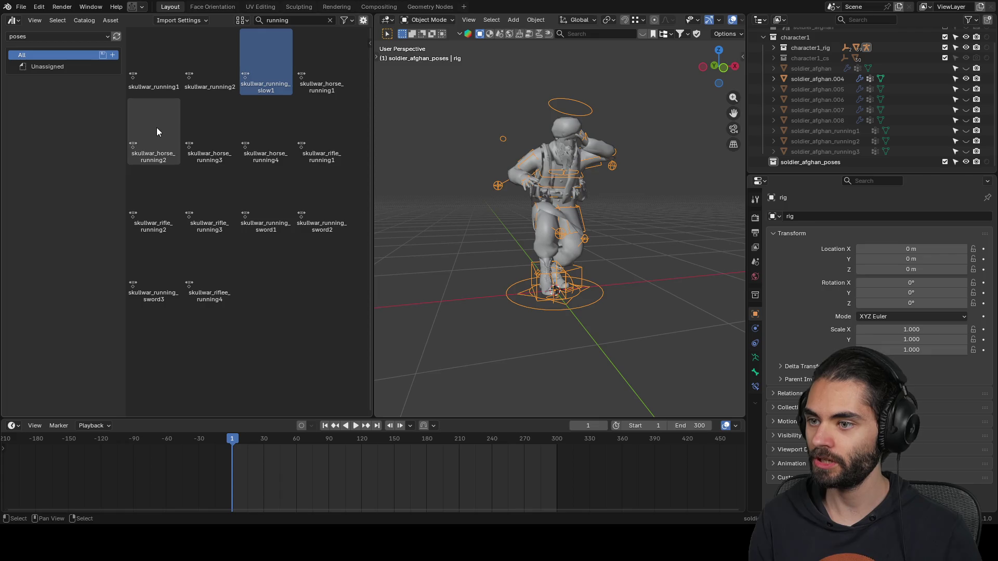
# - Preview the skullwar_horse_running1 through horse_running4 poses on the rig
pyautogui.doubleClick(307, 71)
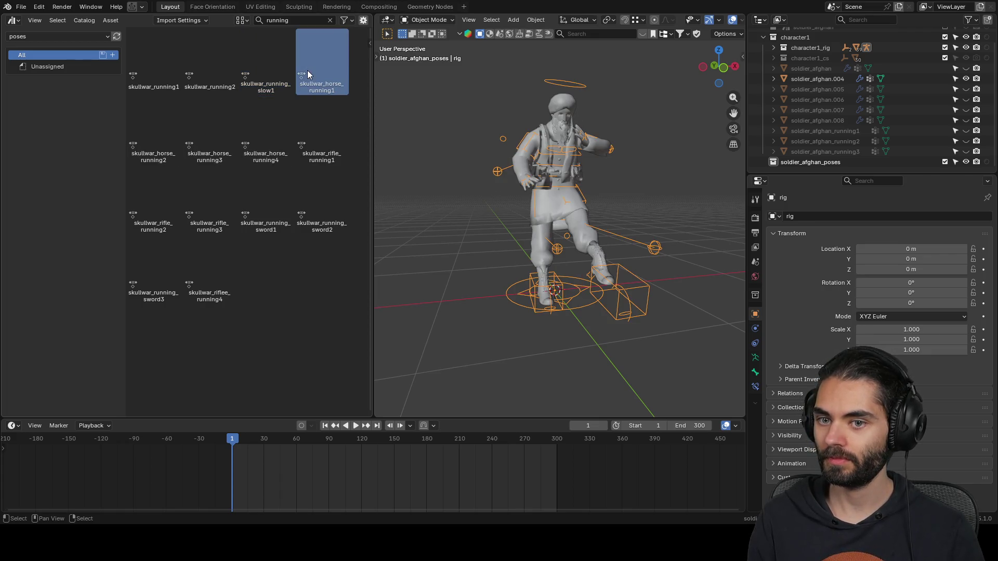
pyautogui.moveTo(499, 172)
pyautogui.mouseDown(button='middle')
pyautogui.moveTo(549, 194)
pyautogui.moveTo(478, 194)
pyautogui.moveTo(515, 211)
pyautogui.moveTo(684, 195)
pyautogui.moveTo(477, 213)
pyautogui.moveTo(563, 208)
pyautogui.mouseUp(button='middle')
pyautogui.doubleClick(167, 133)
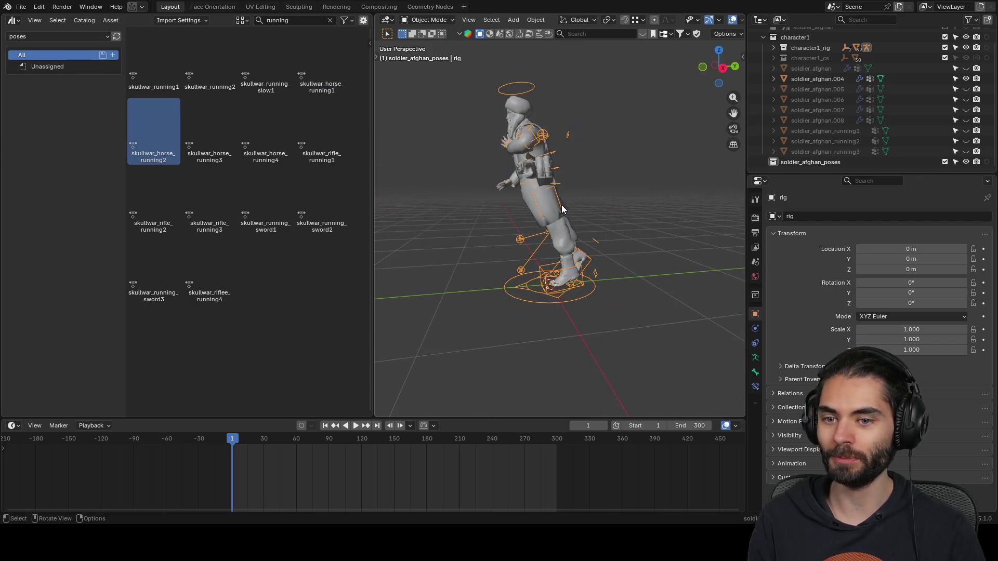
pyautogui.doubleClick(213, 127)
pyautogui.moveTo(378, 179); pyautogui.dragTo(657, 192, button='middle')
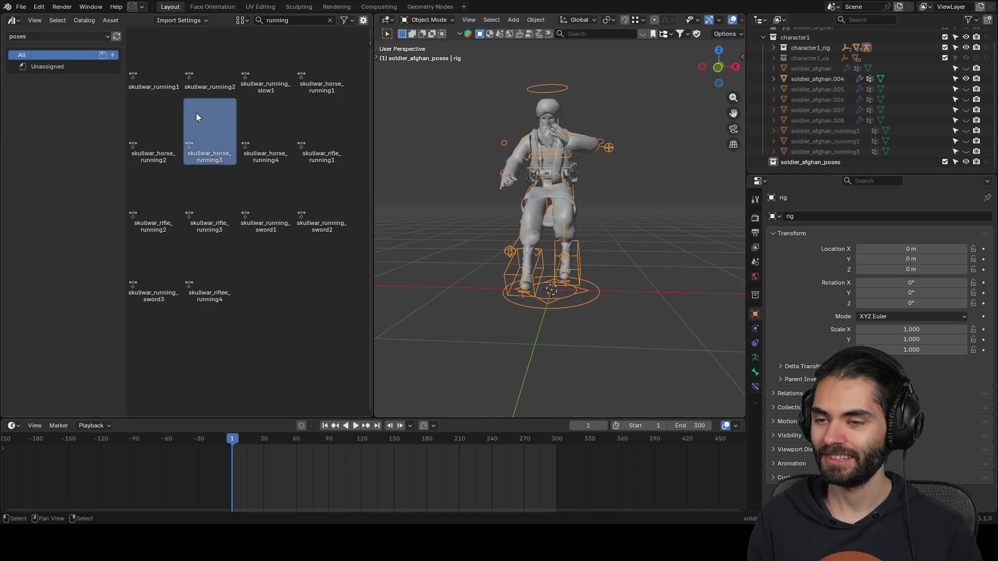
pyautogui.doubleClick(156, 117)
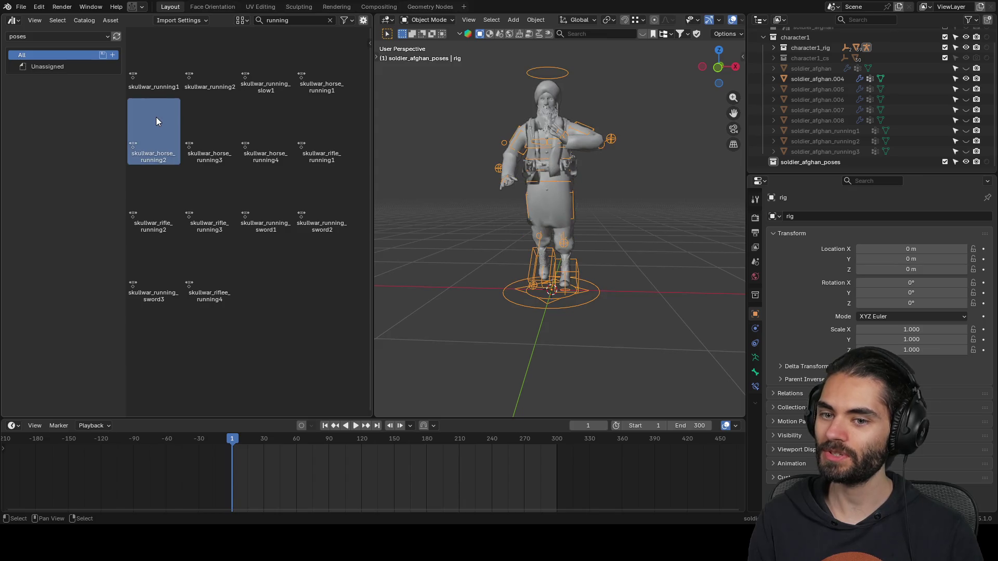
pyautogui.doubleClick(324, 76)
pyautogui.doubleClick(224, 130)
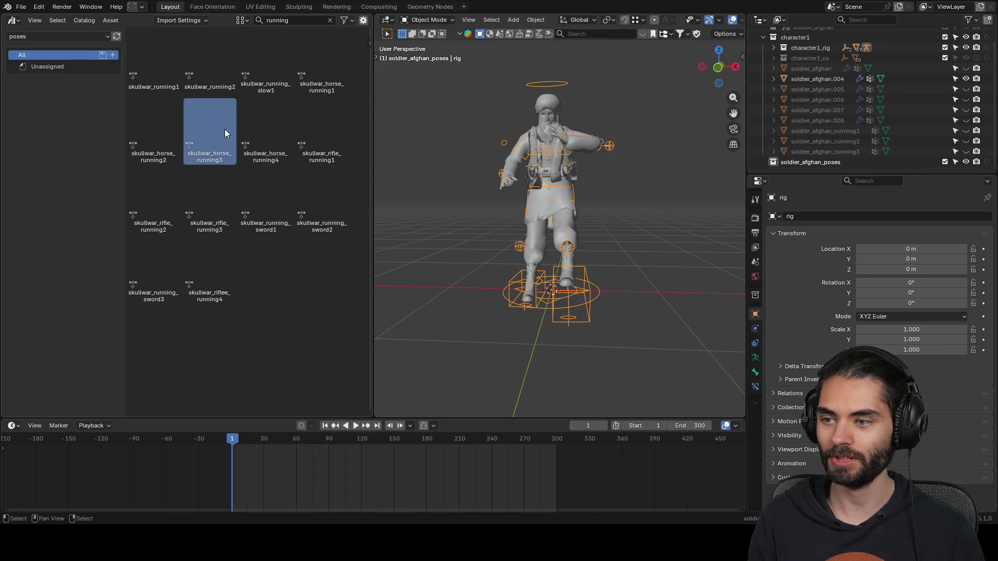
pyautogui.doubleClick(268, 131)
pyautogui.moveTo(516, 193); pyautogui.dragTo(385, 191, button='middle')
# - Apply skullwar_rifle_running1 and bake it into soldier_afghan.004, renamed soldier_afghan_running_rifle1, then hide it
pyautogui.click(335, 125)
pyautogui.doubleClick(335, 125)
pyautogui.moveTo(486, 173)
pyautogui.mouseDown(button='middle')
pyautogui.moveTo(569, 167)
pyautogui.moveTo(621, 179)
pyautogui.moveTo(592, 201)
pyautogui.mouseUp(button='middle')
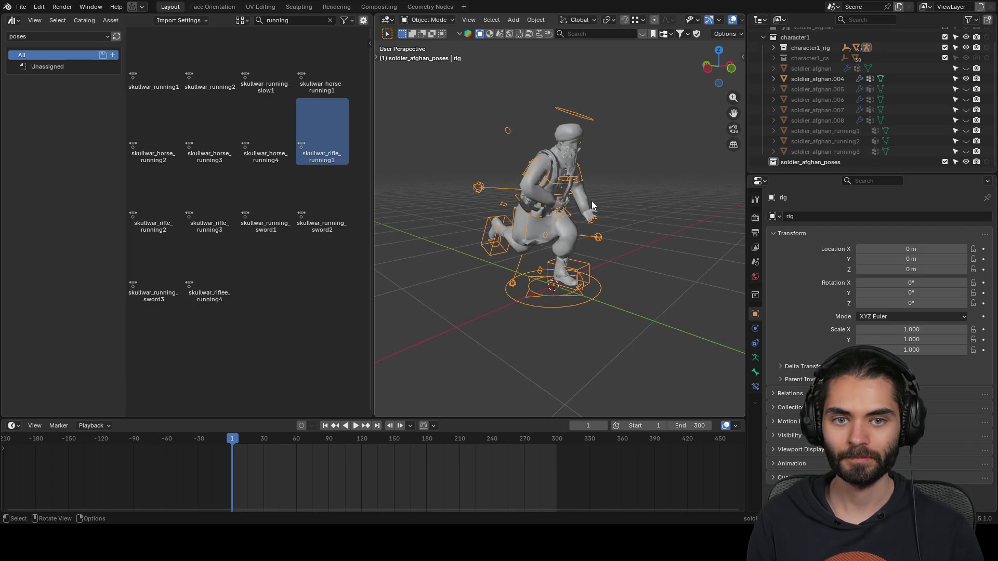
pyautogui.click(817, 79)
pyautogui.doubleClick(820, 79)
pyautogui.write('soldier_afghan_running1')
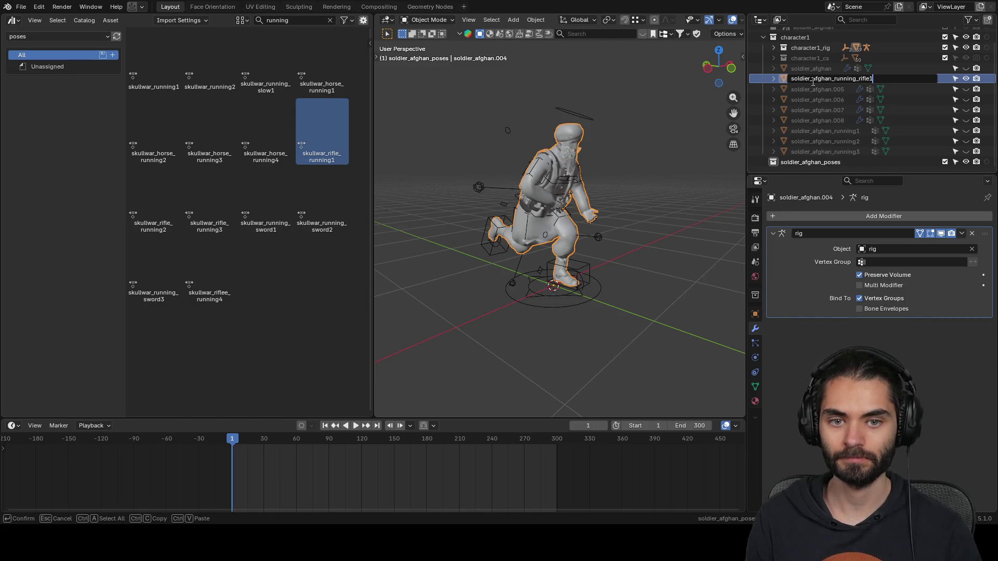
pyautogui.press('Return')
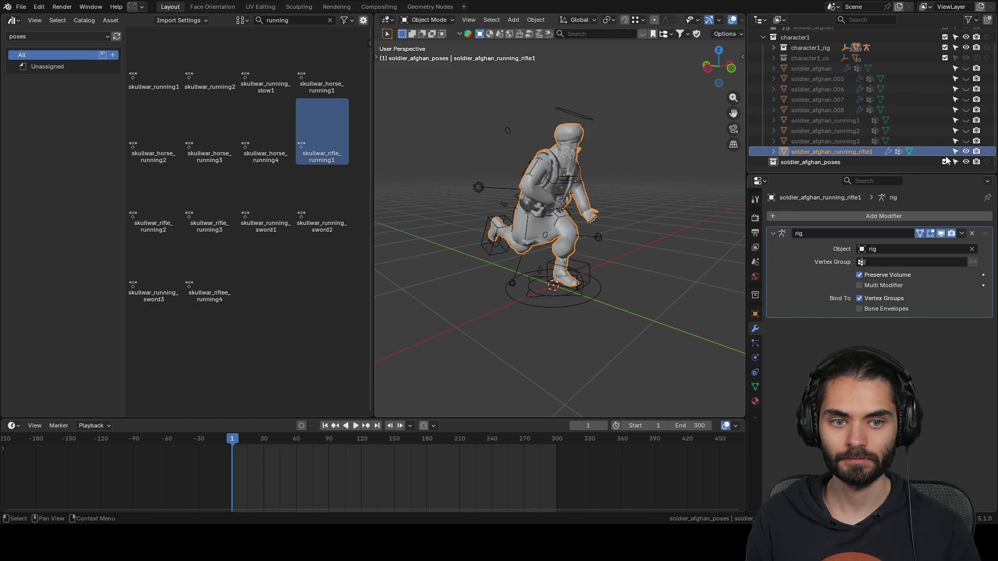
pyautogui.hotkey('ctrl', 'a')
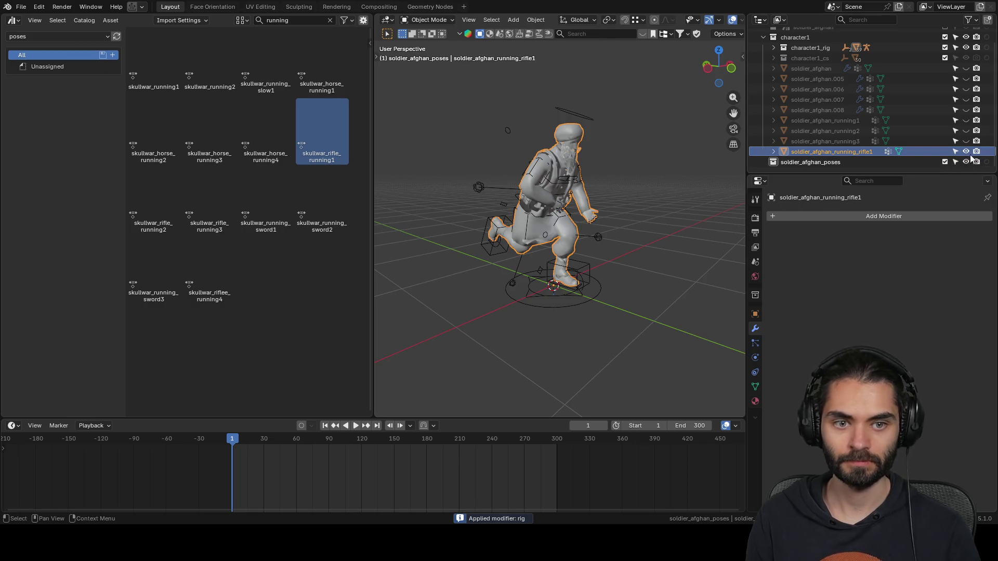
pyautogui.click(966, 151)
# - Apply skullwar_rifle_running2 and bake it into soldier_afghan.005, renamed soldier_afghan_running_rifle2, then hide it
pyautogui.click(966, 79)
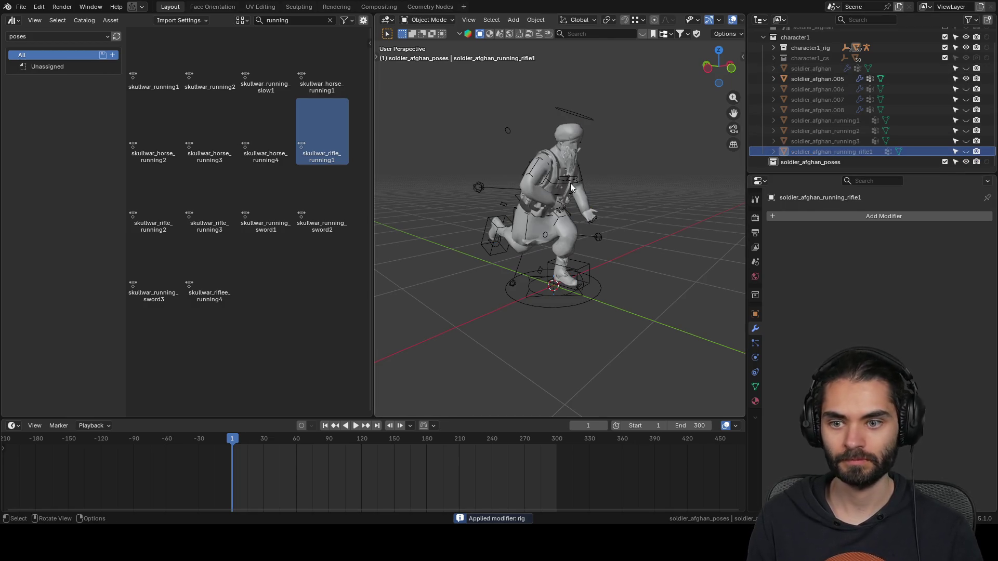
pyautogui.click(553, 116)
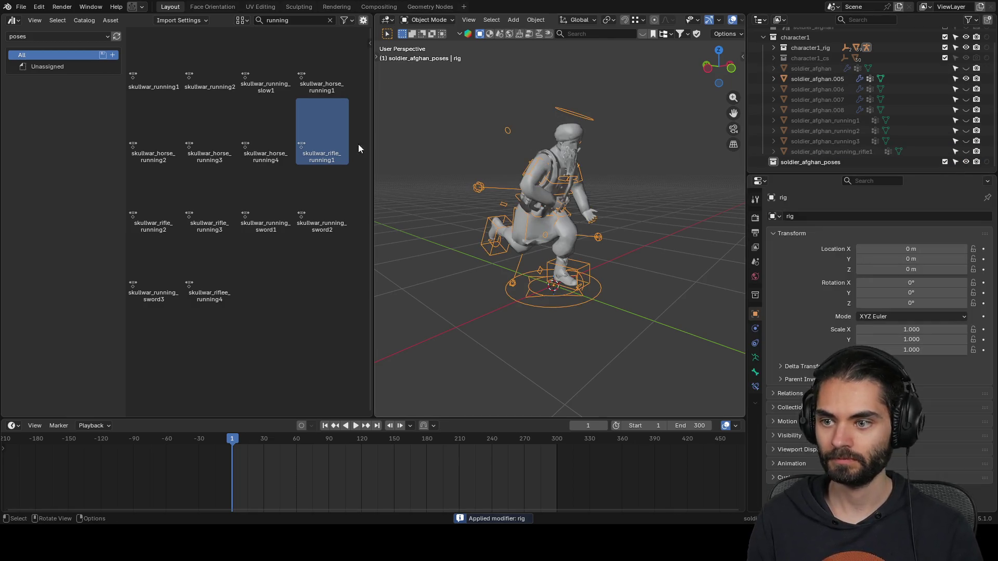
pyautogui.doubleClick(161, 190)
pyautogui.moveTo(495, 205)
pyautogui.mouseDown(button='middle')
pyautogui.moveTo(405, 207)
pyautogui.moveTo(542, 212)
pyautogui.mouseUp(button='middle')
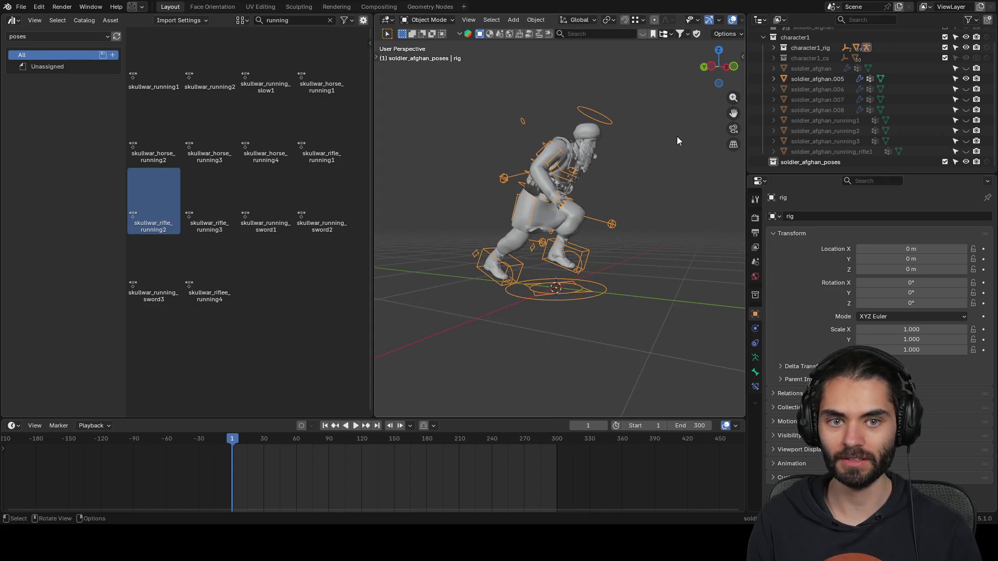
pyautogui.doubleClick(843, 78)
pyautogui.write('soldier_afghan_running1')
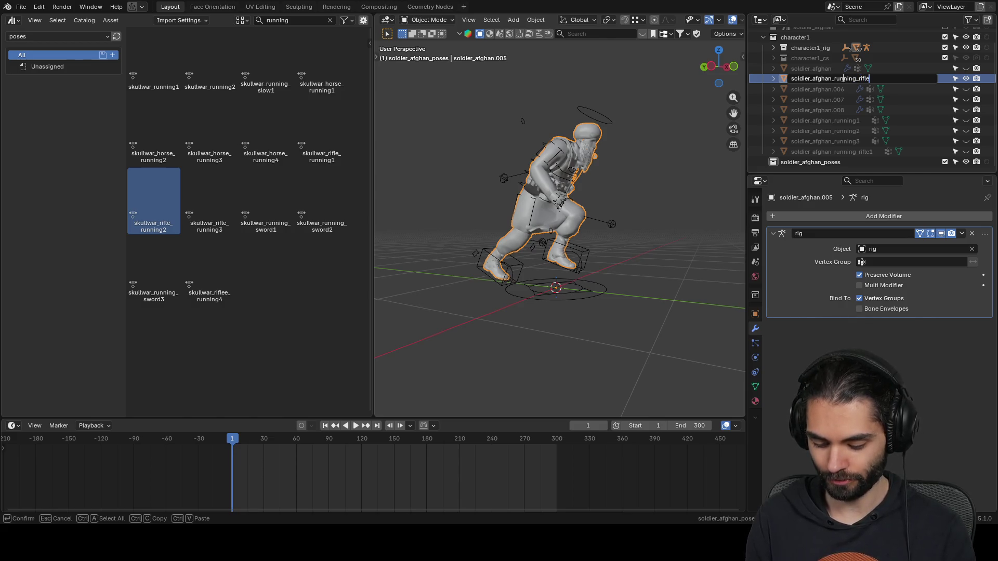
pyautogui.write('2')
pyautogui.press('Return')
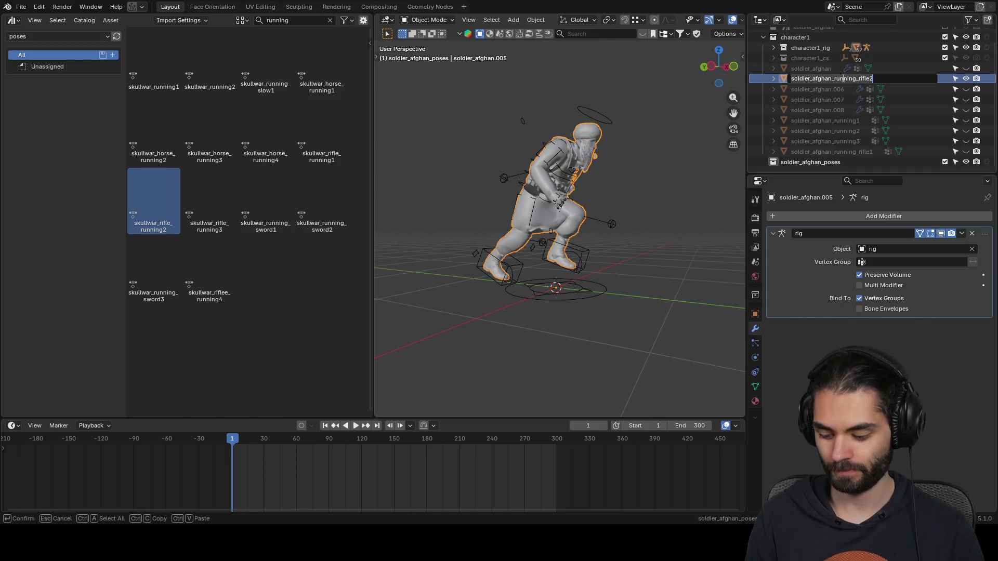
pyautogui.hotkey('ctrl', 'a')
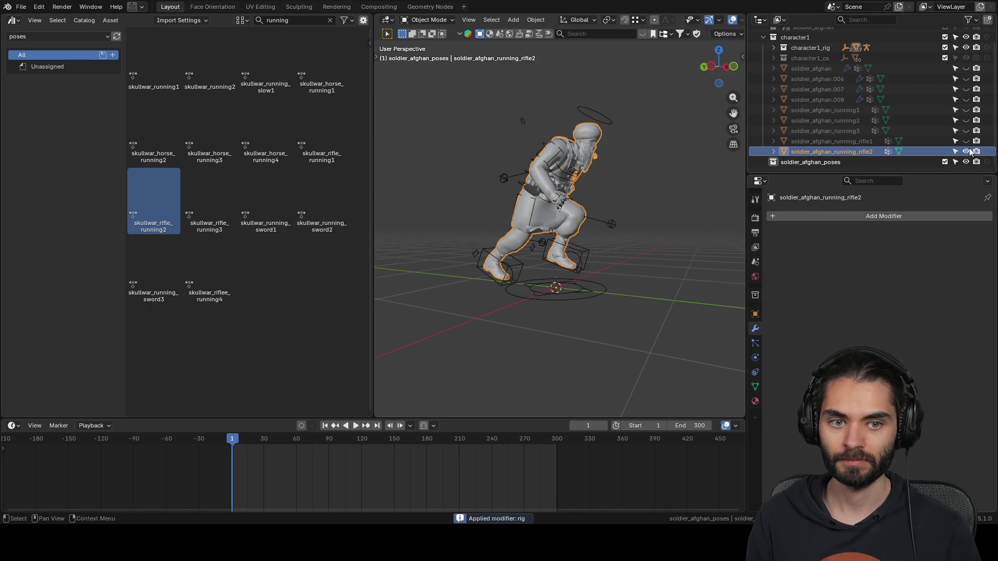
pyautogui.click(966, 151)
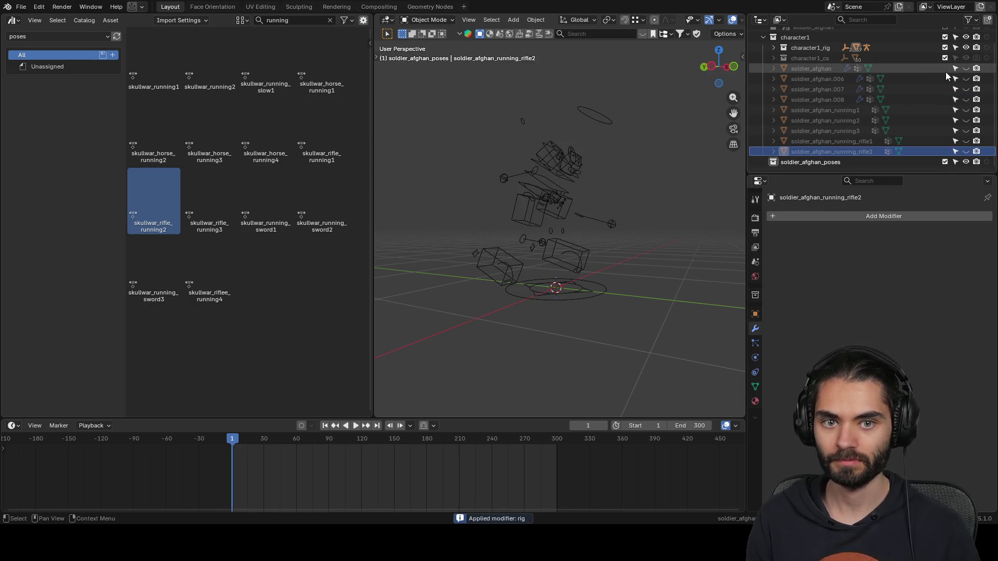
pyautogui.click(966, 78)
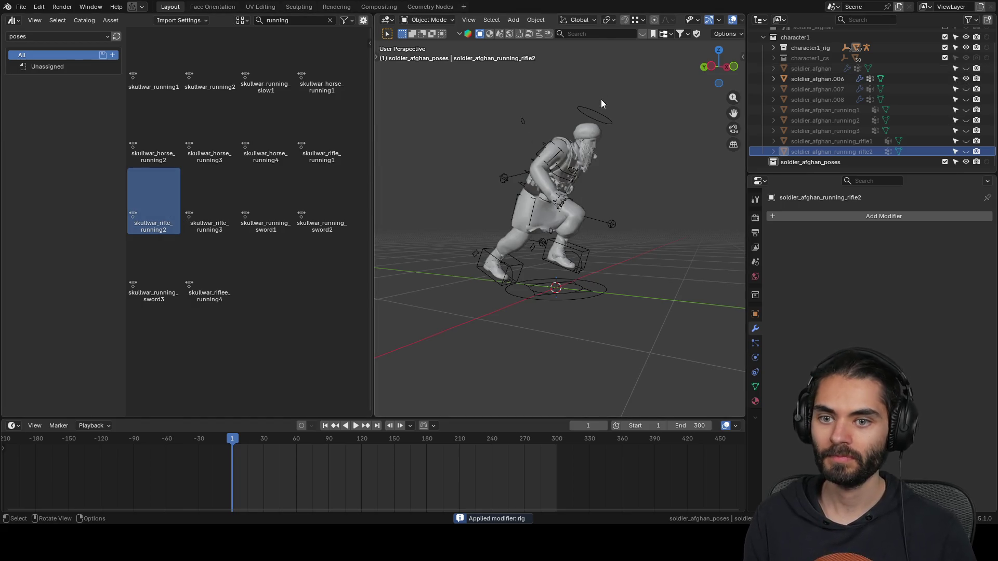
pyautogui.click(603, 108)
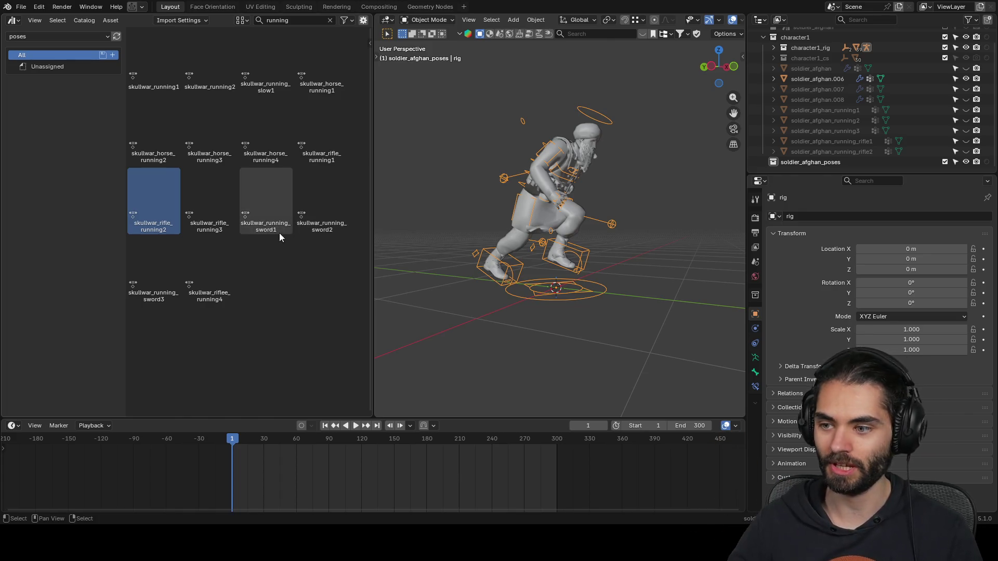
# - Pose the rig as skullwar_rifle_running3 and bake it into copy .006, renamed soldier_afghan_running_rifle3
pyautogui.doubleClick(218, 208)
pyautogui.moveTo(457, 204); pyautogui.dragTo(507, 199, button='middle')
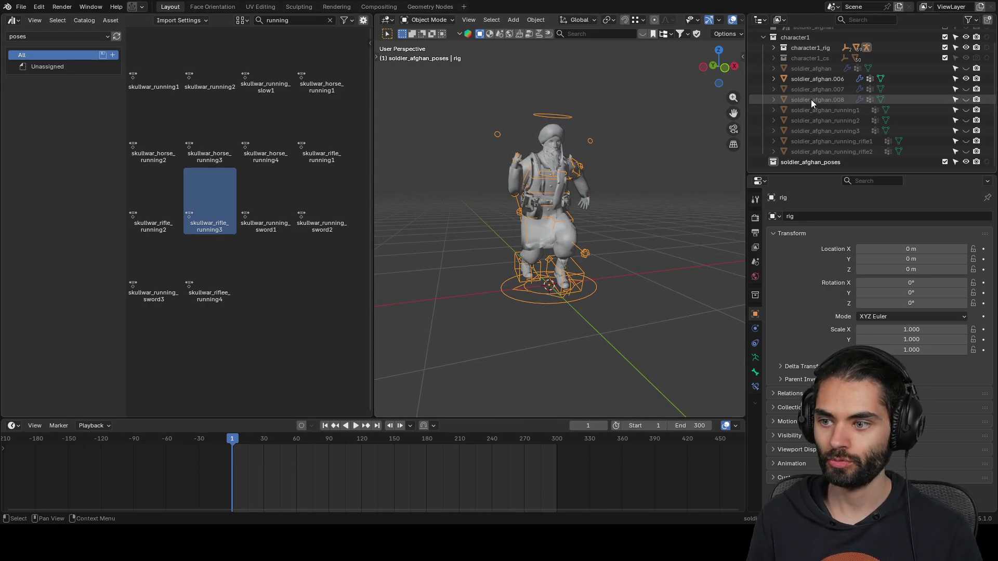
pyautogui.click(860, 79)
pyautogui.press('F2')
pyautogui.write('soldier_afghan_running_rifle2')
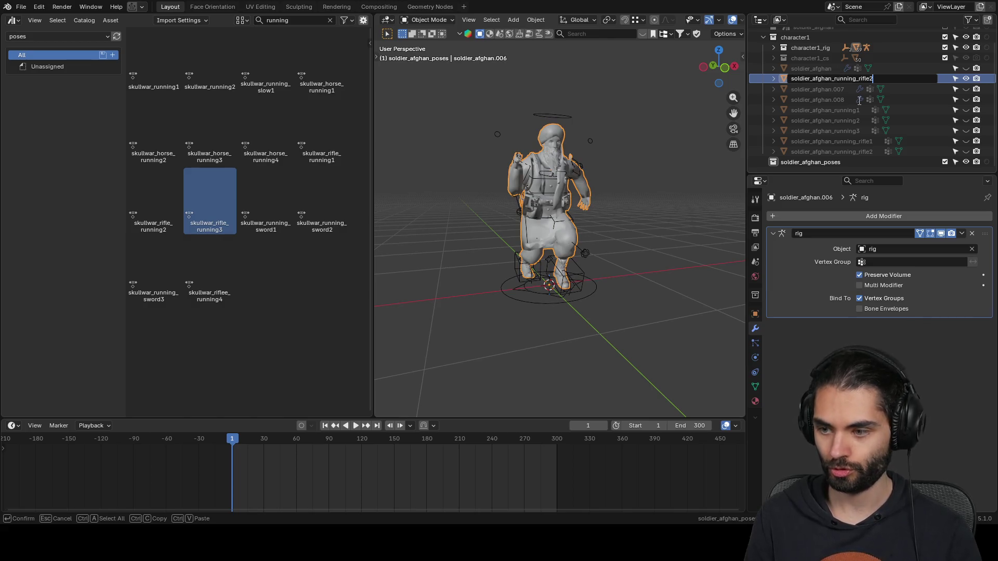
pyautogui.press('Return')
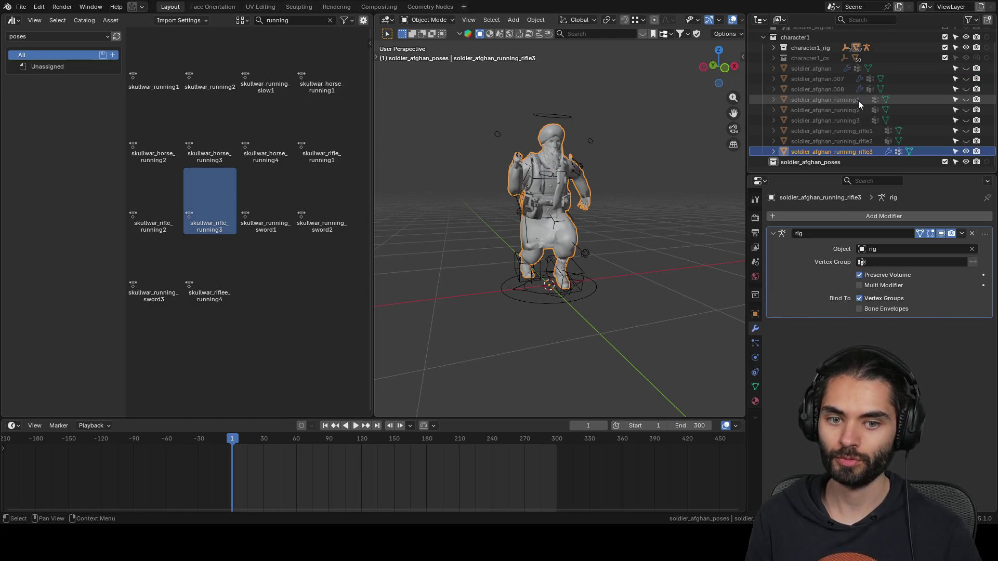
pyautogui.hotkey('ctrl', 'a')
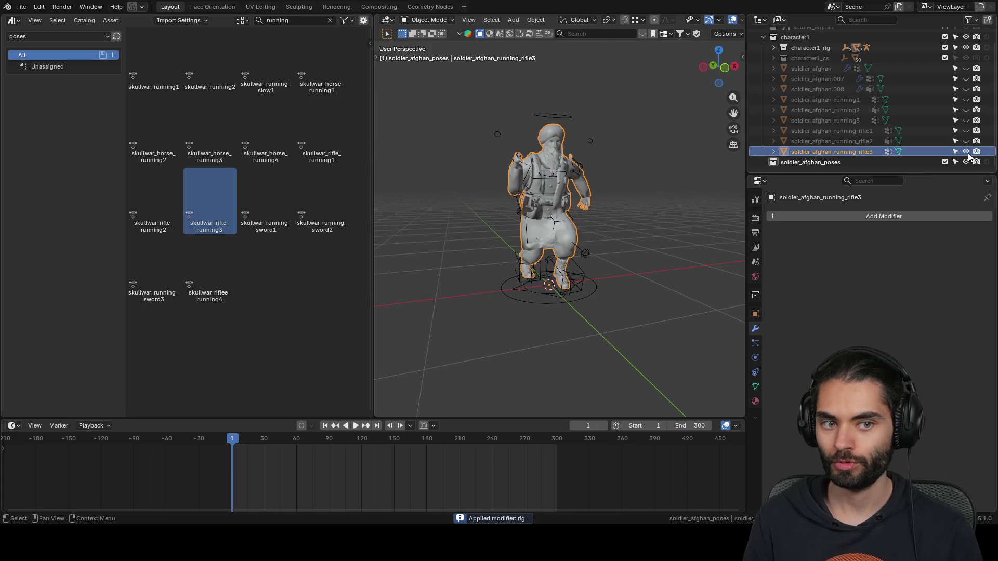
# - Hide rifle3, show the .007 copy, and try sword poses before settling on skullwar_riflee_running4
pyautogui.click(966, 151)
pyautogui.click(966, 78)
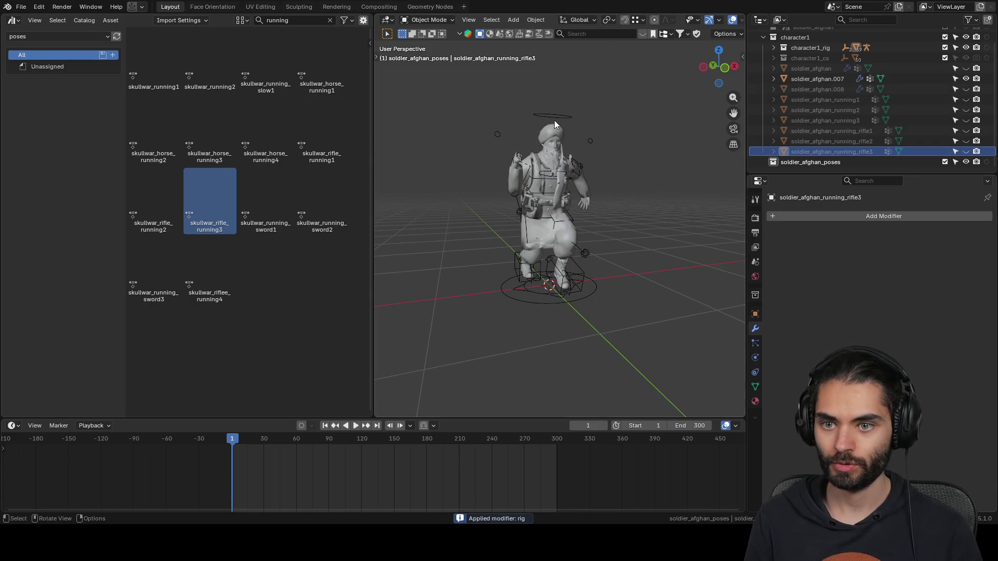
pyautogui.click(554, 119)
pyautogui.doubleClick(268, 205)
pyautogui.moveTo(521, 241)
pyautogui.mouseDown(button='middle')
pyautogui.moveTo(665, 217)
pyautogui.moveTo(468, 228)
pyautogui.mouseUp(button='middle')
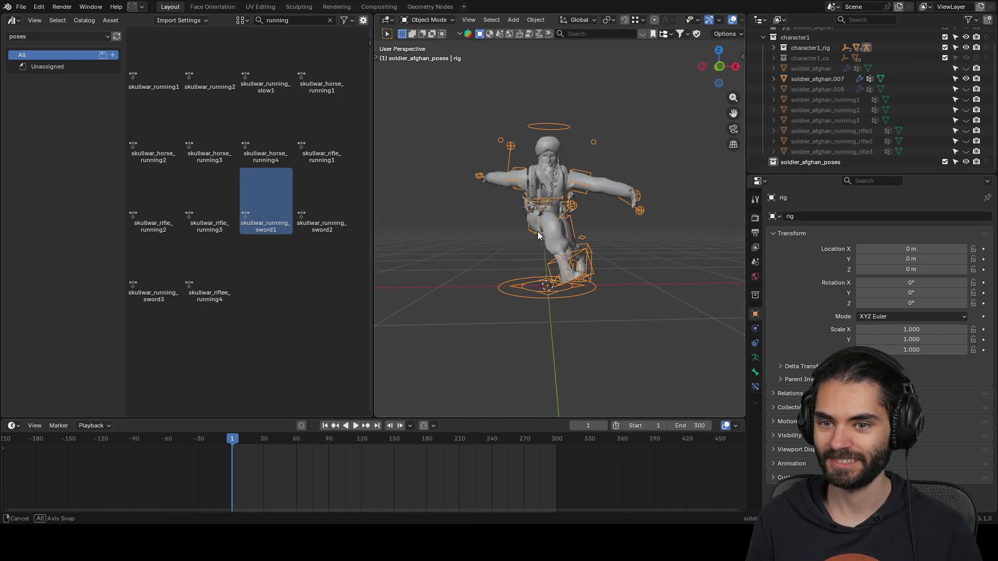
pyautogui.doubleClick(336, 201)
pyautogui.moveTo(604, 202); pyautogui.dragTo(535, 213, button='middle')
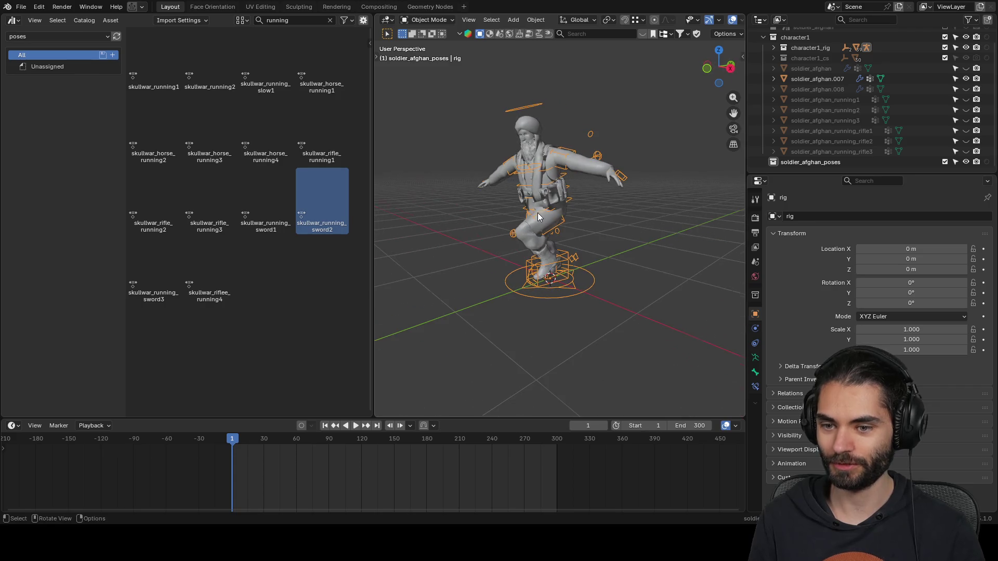
pyautogui.doubleClick(166, 276)
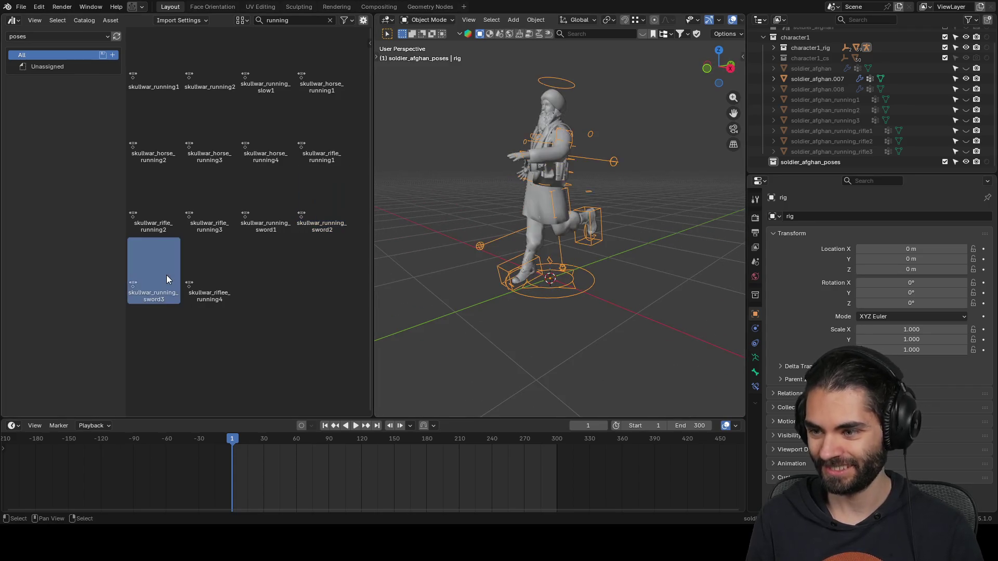
pyautogui.doubleClick(220, 270)
pyautogui.moveTo(515, 221); pyautogui.dragTo(577, 215, button='middle')
# - Rename copy .007 soldier_afghan_running_rifle4, bake its pose, and select the spare soldier_afghan.008
pyautogui.doubleClick(829, 79)
pyautogui.write('soldier_afghan_running_rifle2')
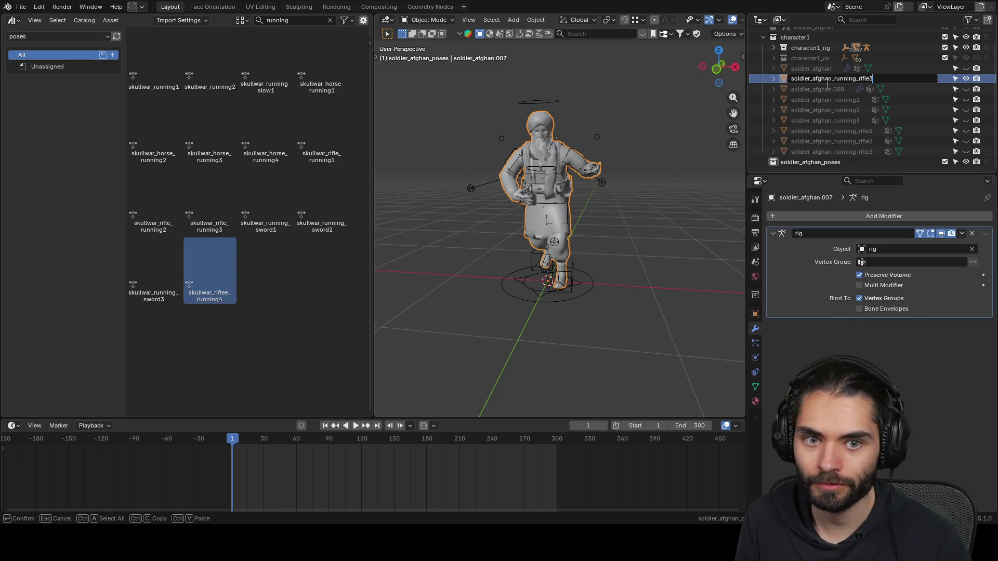
pyautogui.write('4')
pyautogui.press('Return')
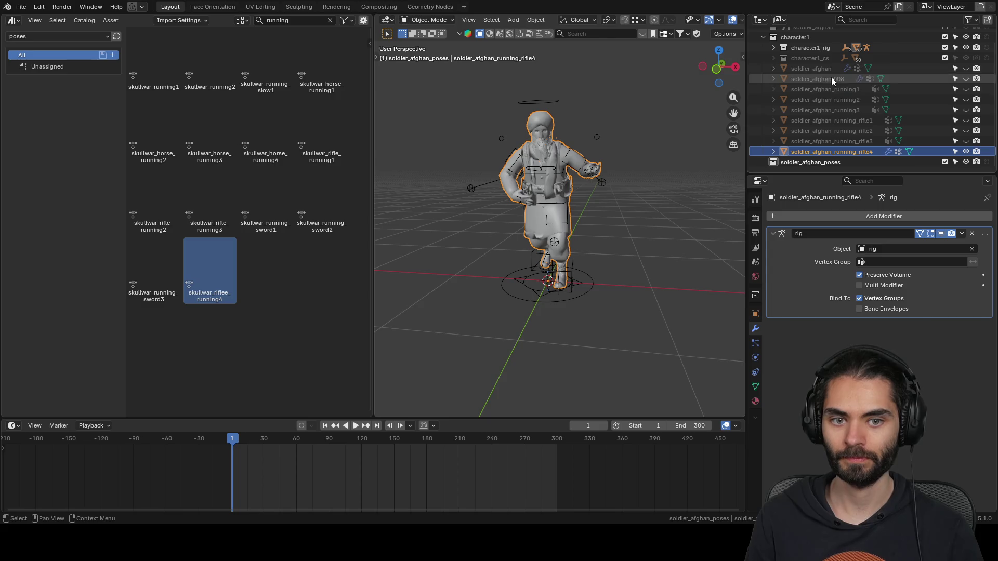
pyautogui.hotkey('ctrl', 'a')
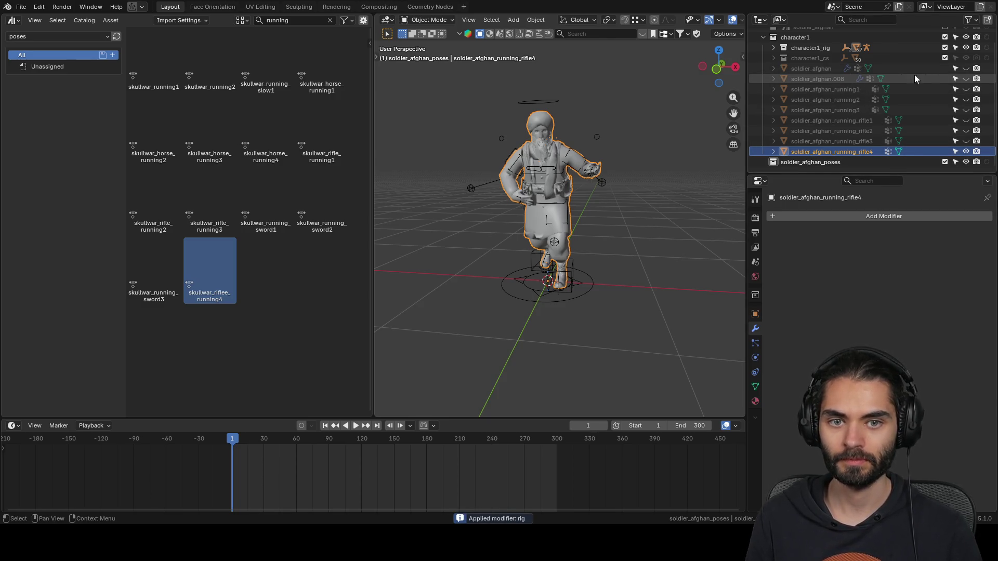
pyautogui.click(850, 78)
# - Delete the spare soldier_afghan.008 copy and reveal all baked pose meshes in the viewport
pyautogui.press('x')
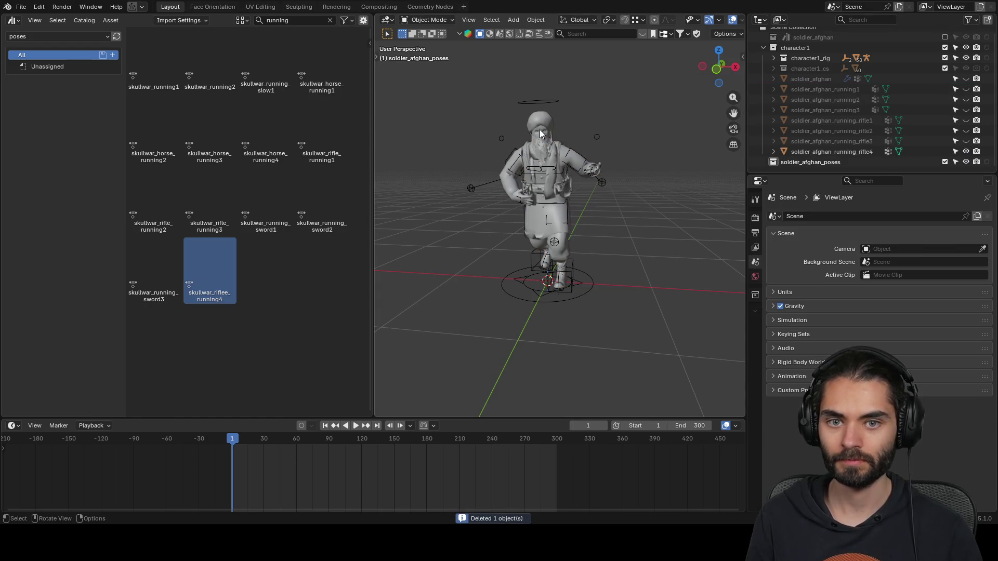
pyautogui.click(834, 92)
pyautogui.moveTo(966, 89); pyautogui.dragTo(956, 141)
pyautogui.moveTo(555, 192)
pyautogui.mouseDown(button='middle')
pyautogui.moveTo(485, 192)
pyautogui.moveTo(515, 192)
pyautogui.mouseUp(button='middle')
pyautogui.scroll(3, 515, 192)
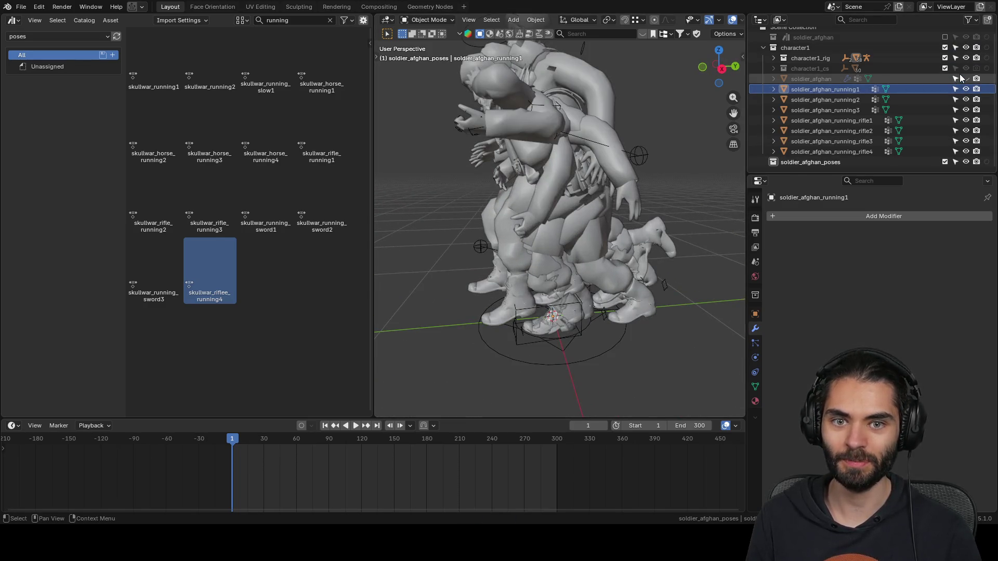
pyautogui.moveTo(522, 168)
pyautogui.mouseDown(button='middle')
pyautogui.moveTo(614, 148)
pyautogui.moveTo(620, 158)
pyautogui.moveTo(593, 227)
pyautogui.moveTo(629, 232)
pyautogui.moveTo(582, 182)
pyautogui.moveTo(631, 189)
pyautogui.moveTo(642, 158)
pyautogui.moveTo(631, 201)
pyautogui.moveTo(579, 214)
pyautogui.moveTo(520, 211)
pyautogui.mouseUp(button='middle')
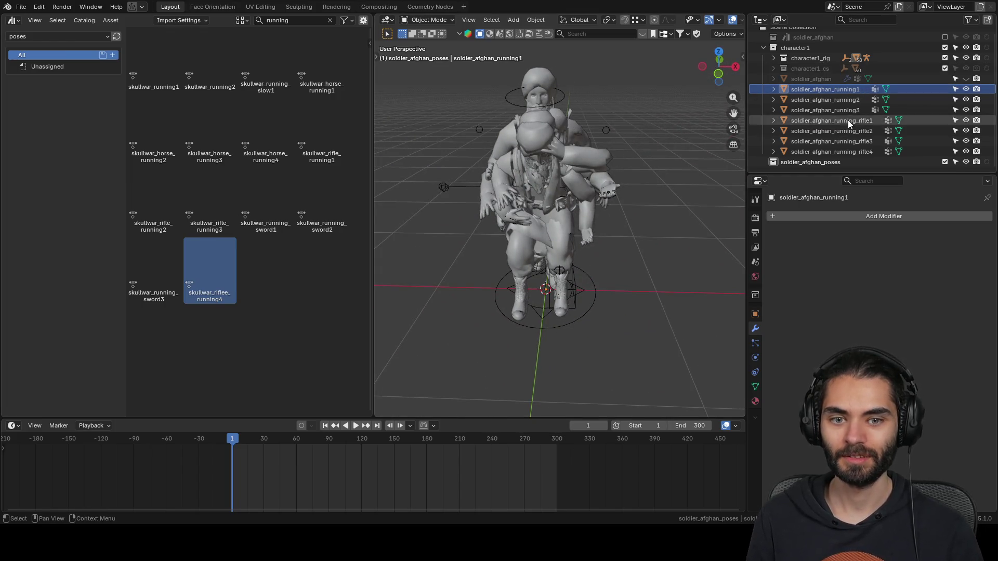
# - Move all pose meshes into soldier_afghan_poses and give that collection a green colour tag
pyautogui.keyDown('shift'); pyautogui.click(845, 151); pyautogui.keyUp('shift')
pyautogui.moveTo(829, 155); pyautogui.dragTo(825, 161)
pyautogui.rightClick(777, 87)
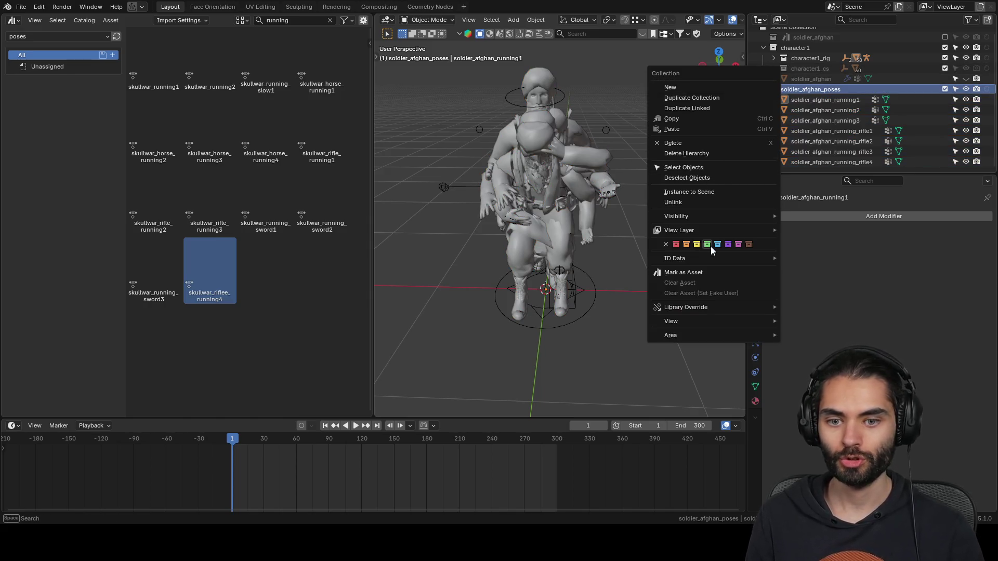
pyautogui.click(763, 91)
# - Collapse and exclude character1, and give the soldier_afghan collection a red colour tag
pyautogui.click(763, 53)
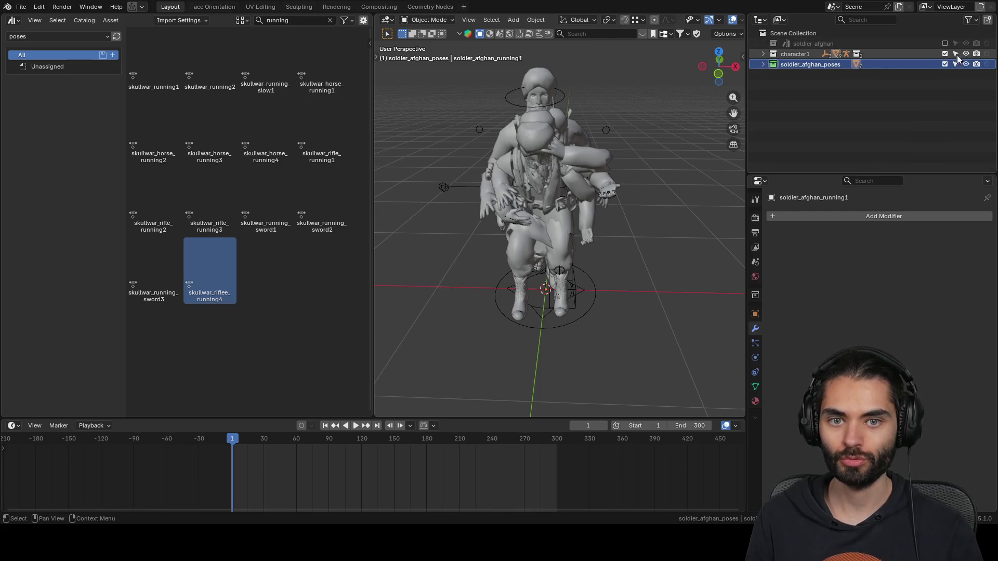
pyautogui.click(945, 54)
pyautogui.rightClick(775, 52)
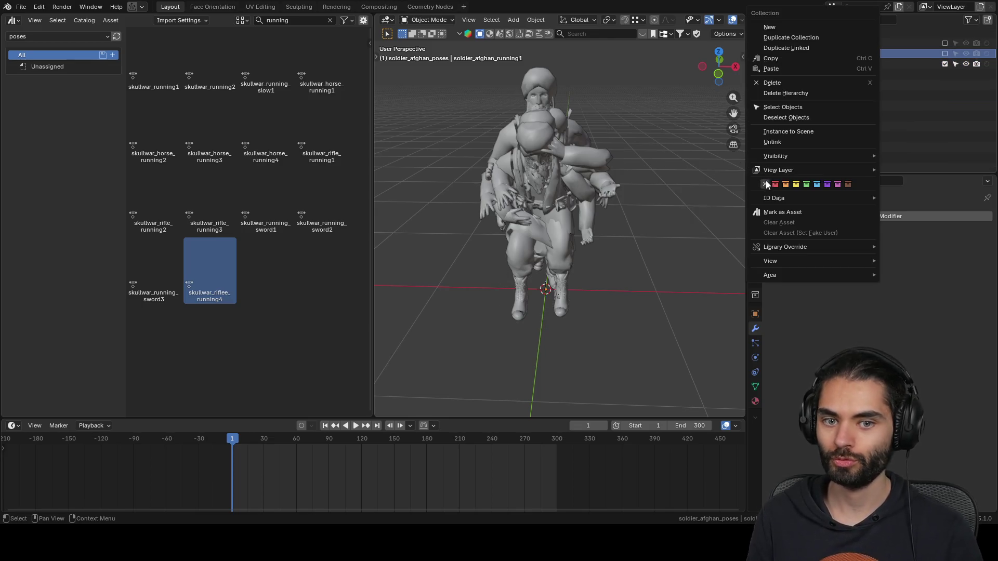
pyautogui.rightClick(796, 43)
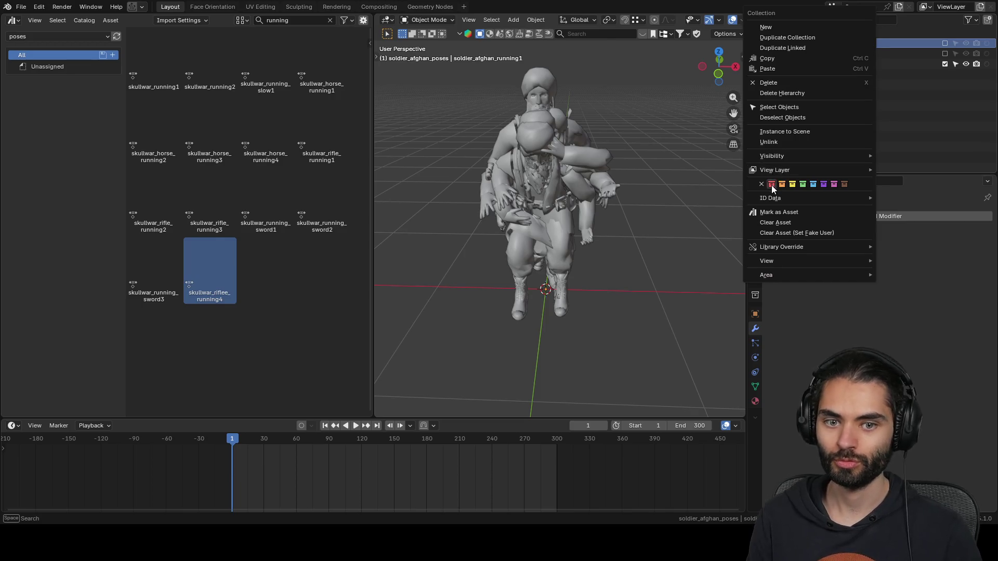
pyautogui.press('Escape')
pyautogui.click(796, 103)
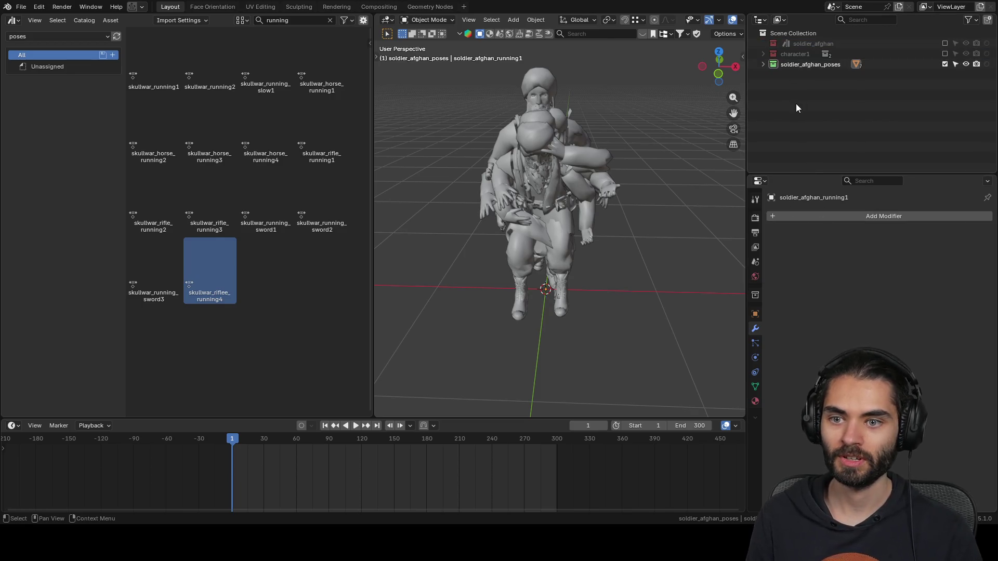
# - Select all seven pose meshes and run Purge Unused Data from Quick Favorites
pyautogui.click(763, 64)
pyautogui.click(811, 75)
pyautogui.keyDown('shift'); pyautogui.click(827, 137); pyautogui.keyUp('shift')
pyautogui.press('q')
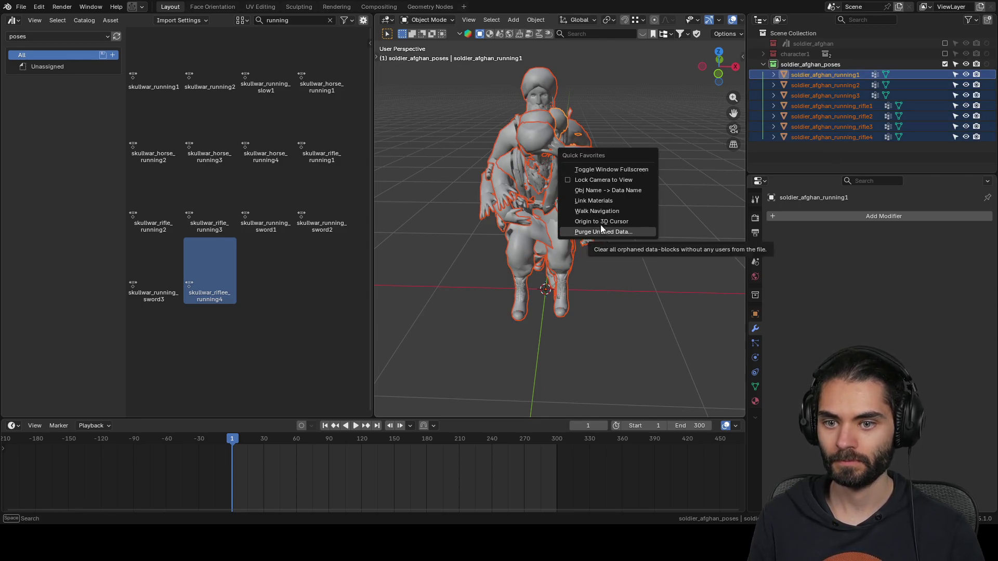
pyautogui.click(590, 222)
pyautogui.press('q')
pyautogui.click(579, 223)
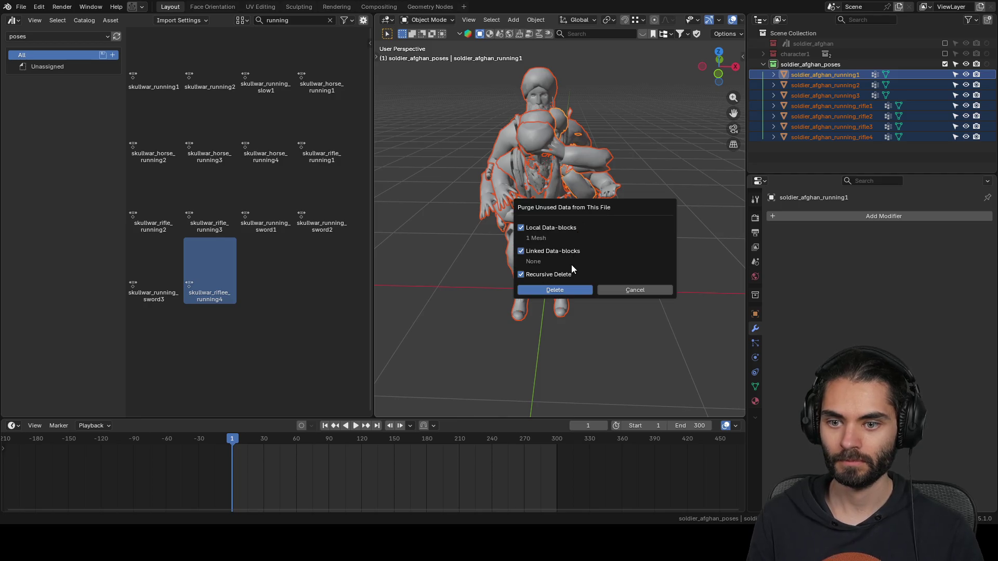
# - Confirm deleting the unused mesh data and save soldier_afghan.blend
pyautogui.click(569, 288)
pyautogui.moveTo(575, 265); pyautogui.dragTo(585, 205, button='middle')
pyautogui.hotkey('ctrl', 's')
# - Step through each pose mesh from soldier_afghan_running1 onward, deselect them, and save again
pyautogui.click(846, 76)
pyautogui.click(847, 84)
pyautogui.click(847, 95)
pyautogui.click(849, 105)
pyautogui.click(849, 116)
pyautogui.click(850, 126)
pyautogui.click(845, 137)
pyautogui.click(838, 152)
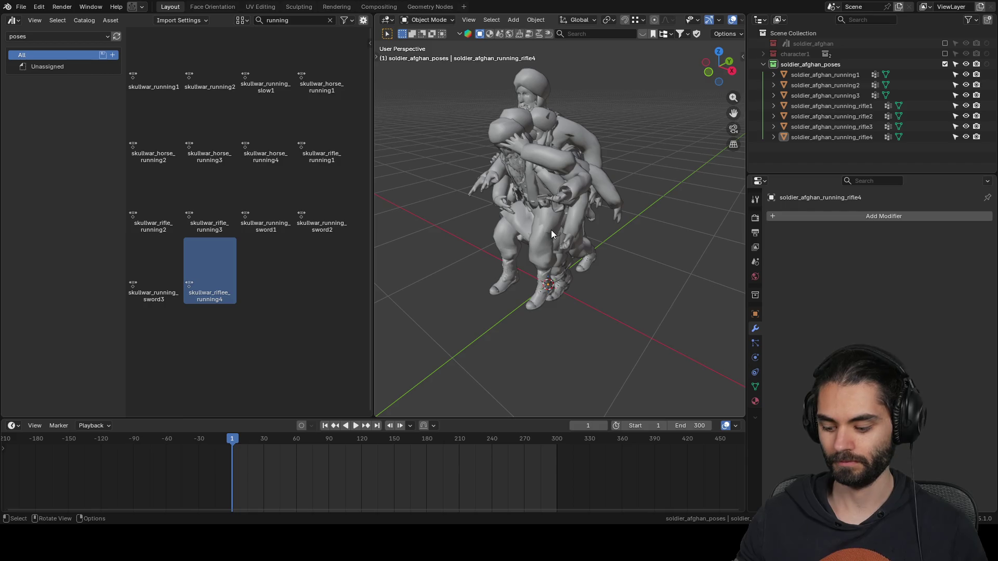
pyautogui.moveTo(580, 266); pyautogui.dragTo(571, 217, button='middle')
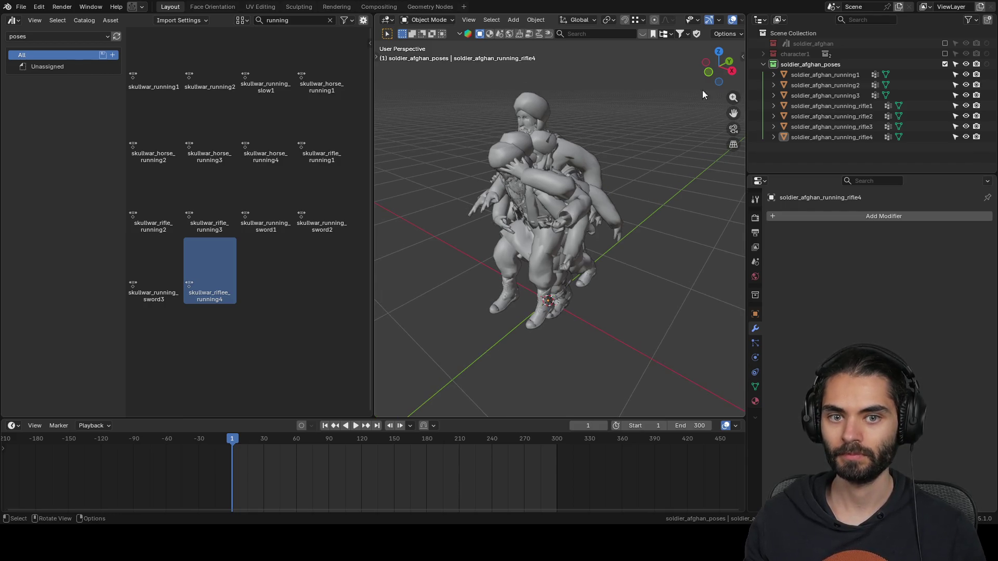
pyautogui.hotkey('ctrl', 's')
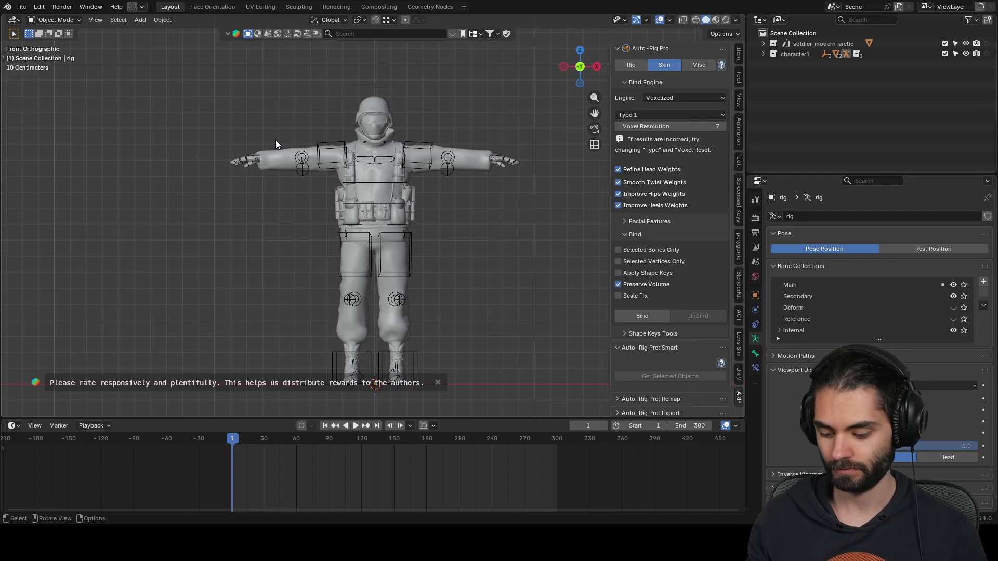
# - Hide the N sidebar, select the rig, and split off a left Asset Browser showing the poses library
pyautogui.press('n')
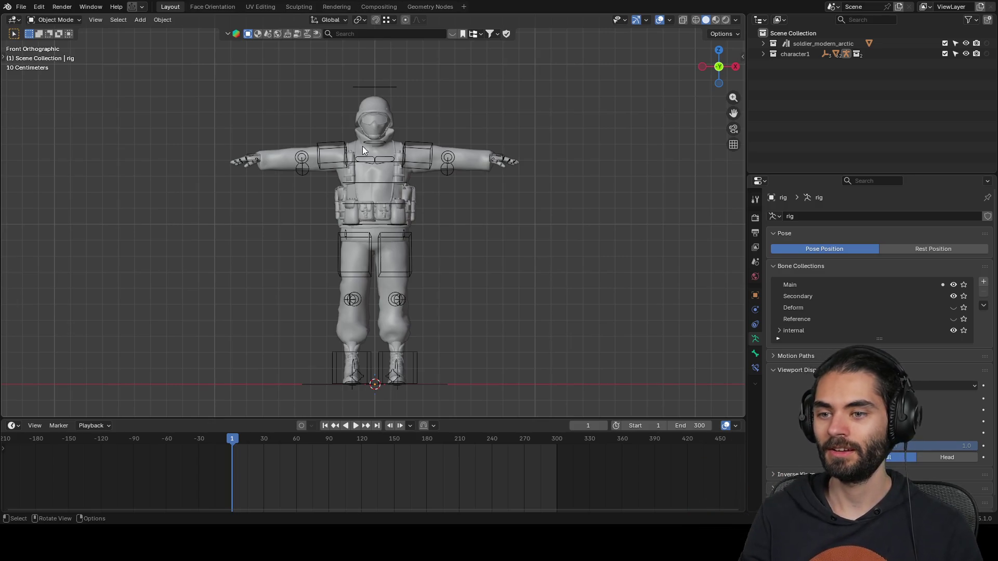
pyautogui.click(411, 148)
pyautogui.moveTo(5, 413)
pyautogui.mouseDown()
pyautogui.moveTo(279, 379)
pyautogui.moveTo(286, 364)
pyautogui.mouseUp()
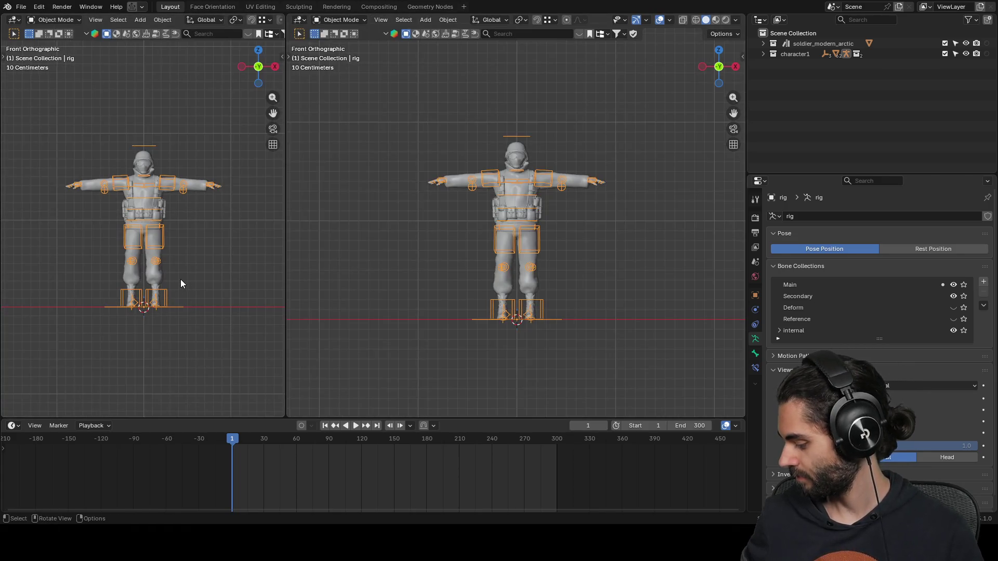
pyautogui.click(13, 19)
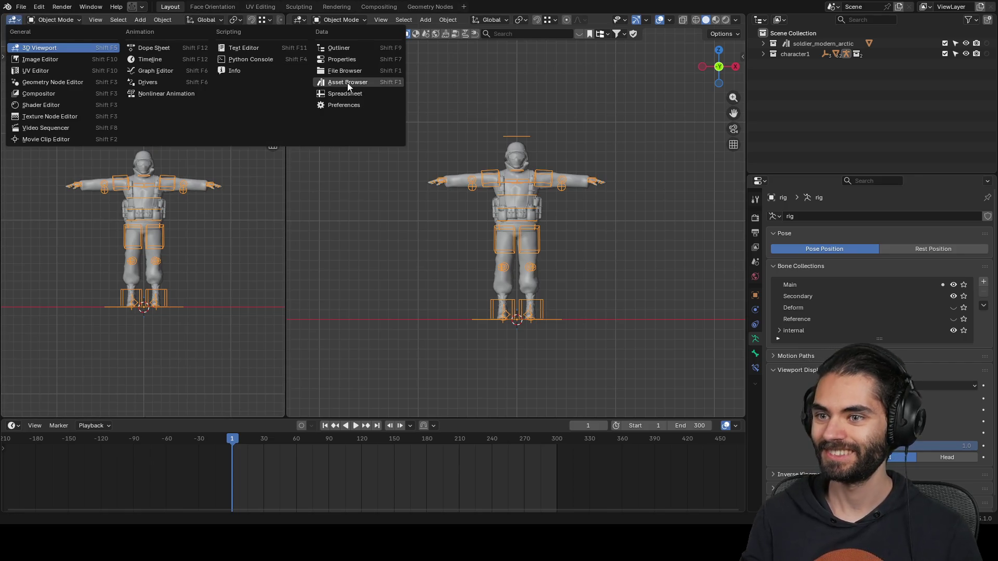
pyautogui.click(363, 78)
pyautogui.click(41, 36)
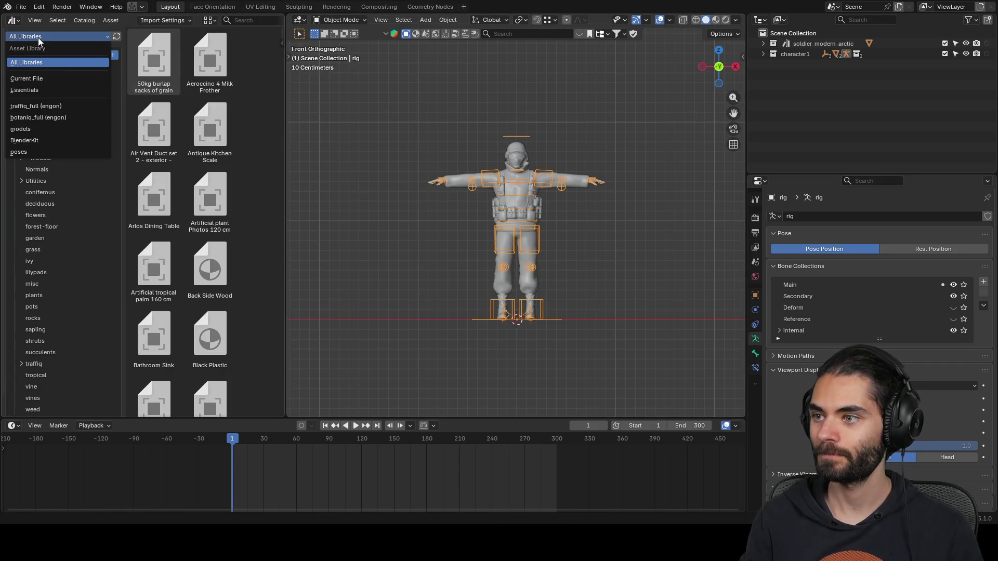
pyautogui.click(24, 152)
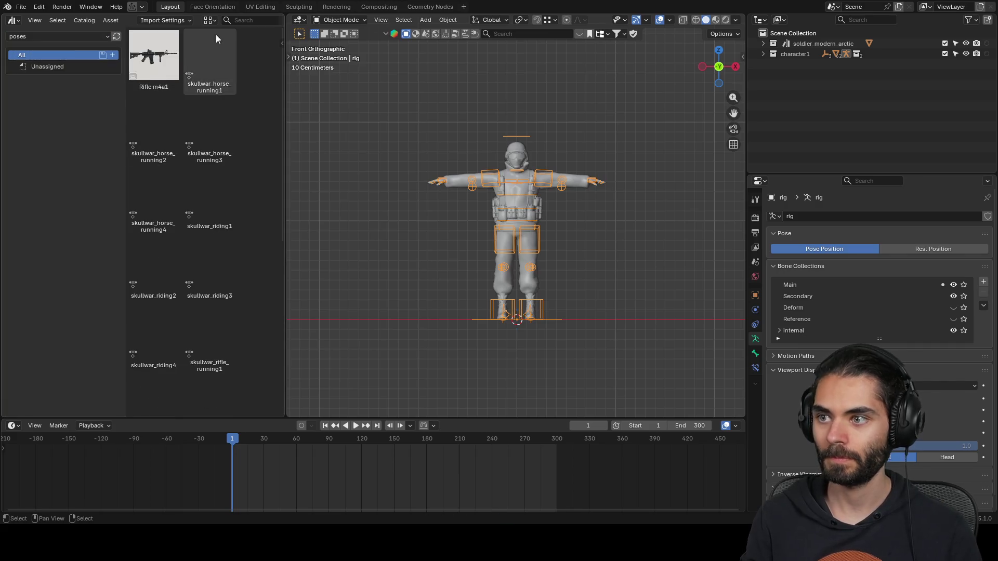
pyautogui.moveTo(285, 134)
pyautogui.mouseDown()
pyautogui.moveTo(328, 133)
pyautogui.moveTo(317, 134)
pyautogui.mouseUp()
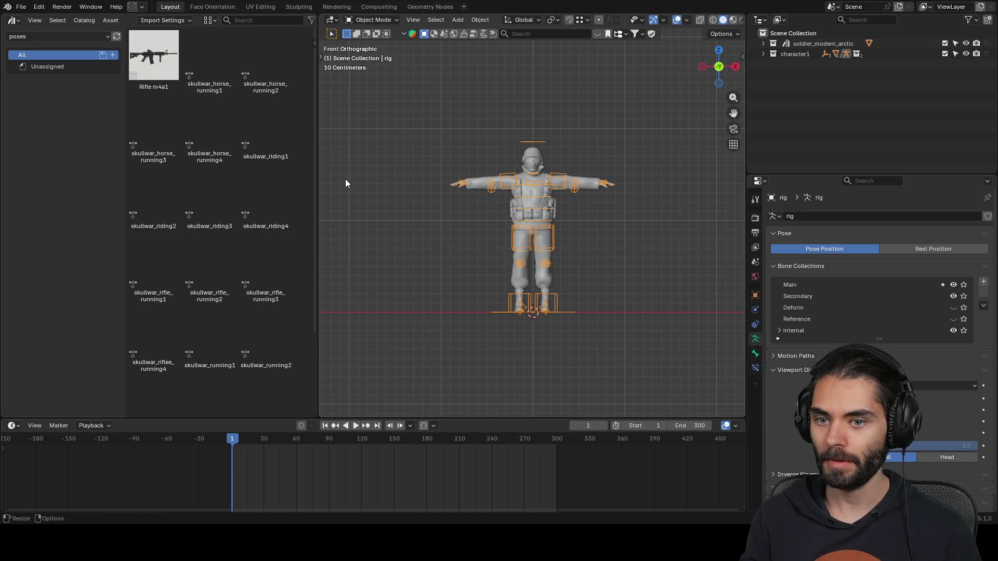
pyautogui.moveTo(318, 177)
pyautogui.mouseDown()
pyautogui.moveTo(334, 177)
pyautogui.moveTo(320, 177)
pyautogui.mouseUp()
pyautogui.moveTo(510, 224)
pyautogui.mouseDown(button='middle')
pyautogui.moveTo(542, 233)
pyautogui.moveTo(631, 173)
pyautogui.mouseUp(button='middle')
# - Add a new Collection 3 at the scene's top level, keeping it included in the view layer
pyautogui.click(789, 33)
pyautogui.click(988, 20)
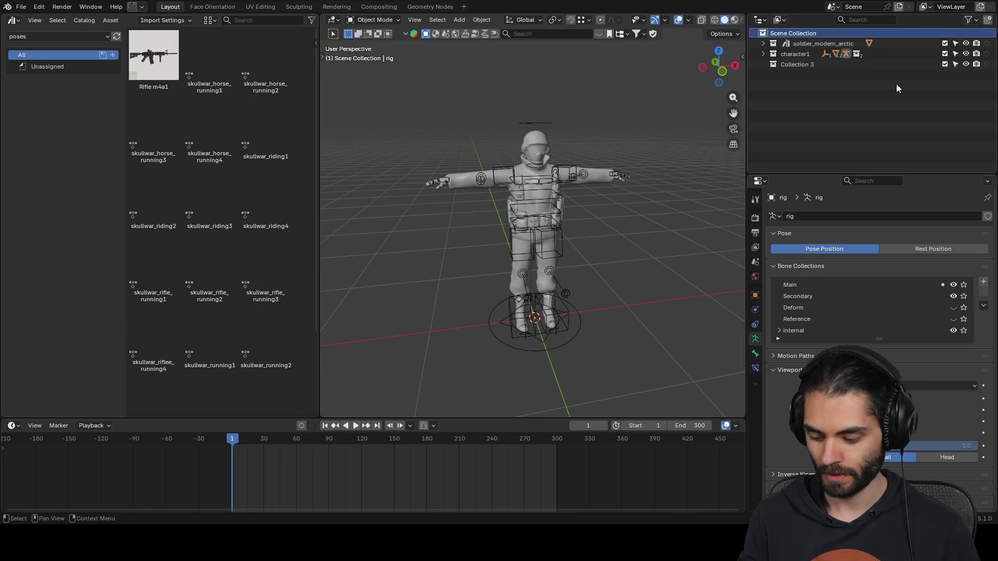
pyautogui.click(836, 64)
pyautogui.press('i')
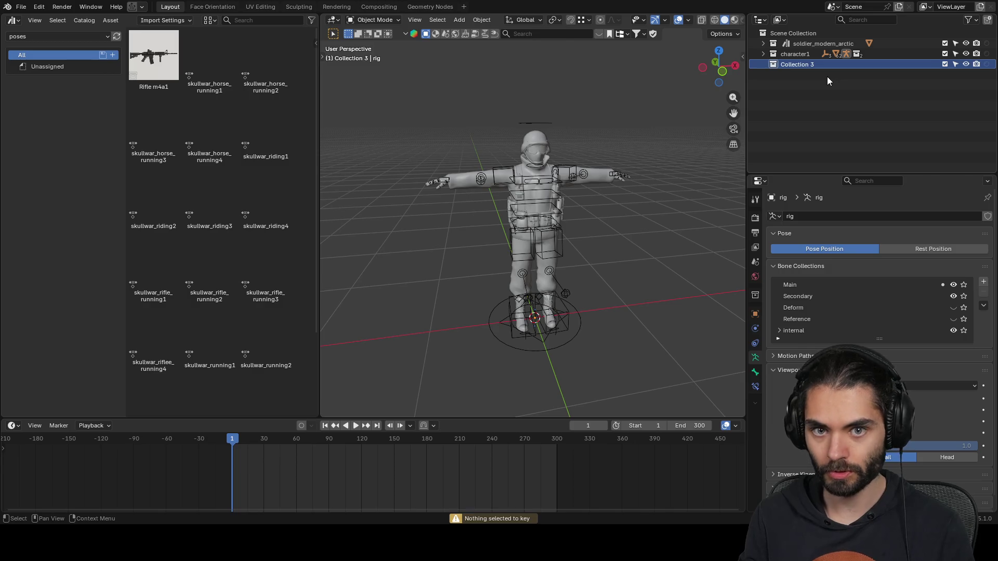
pyautogui.click(945, 64)
pyautogui.click(947, 65)
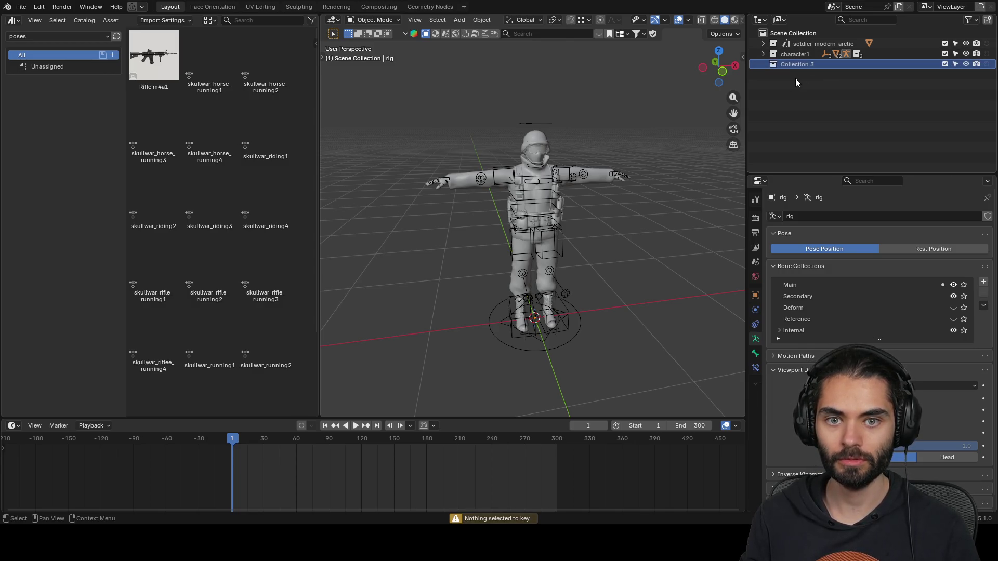
# - Rename it soldier_arctic_poses, then expand character1 and select the soldier_modern_arctic mesh
pyautogui.doubleClick(807, 65)
pyautogui.write('soldier_ar')
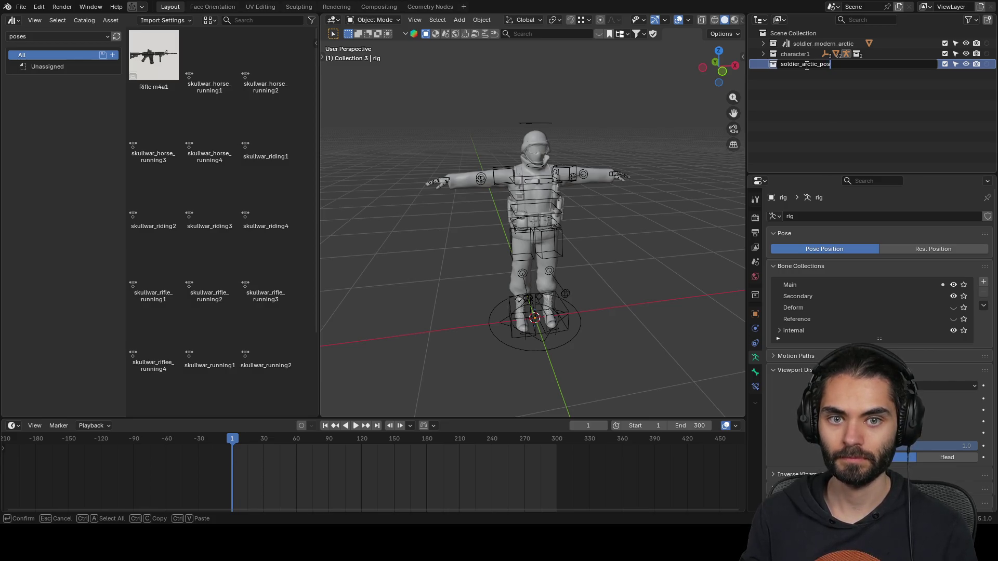
pyautogui.write('es')
pyautogui.press('Return')
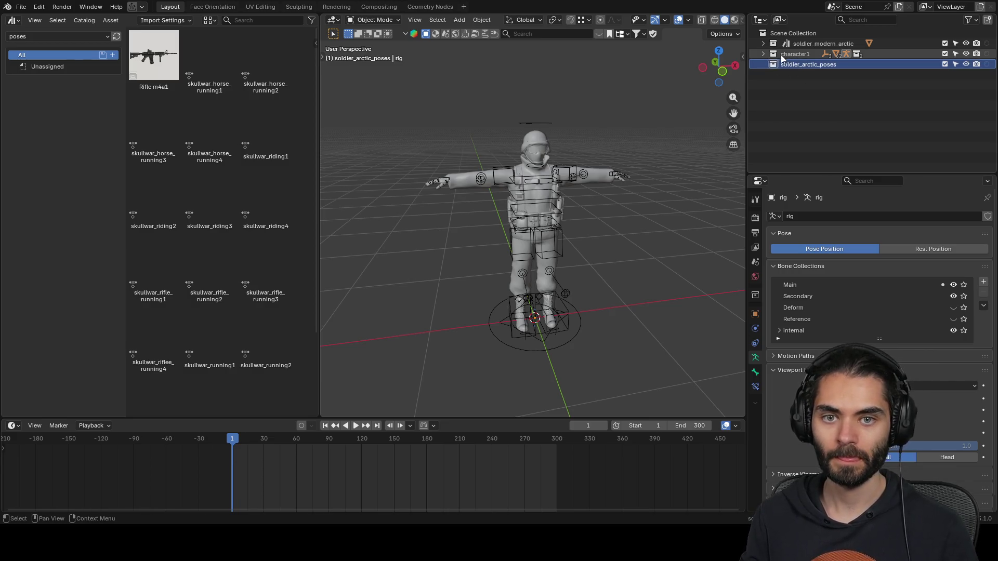
pyautogui.click(763, 54)
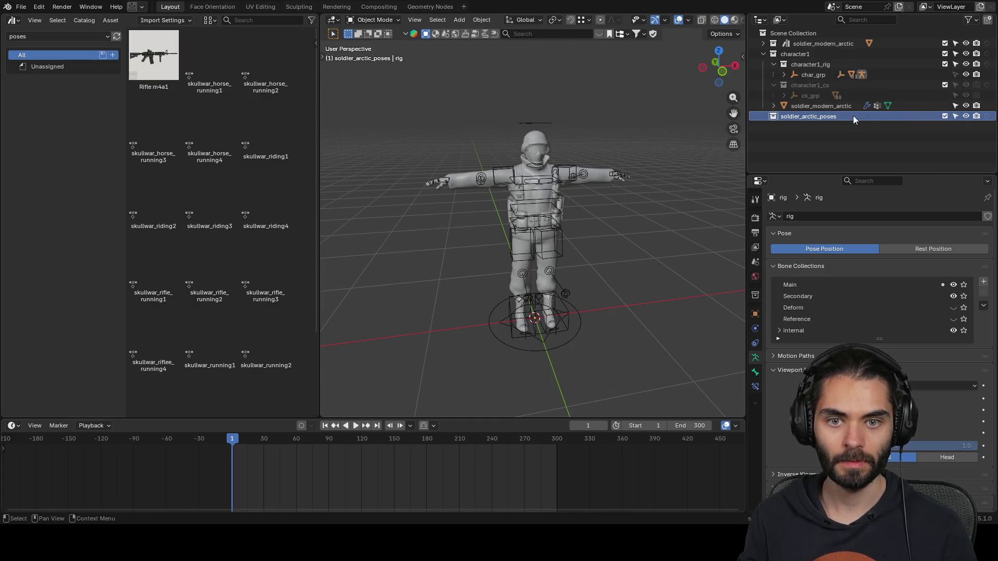
pyautogui.click(594, 175)
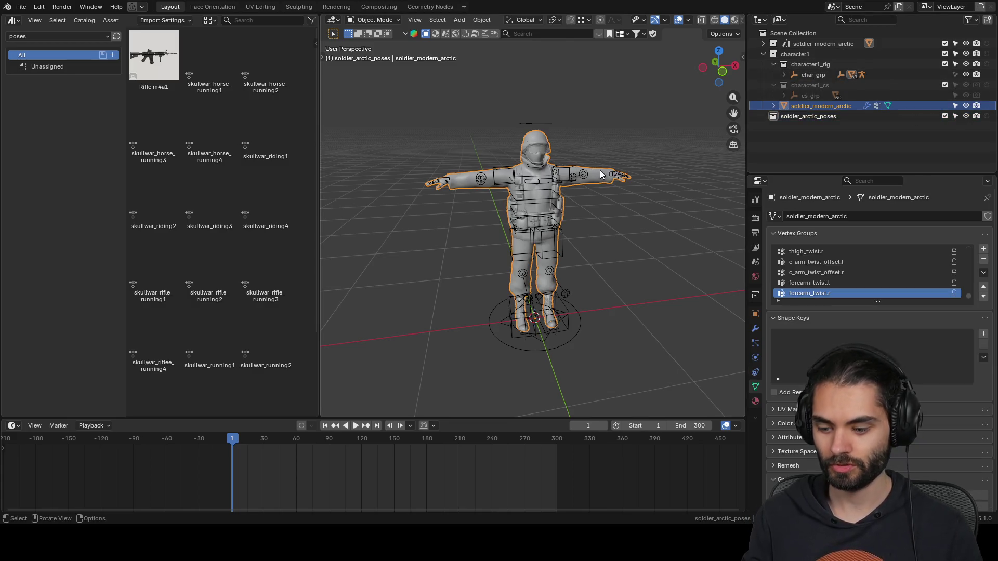
# - Duplicate the soldier_modern_arctic mesh repeatedly in place, producing copies .001 through .007
pyautogui.hotkey('shift', 'd')
pyautogui.click(644, 161)
pyautogui.hotkey('shift', 'd')
pyautogui.rightClick(653, 158)
pyautogui.hotkey('shift', 'd')
pyautogui.rightClick(648, 161)
pyautogui.hotkey('shift', 'd')
pyautogui.rightClick(638, 180)
pyautogui.hotkey('shift', 'd')
pyautogui.rightClick(639, 188)
pyautogui.hotkey('shift', 'd')
pyautogui.press('Escape')
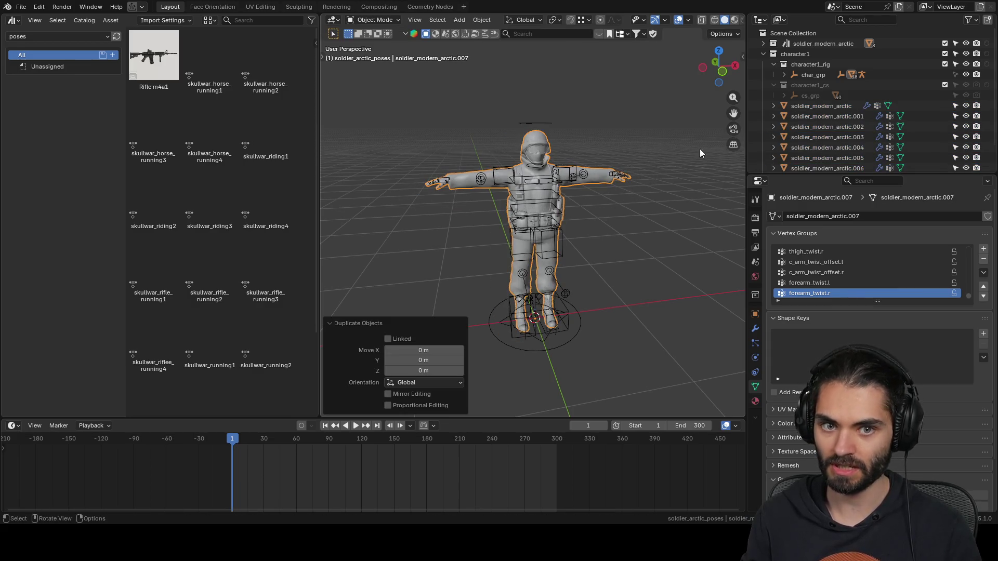
# - Hide the original, rename copy .001 soldier_modern_arctic_running1, hide extra copies, and select the rig
pyautogui.click(966, 105)
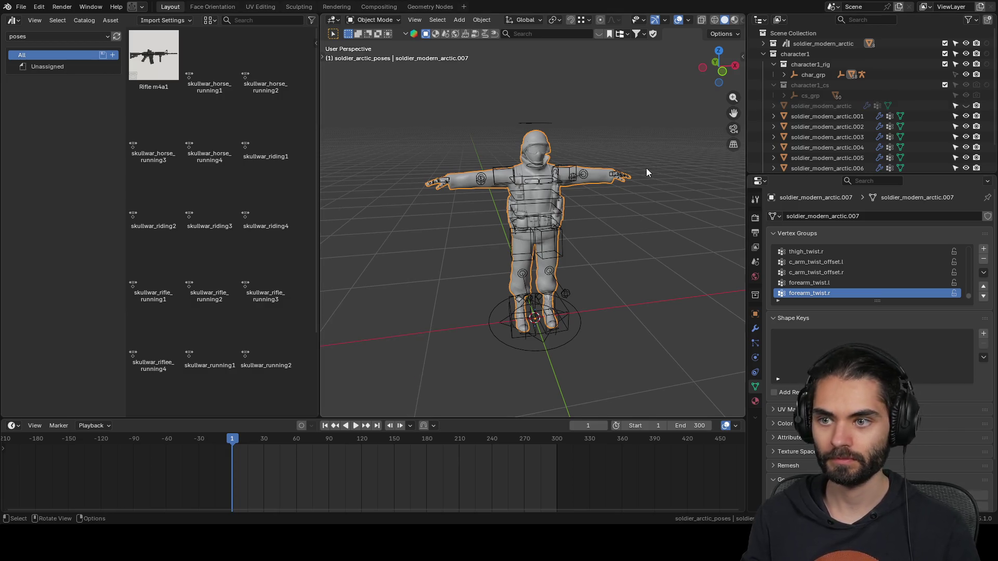
pyautogui.doubleClick(809, 116)
pyautogui.write('_running')
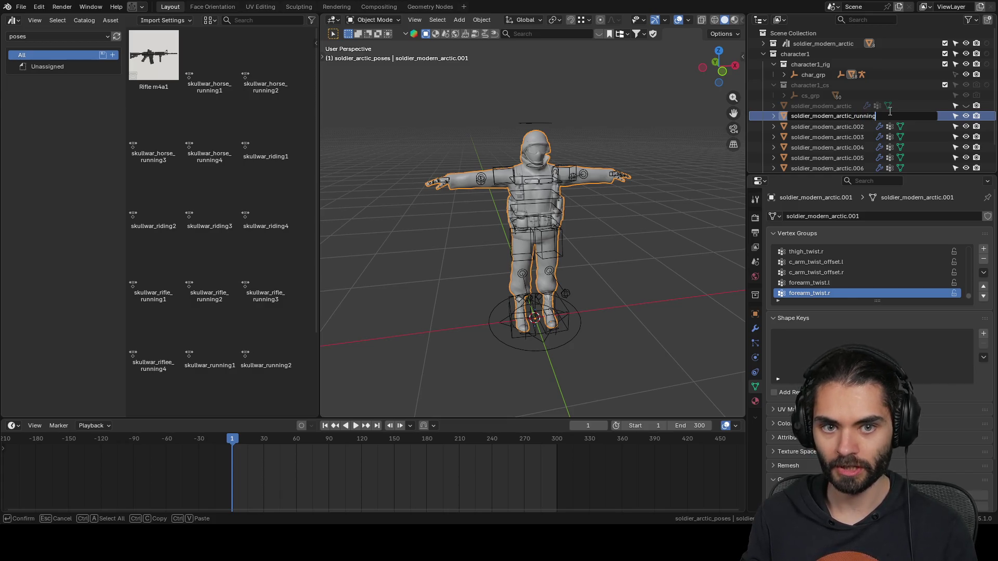
pyautogui.press('Return')
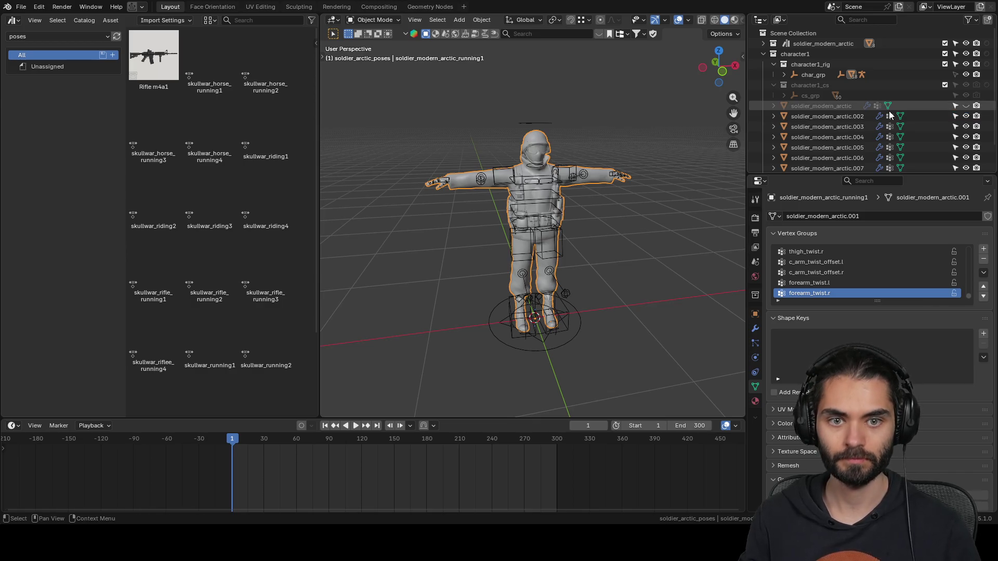
pyautogui.moveTo(965, 125); pyautogui.dragTo(966, 142)
pyautogui.click(582, 320)
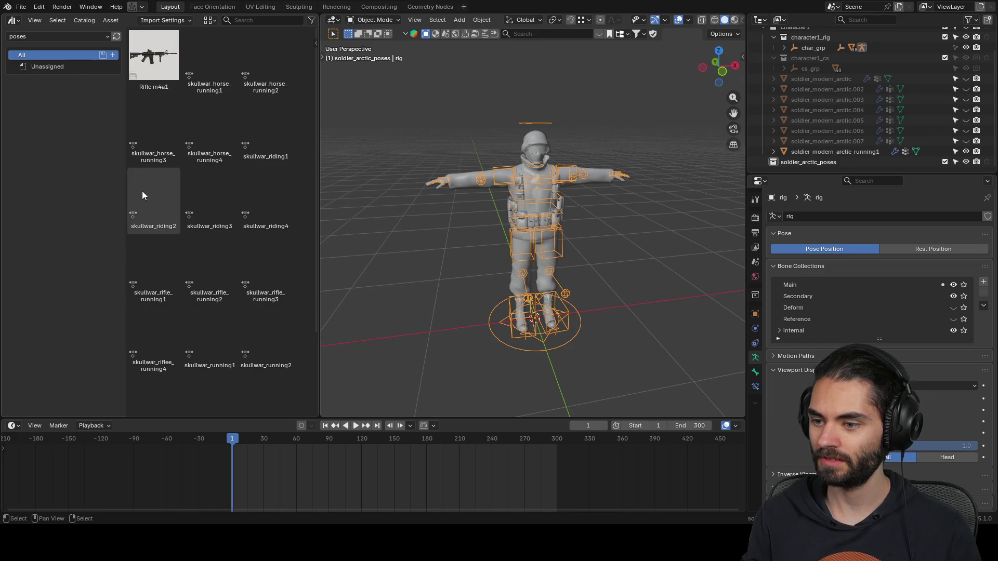
# - Widen the pose library panel and apply skullwar_rifle_running1 to the rig as a first try
pyautogui.scroll(-4, 189, 115)
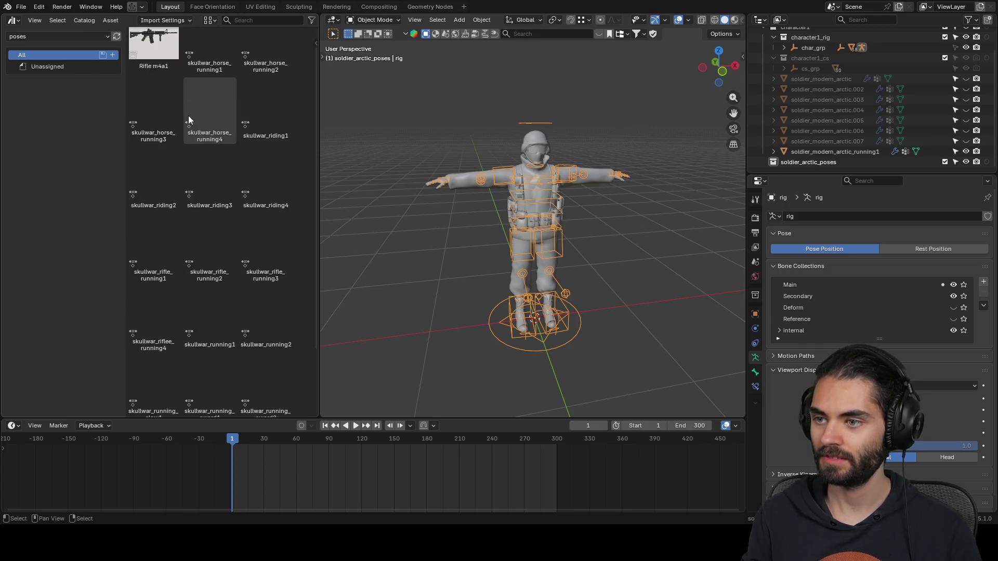
pyautogui.moveTo(318, 240); pyautogui.dragTo(337, 238)
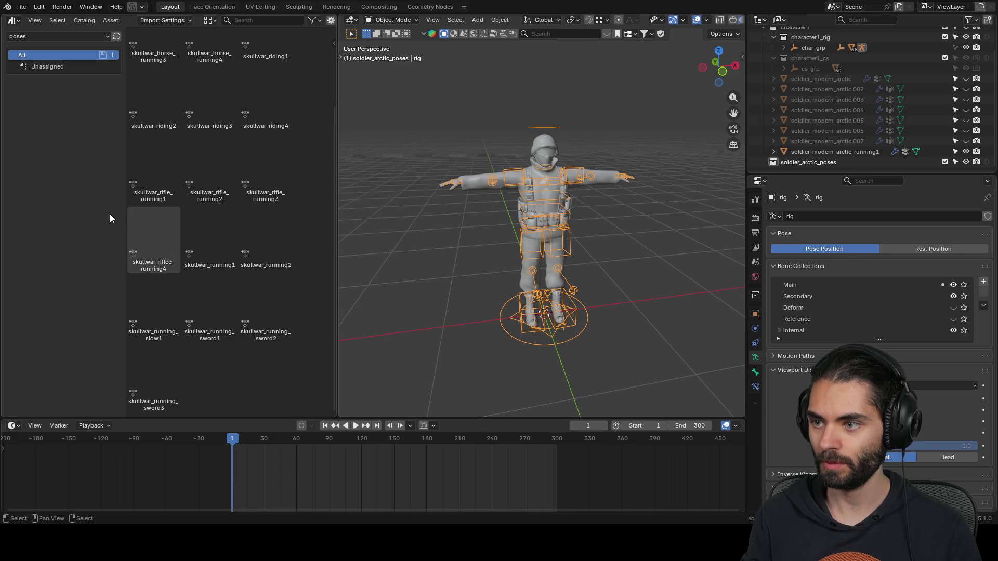
pyautogui.moveTo(124, 192); pyautogui.dragTo(46, 194)
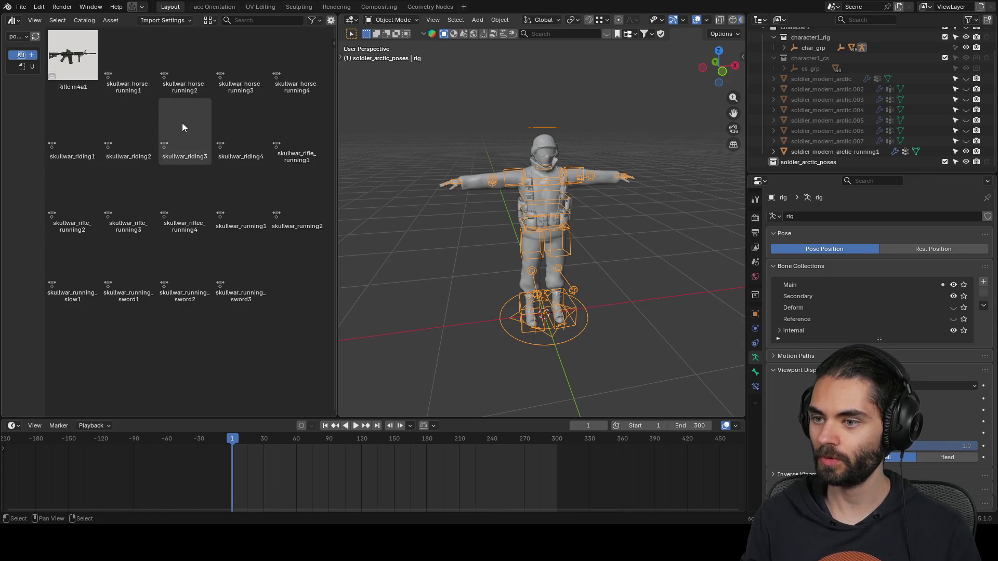
pyautogui.doubleClick(298, 123)
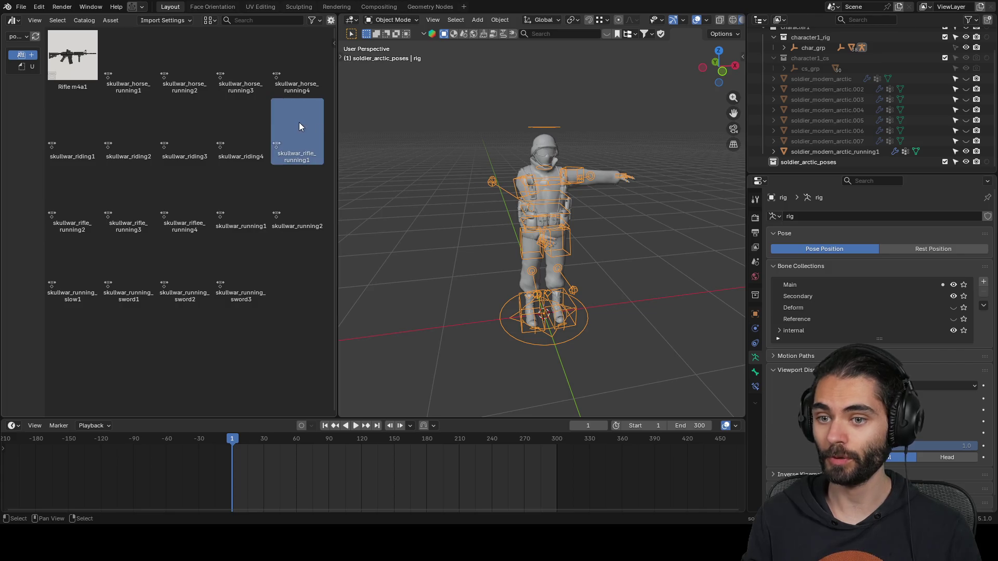
pyautogui.moveTo(504, 181)
pyautogui.mouseDown(button='middle')
pyautogui.moveTo(575, 178)
pyautogui.moveTo(506, 185)
pyautogui.mouseUp(button='middle')
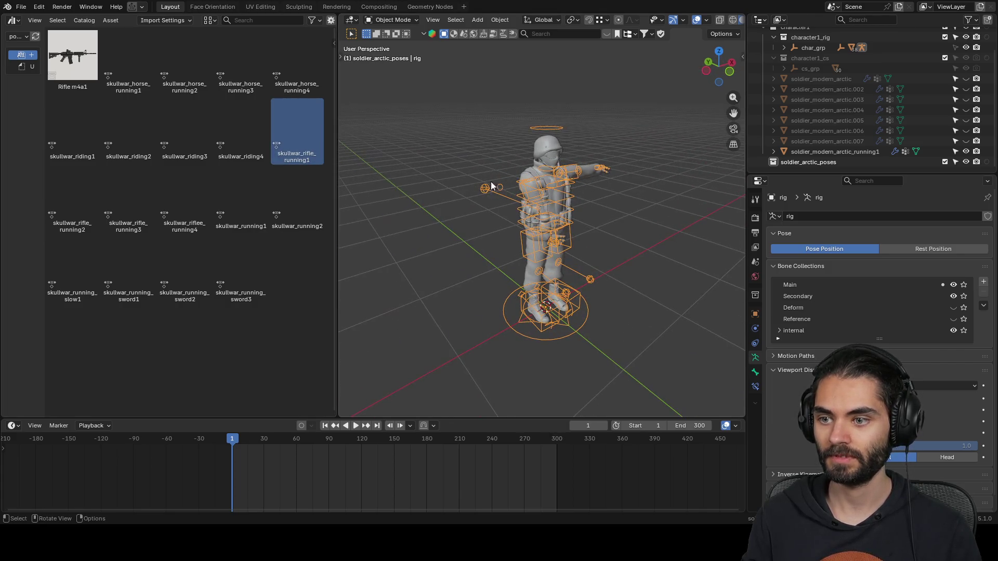
pyautogui.moveTo(365, 173)
pyautogui.mouseDown(button='middle')
pyautogui.moveTo(459, 167)
pyautogui.moveTo(553, 135)
pyautogui.mouseUp(button='middle')
# - Preview skullwar_rifle_running2, rifle_running3, riflee_running4, running1 and running2 on the rig
pyautogui.doubleClick(83, 201)
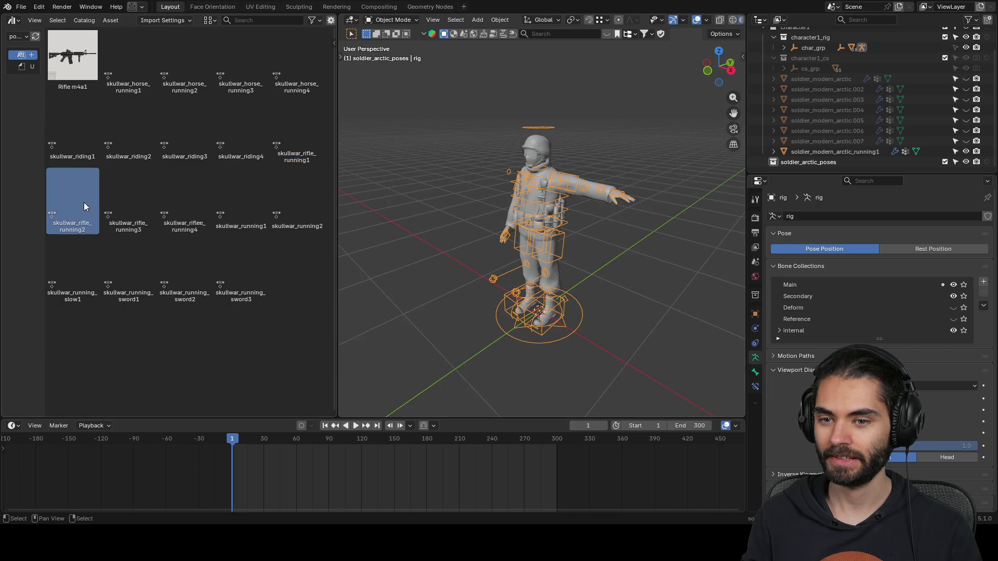
pyautogui.doubleClick(130, 203)
pyautogui.doubleClick(167, 205)
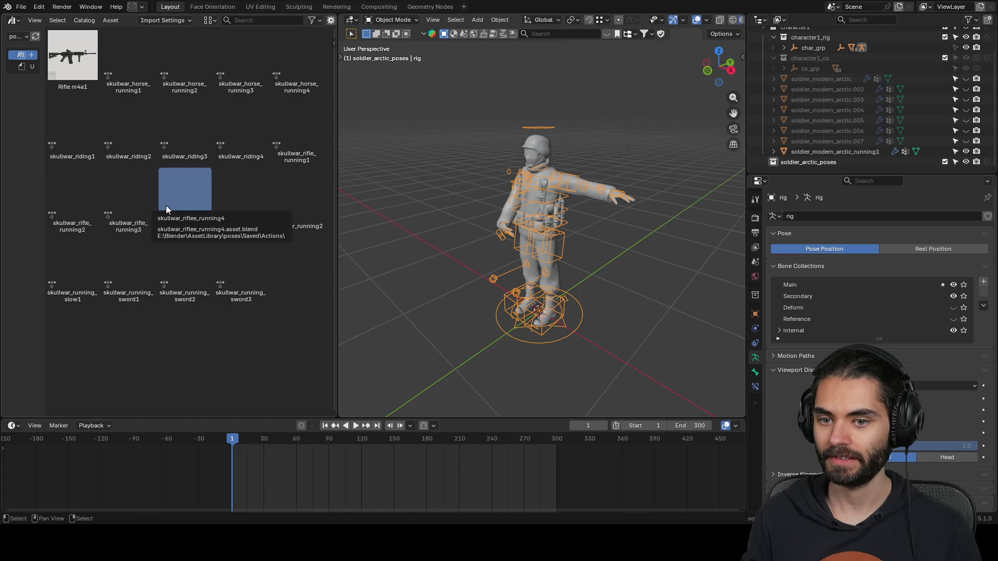
pyautogui.doubleClick(254, 195)
pyautogui.moveTo(296, 198); pyautogui.dragTo(491, 210)
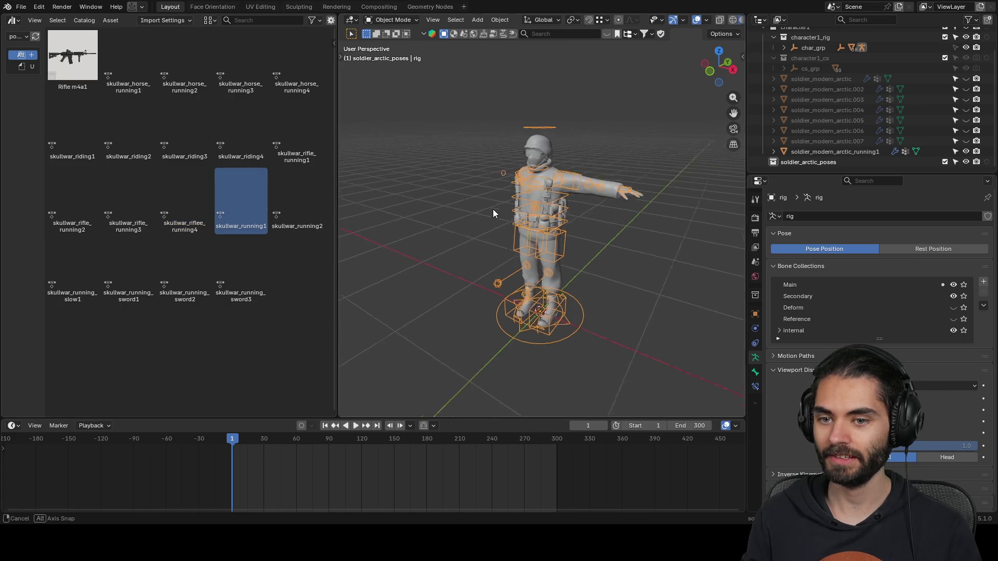
pyautogui.doubleClick(290, 208)
# - In Pose Mode, retry running1, riflee_running4 and rifle_running1, then try skullwar_riding4
pyautogui.hotkey('ctrl', 'Tab')
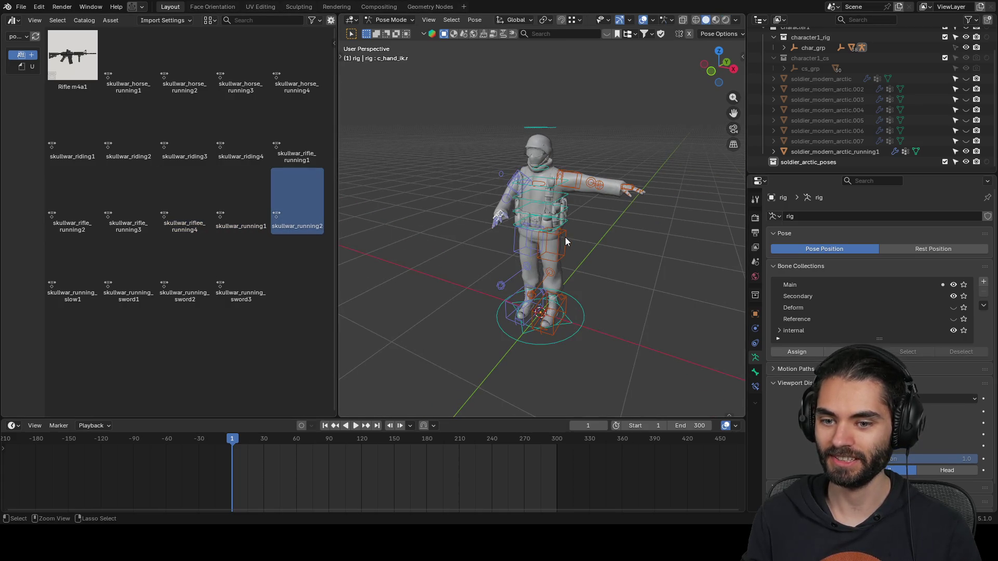
pyautogui.click(566, 240)
pyautogui.doubleClick(289, 157)
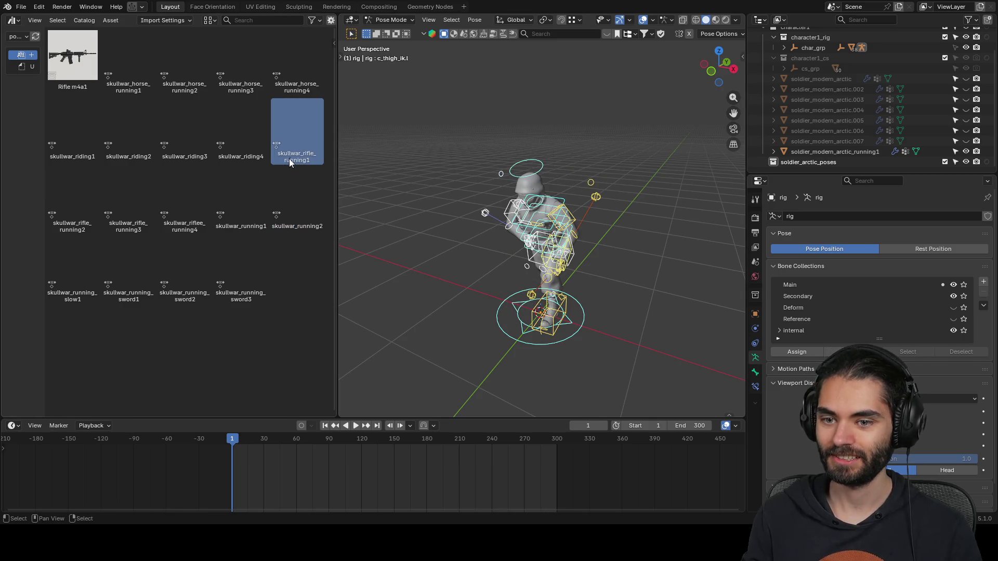
pyautogui.doubleClick(248, 191)
pyautogui.doubleClick(189, 193)
pyautogui.doubleClick(295, 134)
pyautogui.doubleClick(233, 136)
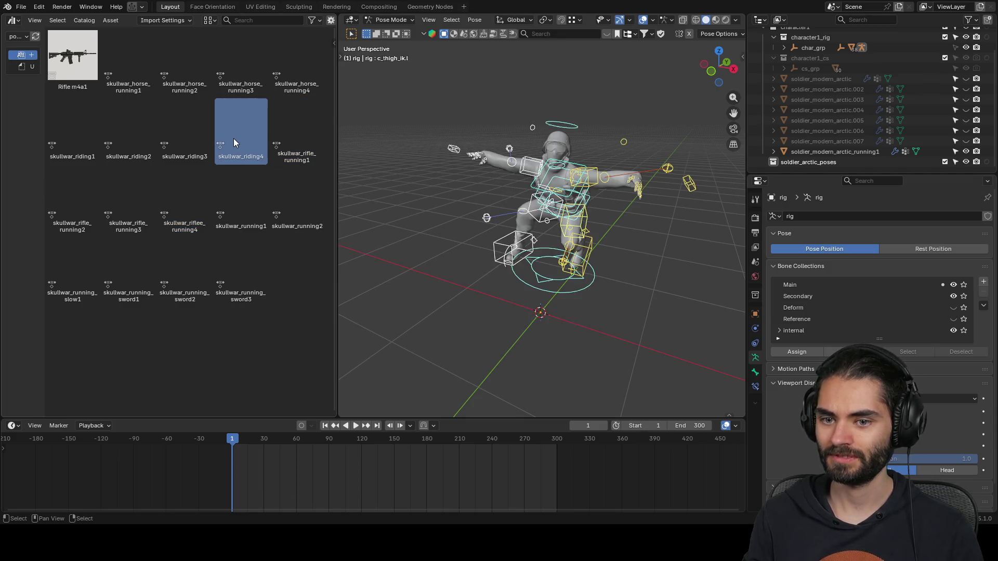
pyautogui.moveTo(577, 208)
pyautogui.mouseDown(button='middle')
pyautogui.moveTo(619, 202)
pyautogui.moveTo(626, 183)
pyautogui.moveTo(618, 192)
pyautogui.mouseUp(button='middle')
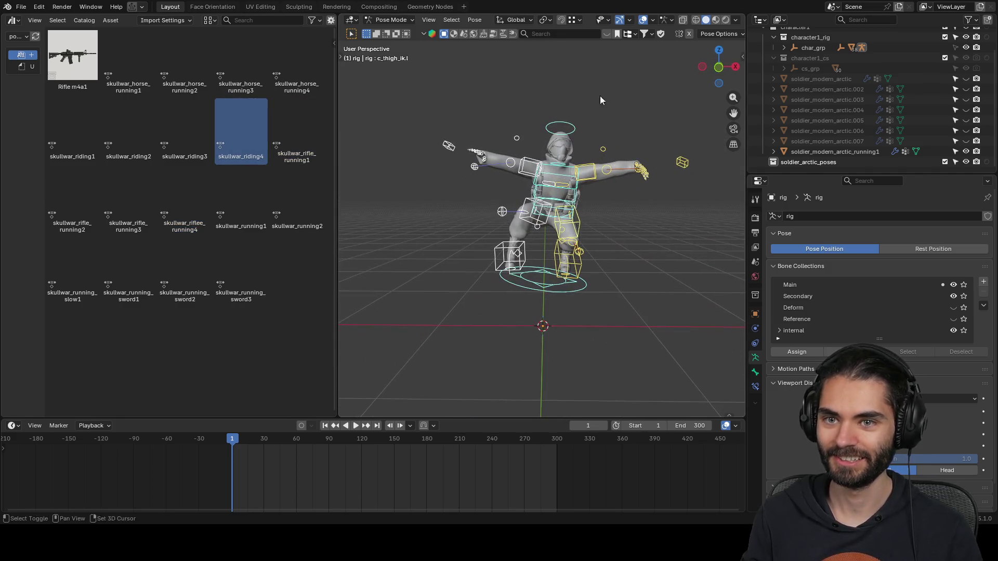
# - Inspect the mesh with overlays hidden, then settle on skullwar_rifle_running1 and leave Pose Mode
pyautogui.click(643, 19)
pyautogui.scroll(3, 559, 186)
pyautogui.moveTo(559, 186)
pyautogui.mouseDown(button='middle')
pyautogui.moveTo(595, 177)
pyautogui.moveTo(577, 176)
pyautogui.mouseUp(button='middle')
pyautogui.scroll(-3, 535, 250)
pyautogui.moveTo(535, 251)
pyautogui.mouseDown(button='middle')
pyautogui.moveTo(542, 233)
pyautogui.moveTo(482, 226)
pyautogui.moveTo(571, 208)
pyautogui.mouseUp(button='middle')
pyautogui.click(643, 19)
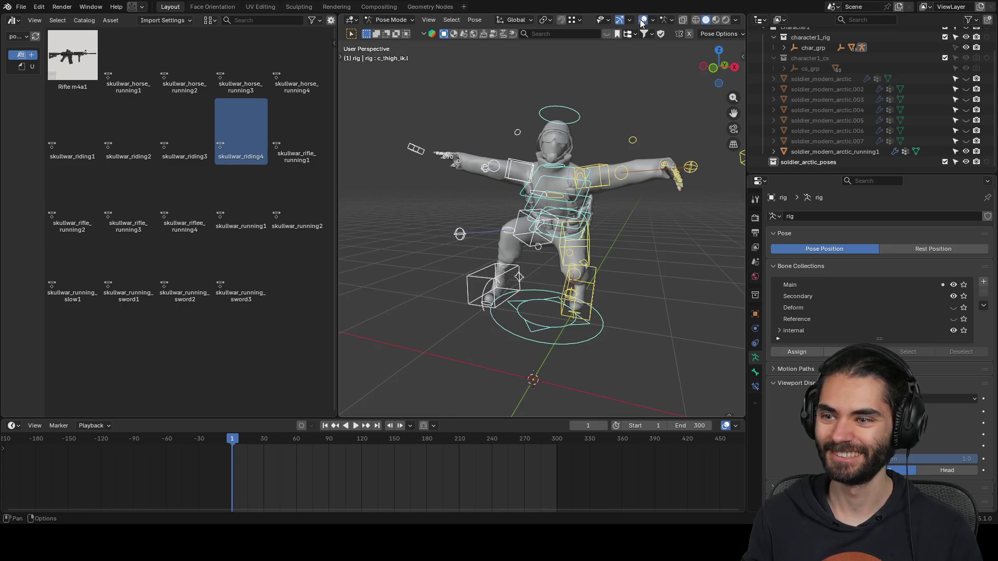
pyautogui.doubleClick(297, 120)
pyautogui.scroll(2, 616, 231)
pyautogui.moveTo(616, 230)
pyautogui.mouseDown(button='middle')
pyautogui.moveTo(588, 213)
pyautogui.moveTo(610, 196)
pyautogui.mouseUp(button='middle')
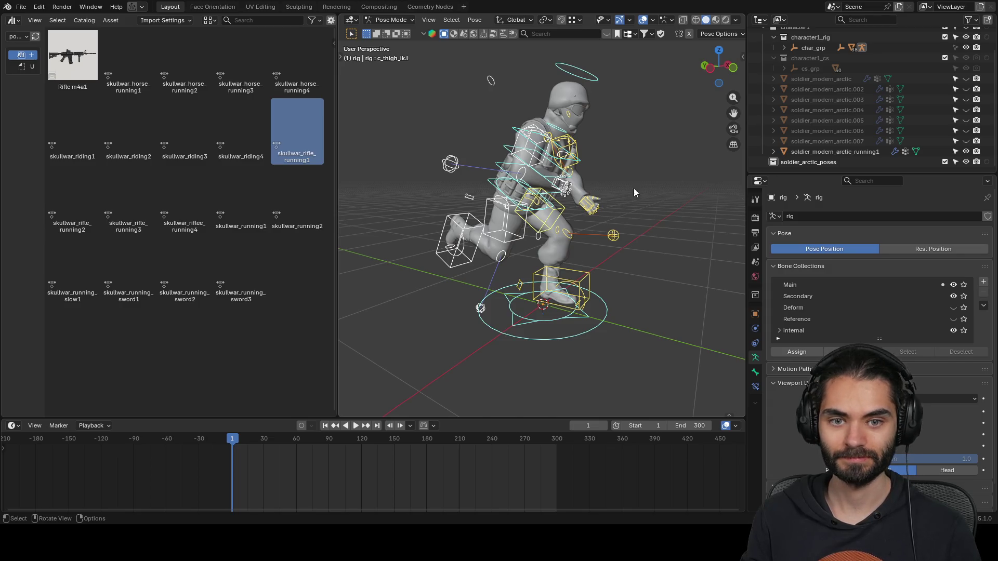
pyautogui.hotkey('ctrl', 'Tab')
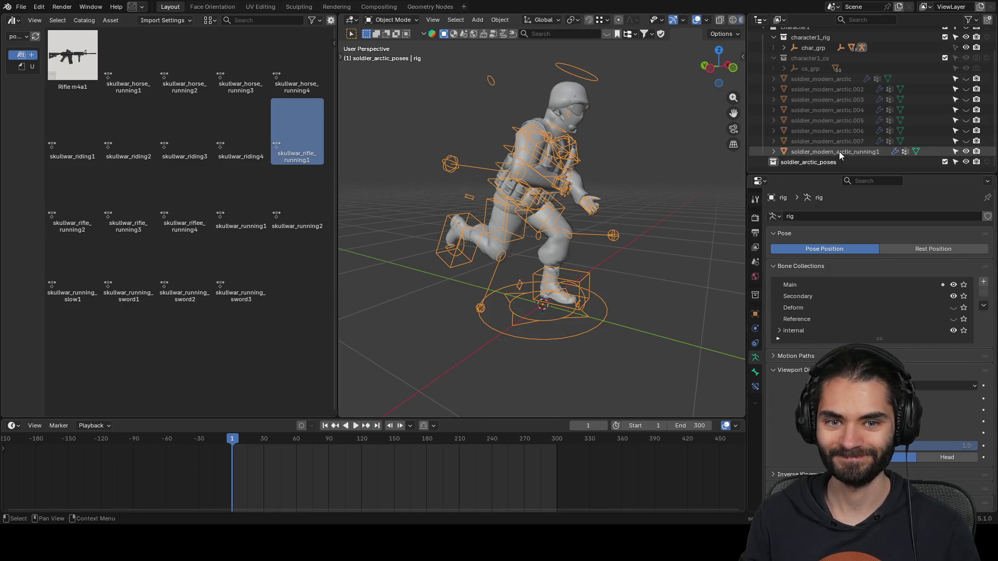
# - Bake the pose into running1, hide it, and rename the next copy soldier_modern_arctic_running2
pyautogui.click(832, 151)
pyautogui.click(756, 328)
pyautogui.hotkey('ctrl', 'a')
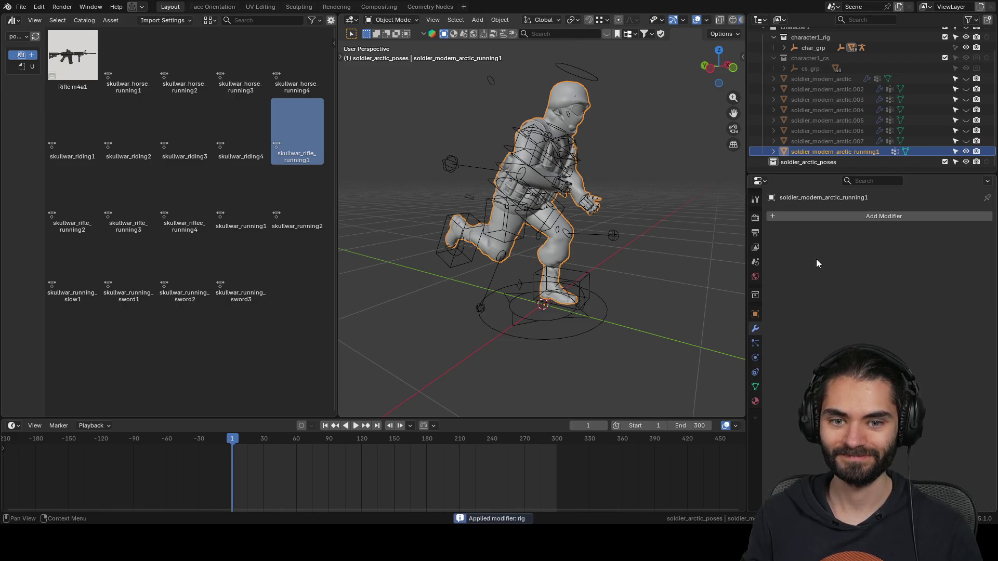
pyautogui.click(966, 152)
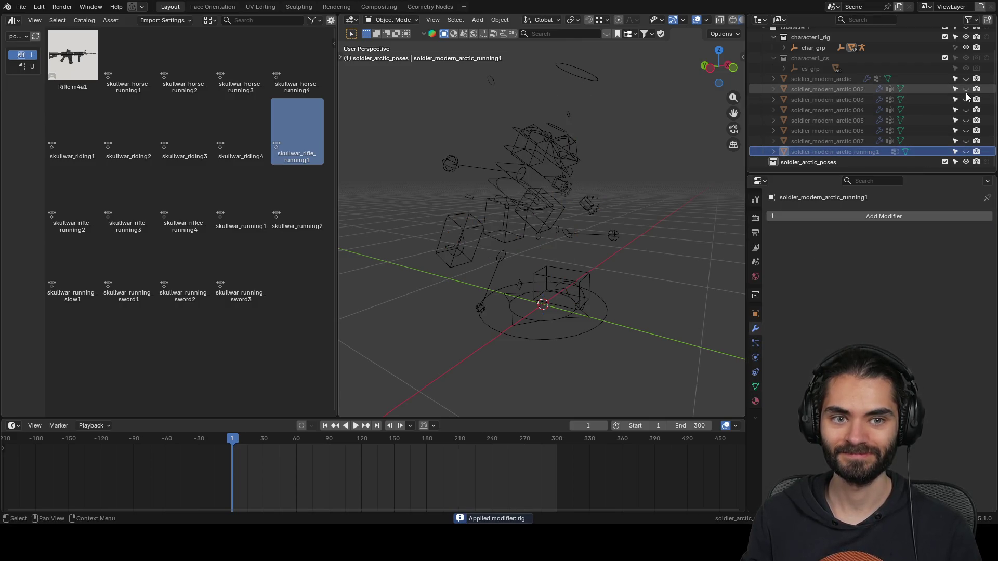
pyautogui.click(966, 89)
pyautogui.doubleClick(860, 90)
pyautogui.write('soldier_modern_arctic_running1')
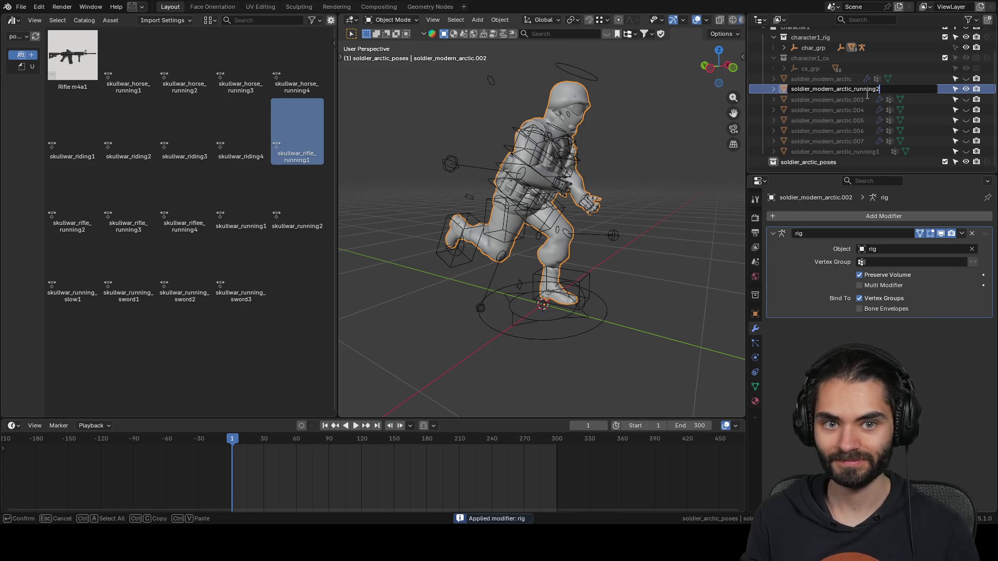
pyautogui.press('Return')
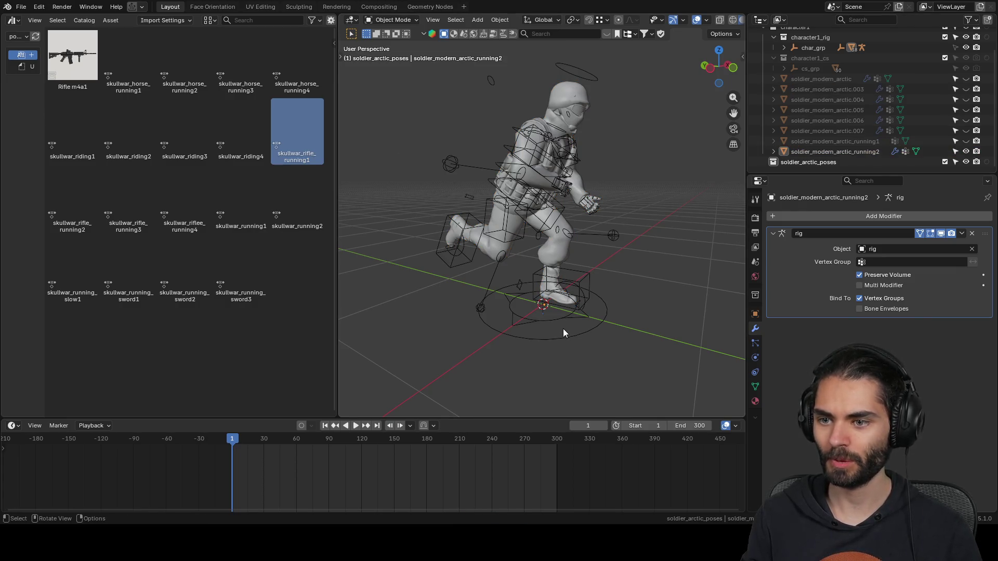
# - Pose the soldier rig with the skullwar_rifle_running2 pose asset, blended into the current pose
pyautogui.click(562, 335)
pyautogui.click(76, 185)
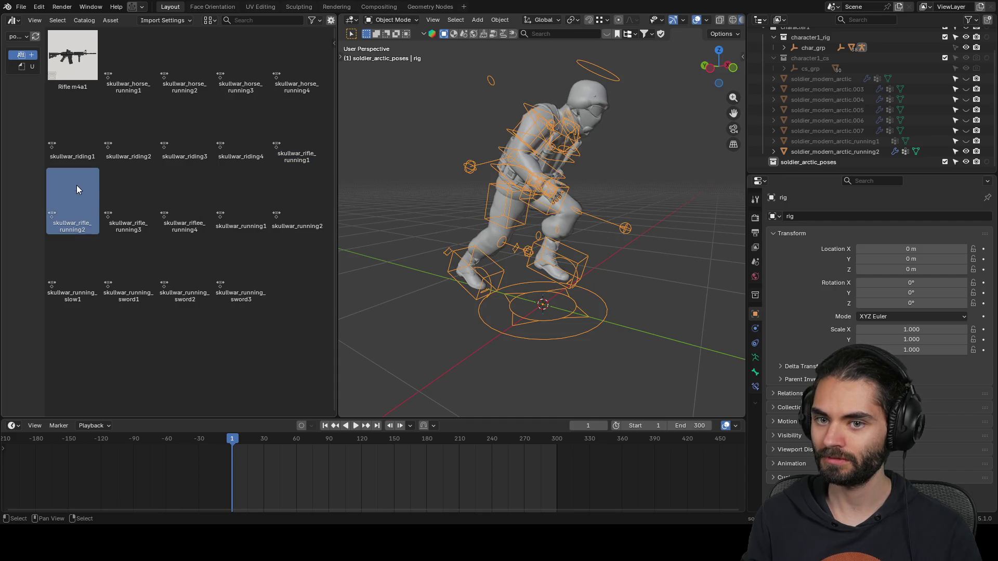
pyautogui.hotkey('ctrl', 'Tab')
pyautogui.doubleClick(296, 136)
pyautogui.doubleClick(79, 185)
pyautogui.moveTo(297, 200)
pyautogui.mouseDown()
pyautogui.moveTo(522, 203)
pyautogui.moveTo(470, 222)
pyautogui.mouseUp()
pyautogui.hotkey('ctrl', 'Tab')
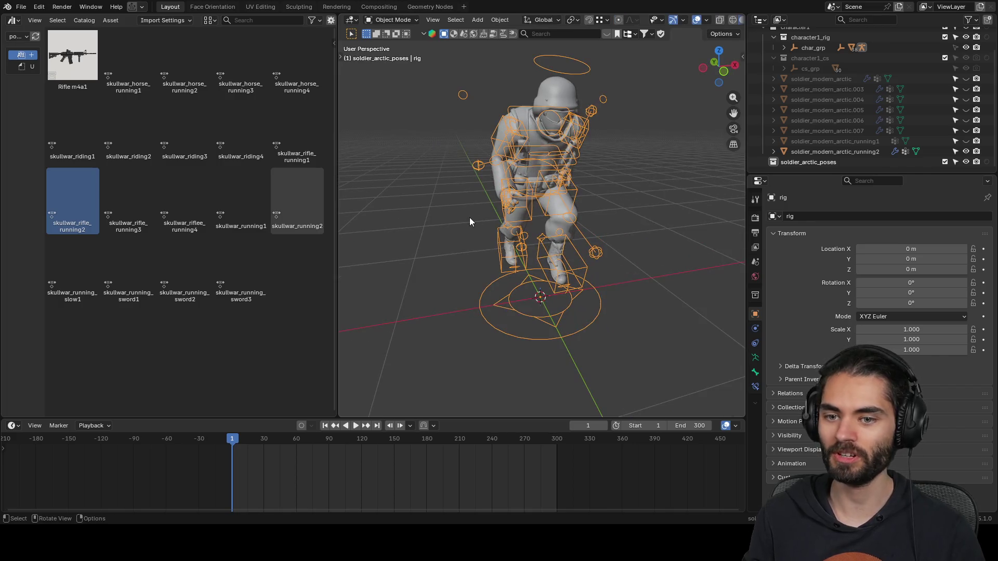
pyautogui.moveTo(562, 206)
pyautogui.mouseDown(button='middle')
pyautogui.moveTo(434, 196)
pyautogui.moveTo(631, 216)
pyautogui.mouseUp(button='middle')
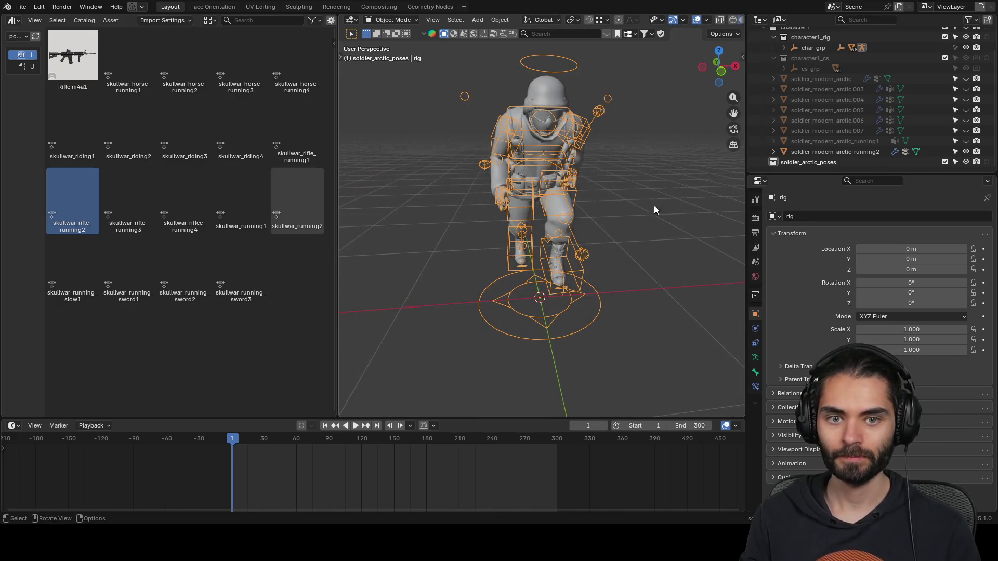
# - Bake the pose into running2, hide it, and give the rig the skullwar_rifle_running3 pose
pyautogui.click(896, 151)
pyautogui.hotkey('ctrl', 'a')
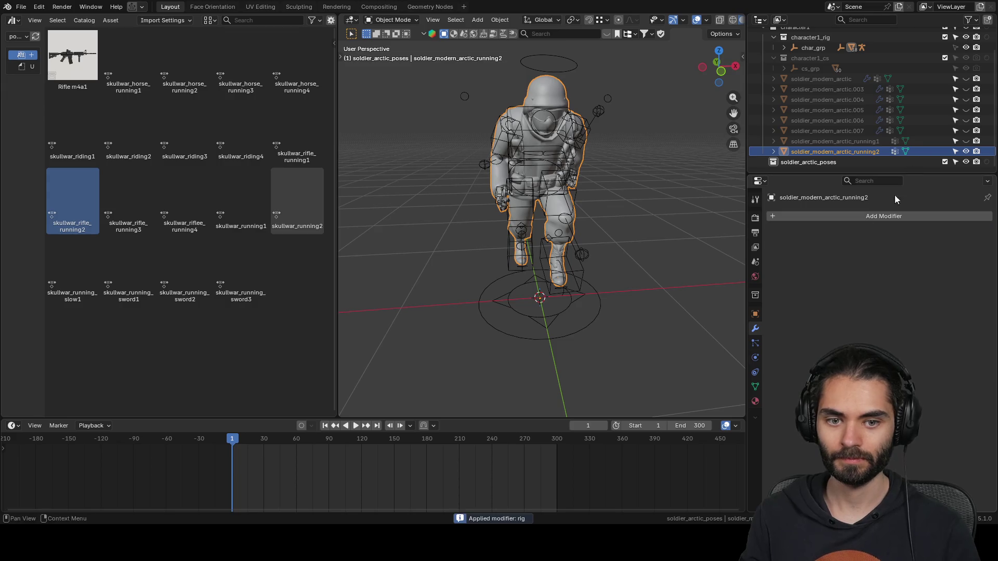
pyautogui.click(966, 151)
pyautogui.click(967, 90)
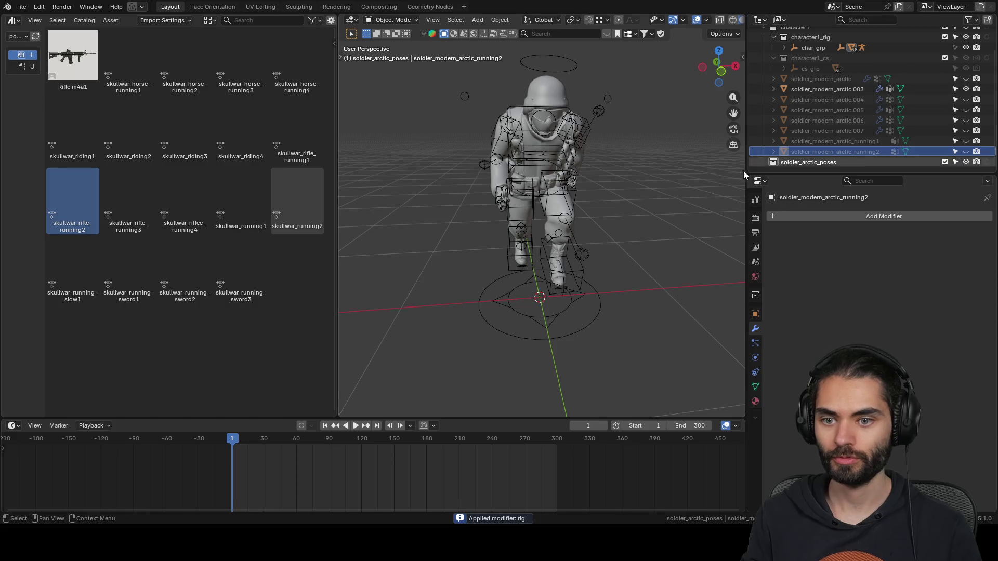
pyautogui.click(599, 304)
pyautogui.doubleClick(133, 207)
pyautogui.moveTo(395, 218)
pyautogui.mouseDown(button='middle')
pyautogui.moveTo(623, 216)
pyautogui.moveTo(454, 219)
pyautogui.moveTo(538, 223)
pyautogui.moveTo(666, 194)
pyautogui.mouseUp(button='middle')
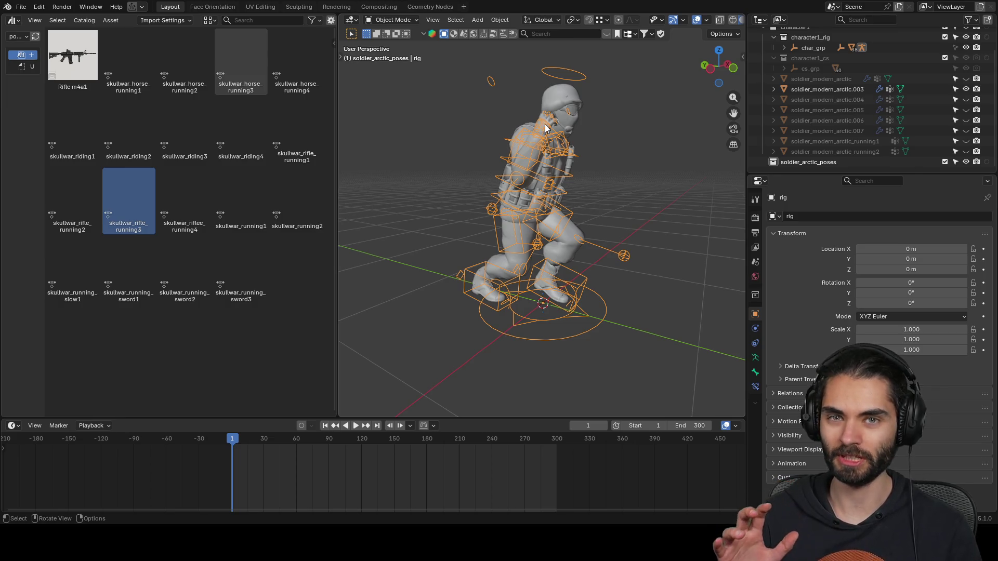
# - Rename soldier_modern_arctic.003 to soldier_modern_arctic_running3 using the copied running2 name
pyautogui.moveTo(585, 166); pyautogui.dragTo(650, 159, button='middle')
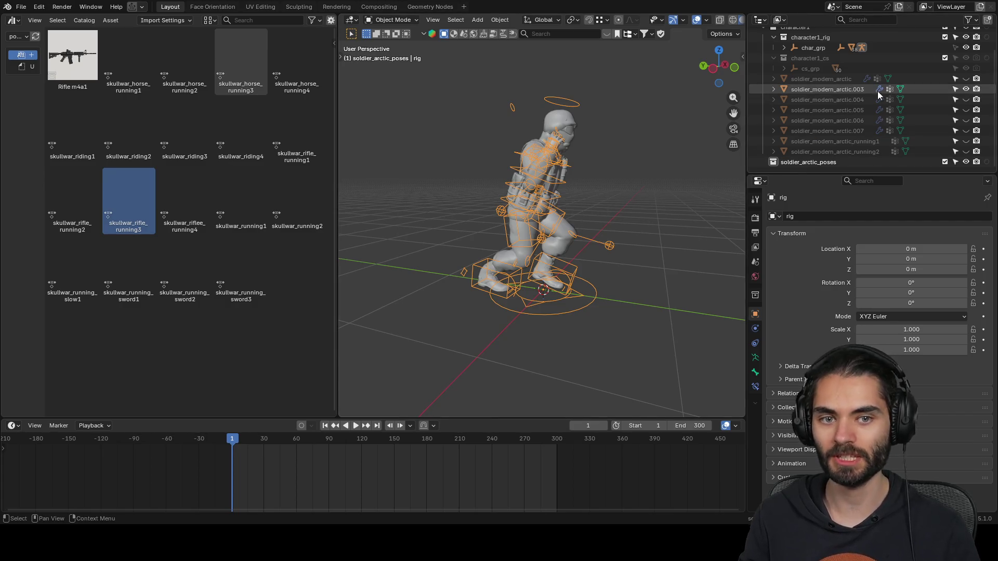
pyautogui.click(880, 89)
pyautogui.doubleClick(862, 89)
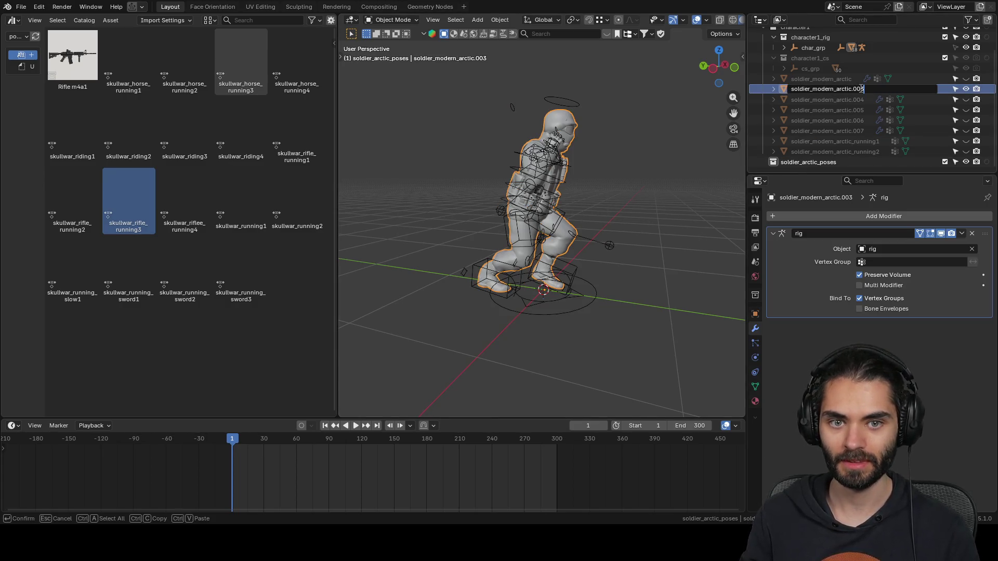
pyautogui.press('Escape')
pyautogui.doubleClick(878, 151)
pyautogui.hotkey('ctrl', 'c')
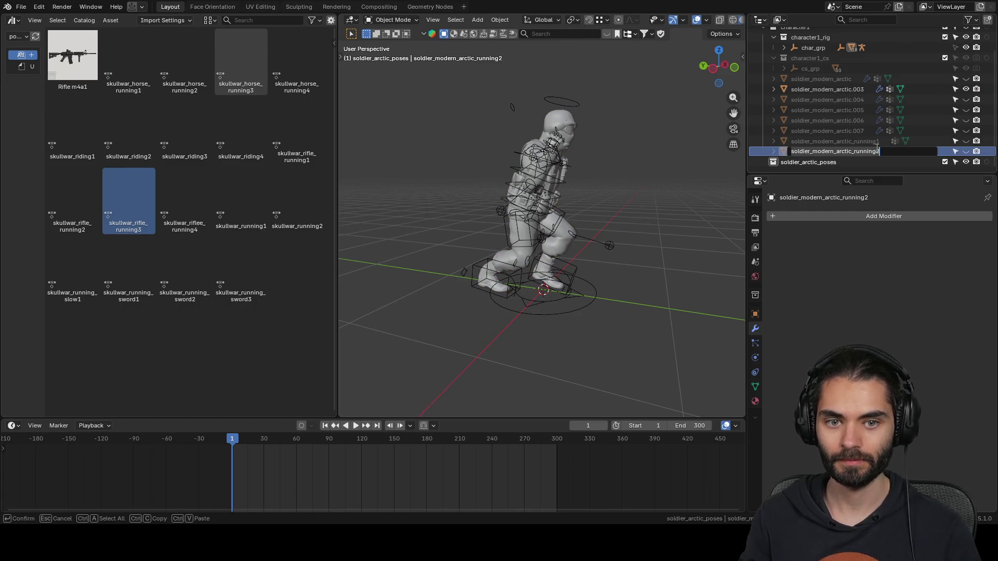
pyautogui.doubleClick(854, 89)
pyautogui.hotkey('ctrl', 'v')
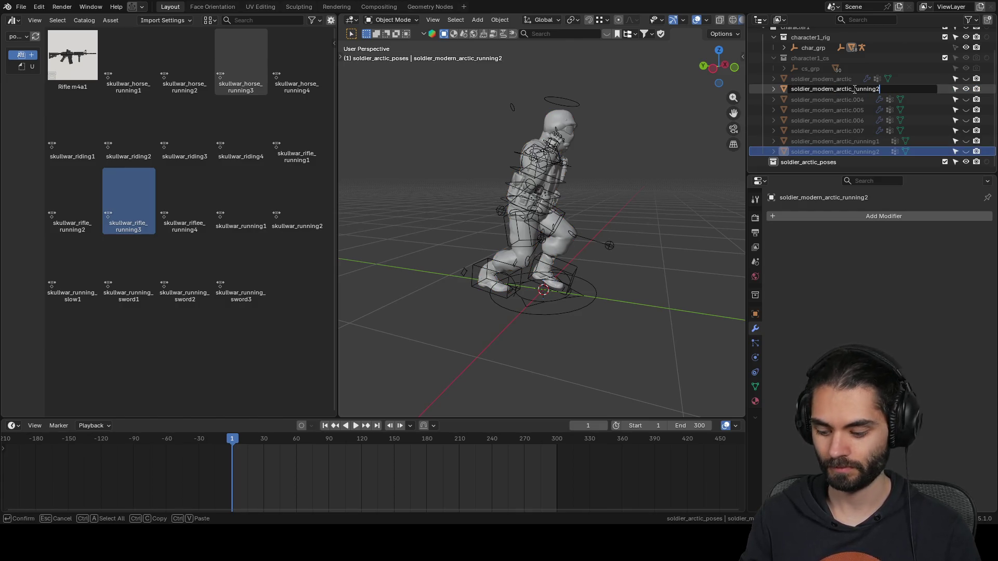
pyautogui.press('Return')
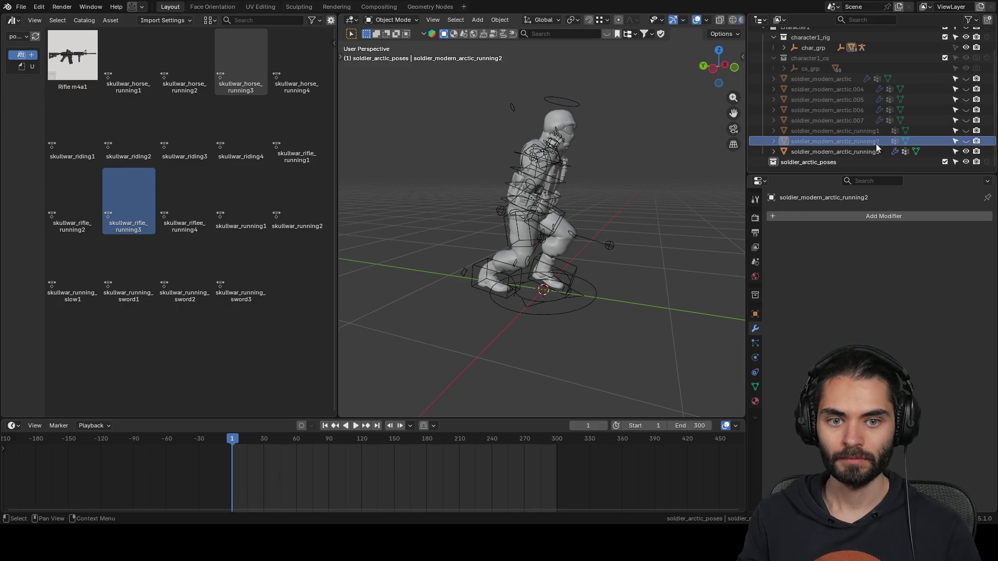
# - Bake the pose into running3, hide it, and rename the revealed .004 copy soldier_modern_arctic_running4
pyautogui.click(858, 151)
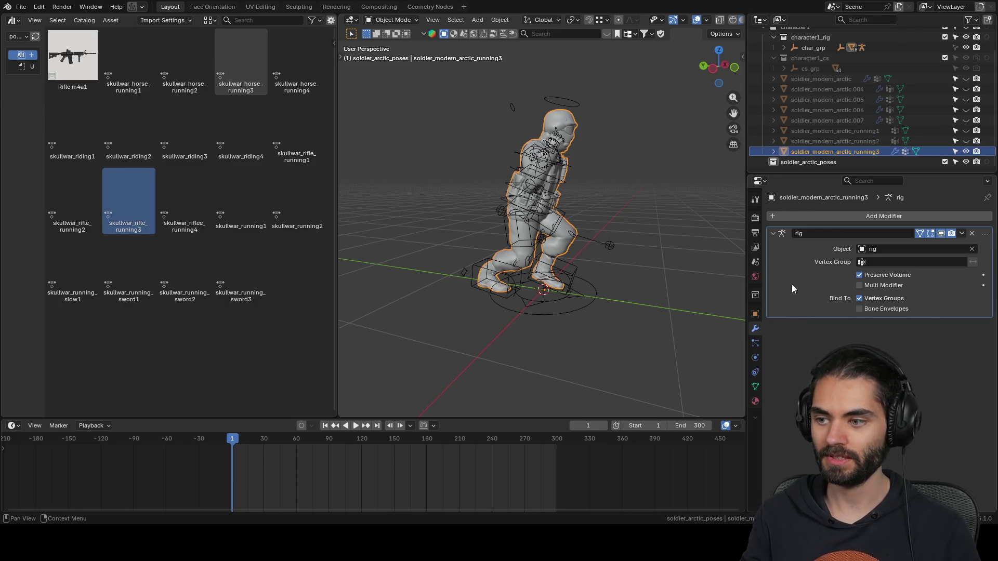
pyautogui.hotkey('ctrl', 'a')
pyautogui.click(965, 152)
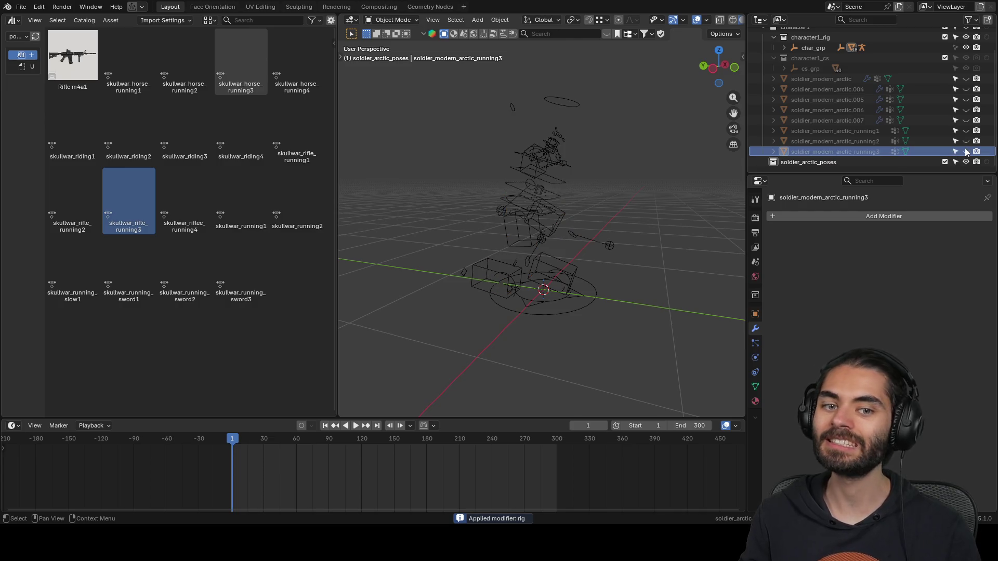
pyautogui.click(967, 89)
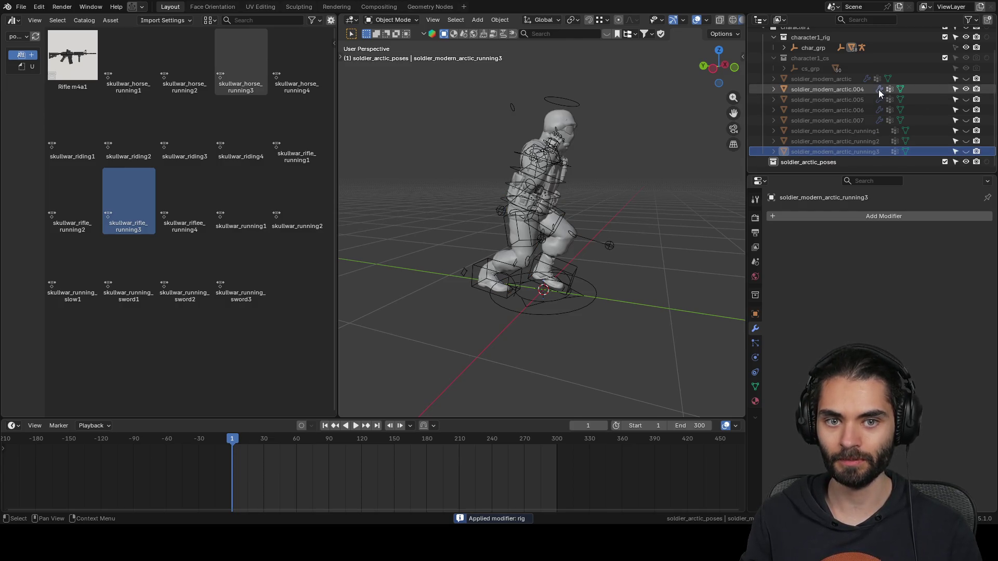
pyautogui.doubleClick(855, 89)
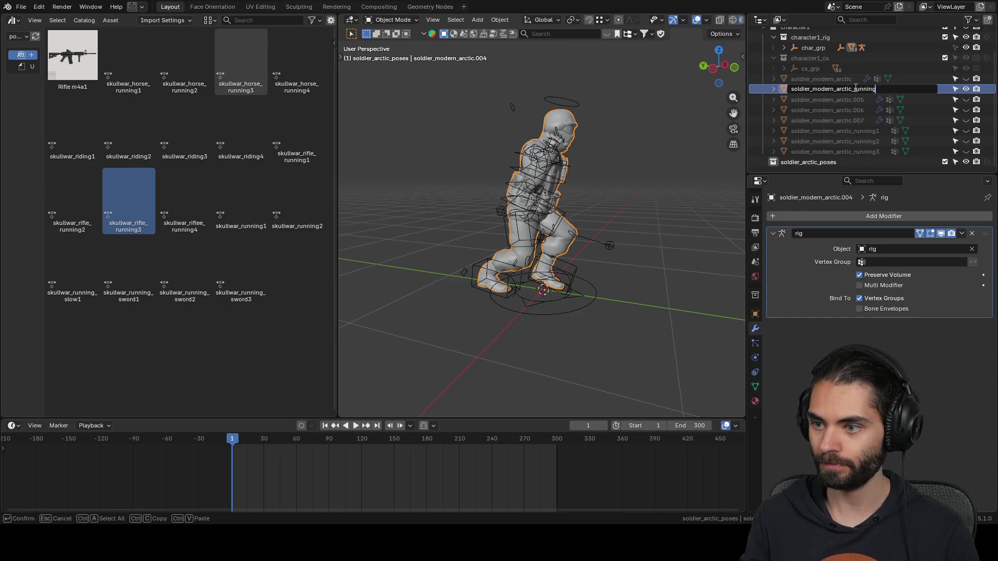
pyautogui.write('4')
pyautogui.press('Return')
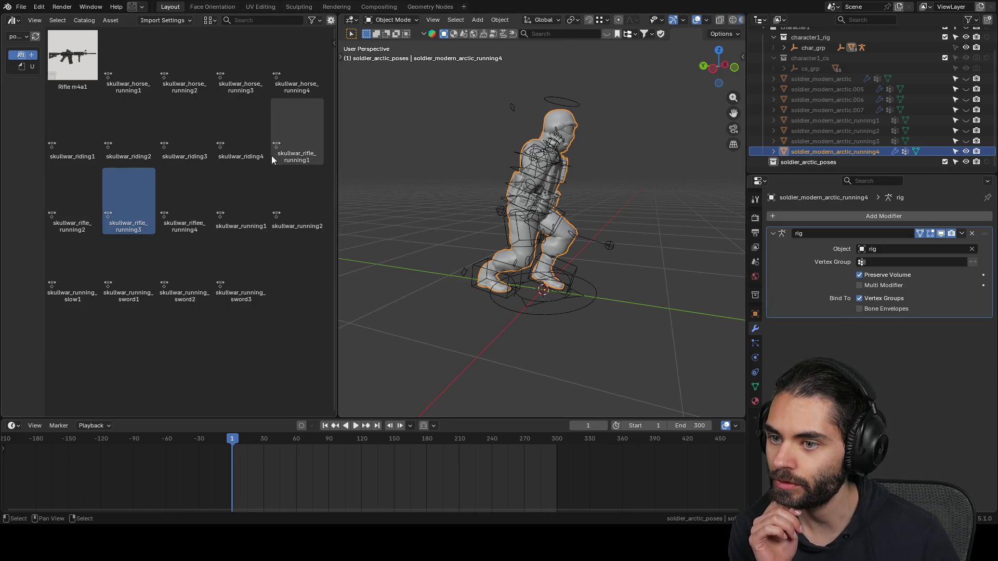
# - Rename running4 and running3 to soldier_modern_arctic_running_rifle4 and _rifle3
pyautogui.doubleClick(869, 151)
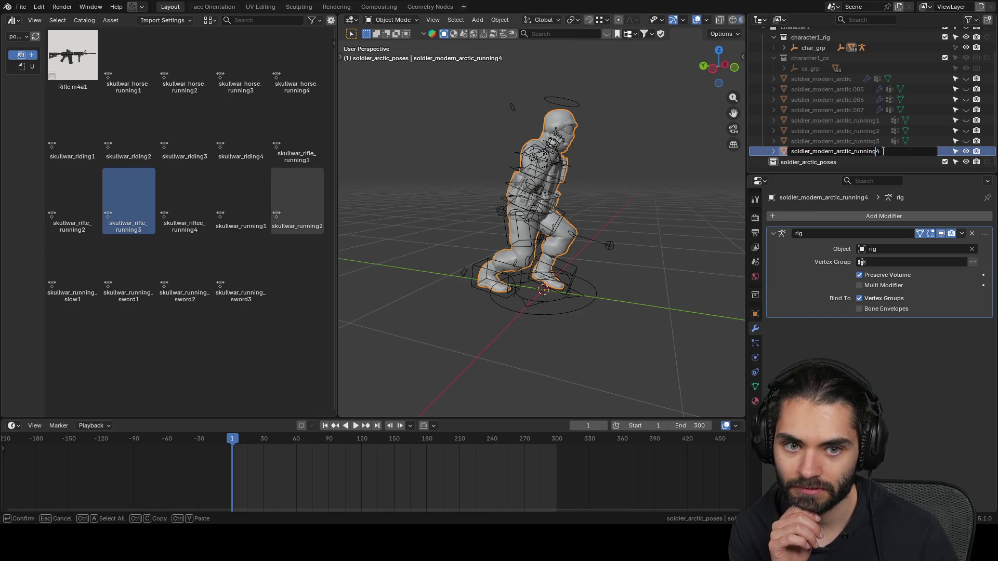
pyautogui.write('_rifle')
pyautogui.press('Return')
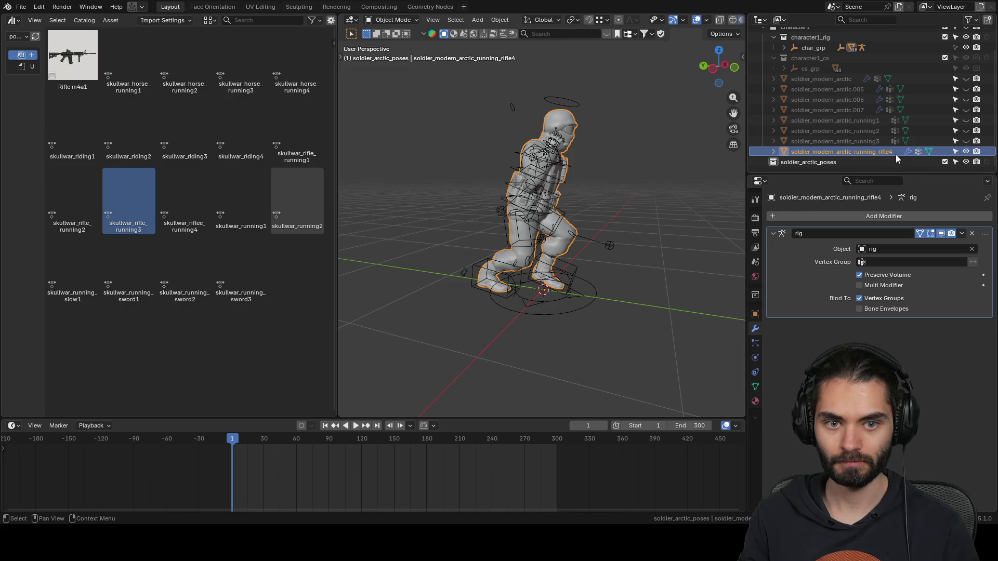
pyautogui.click(835, 131)
pyautogui.keyDown('ctrl'); pyautogui.click(878, 141); pyautogui.keyUp('ctrl')
pyautogui.click(880, 142)
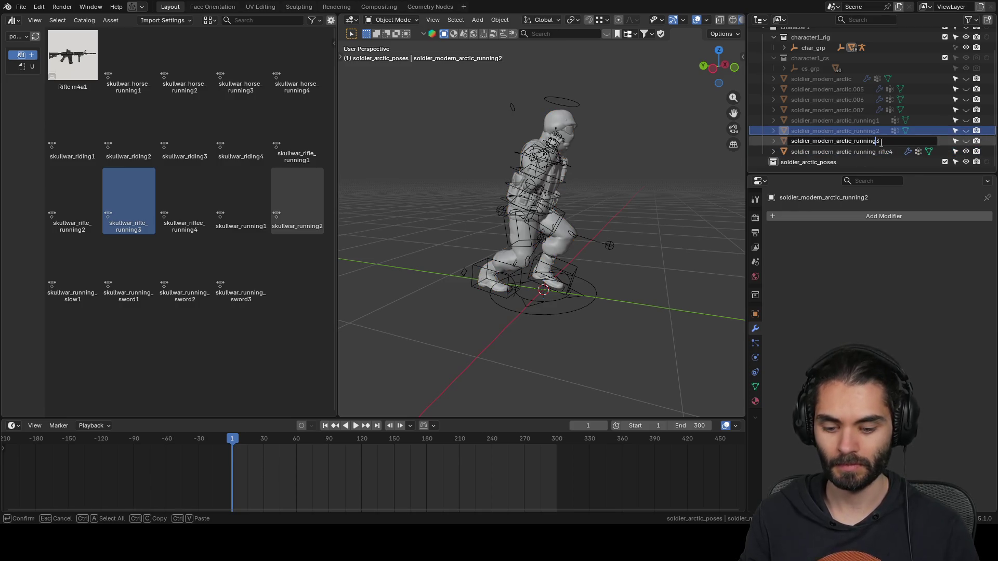
pyautogui.write('_rifle')
pyautogui.press('Return')
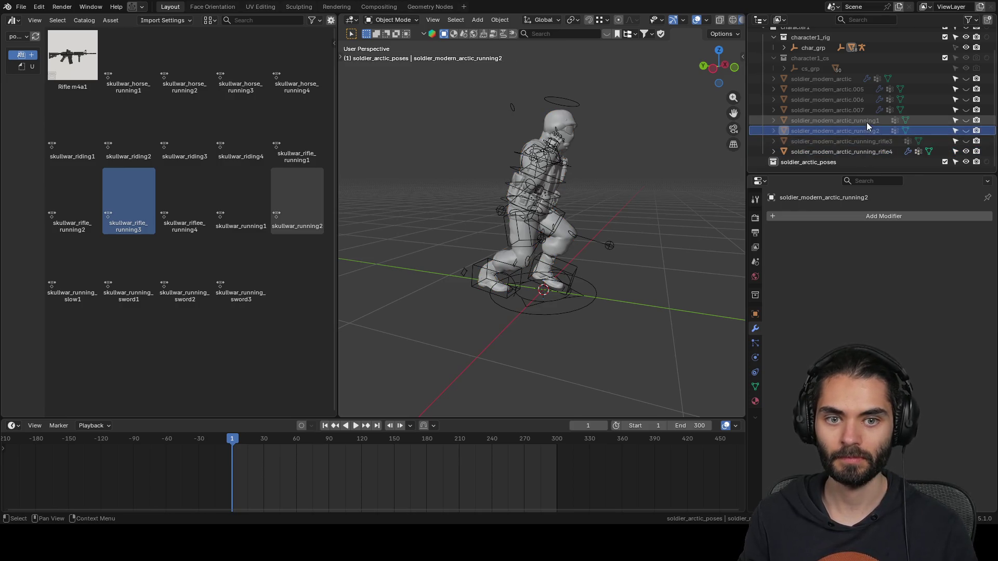
# - Rename running1 and running2 to soldier_modern_arctic_running_rifle1 and _rifle2
pyautogui.click(835, 120)
pyautogui.keyDown('ctrl'); pyautogui.click(878, 120); pyautogui.keyUp('ctrl')
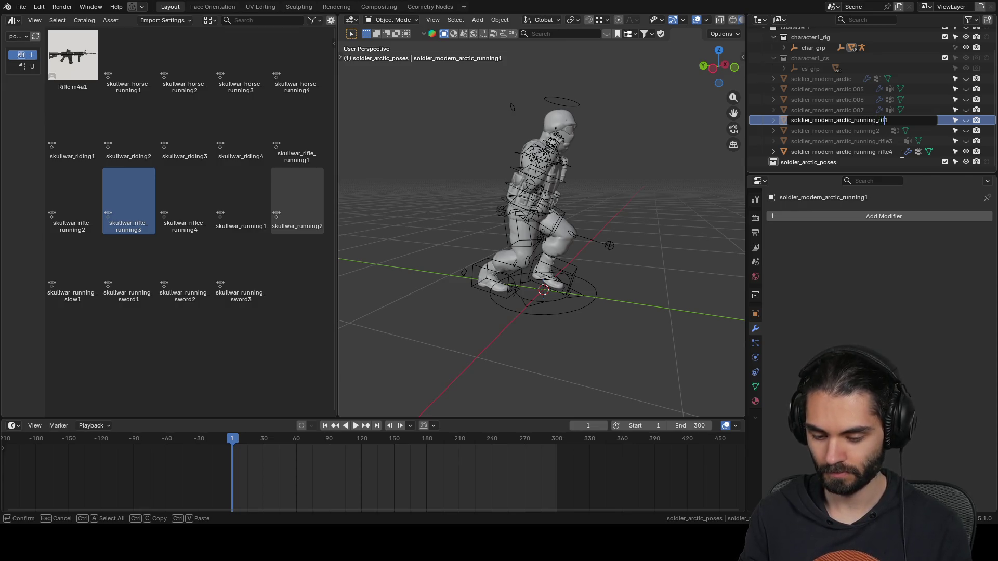
pyautogui.write('le')
pyautogui.press('Return')
pyautogui.click(835, 120)
pyautogui.keyDown('ctrl'); pyautogui.click(878, 121); pyautogui.keyUp('ctrl')
pyautogui.click(878, 121)
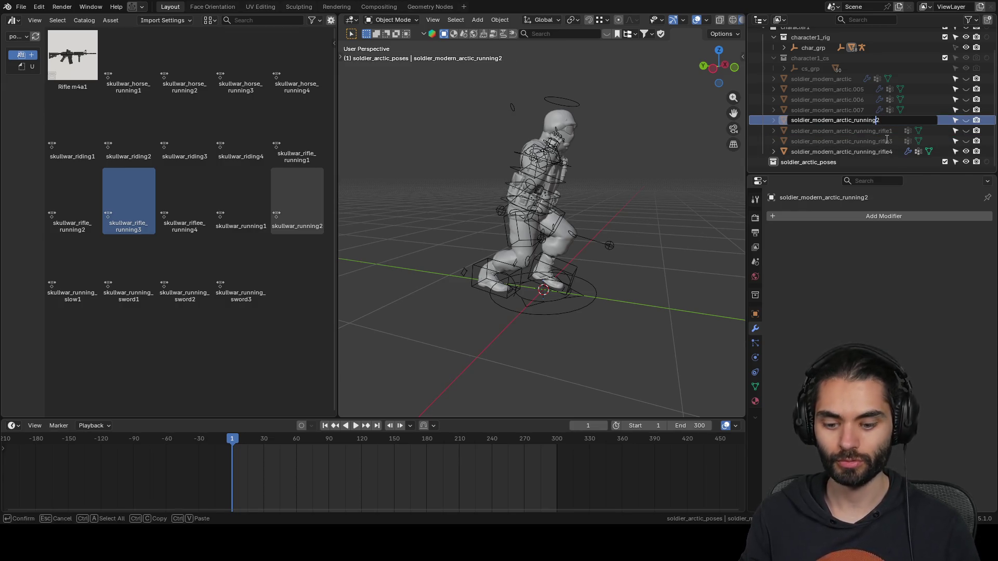
pyautogui.write('_rifle')
pyautogui.press('Return')
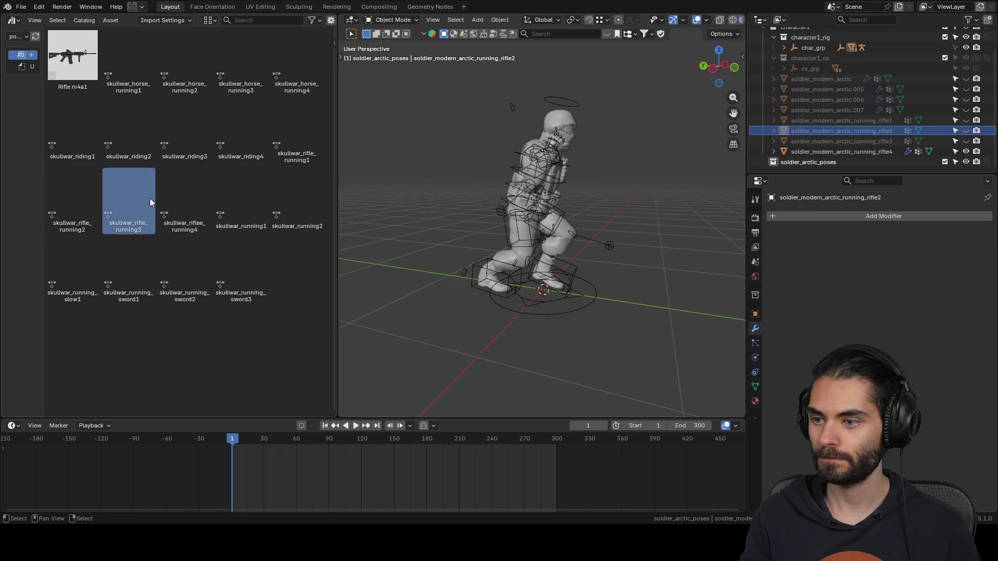
# - Pose the rig as skullwar_riflee_running4, comparing it against the running3 pose and rifle3 copy
pyautogui.click(186, 196)
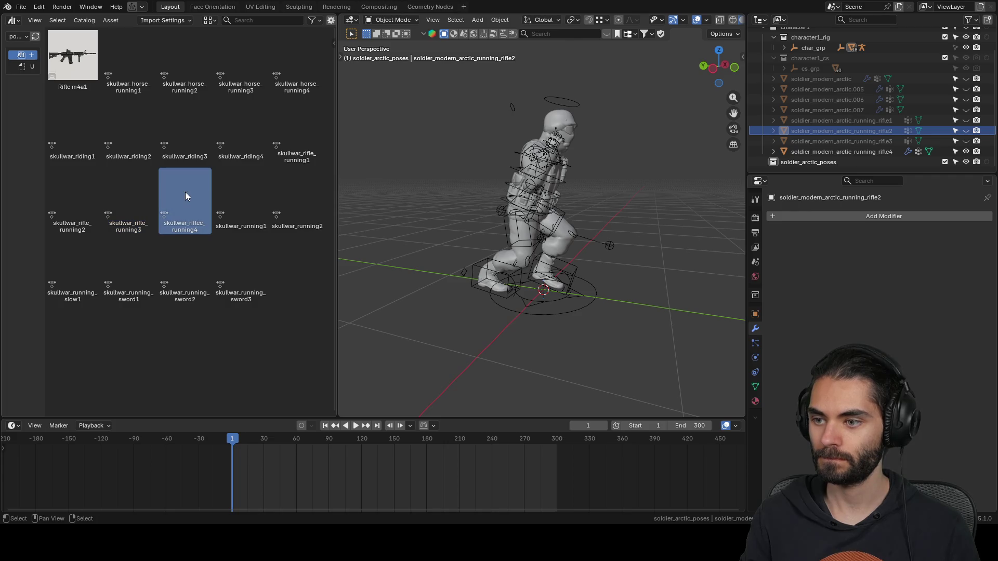
pyautogui.click(849, 152)
pyautogui.click(588, 301)
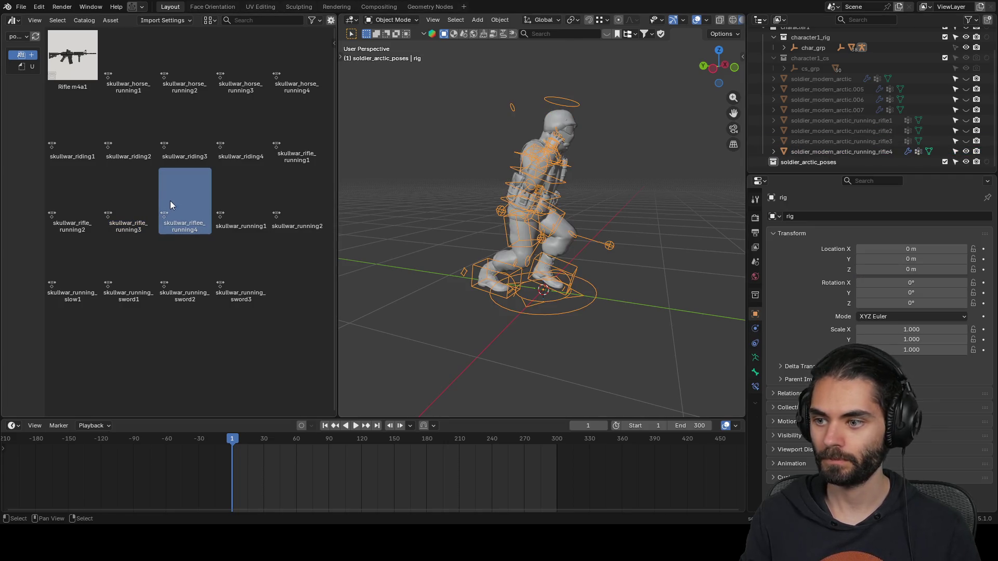
pyautogui.doubleClick(169, 204)
pyautogui.doubleClick(120, 204)
pyautogui.doubleClick(177, 204)
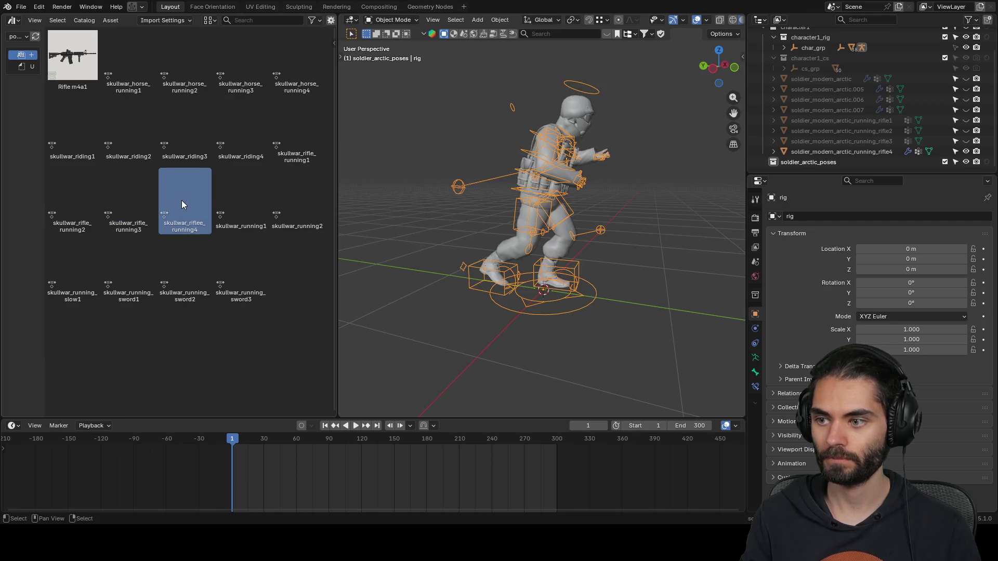
pyautogui.click(965, 141)
pyautogui.click(965, 139)
pyautogui.click(965, 139)
pyautogui.doubleClick(120, 193)
pyautogui.doubleClick(161, 195)
pyautogui.click(966, 141)
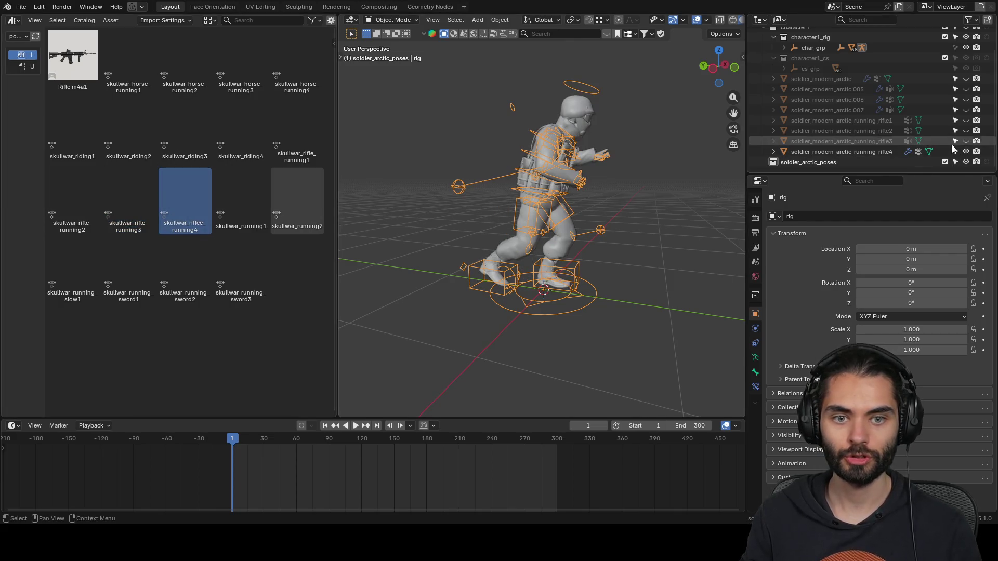
# - Bake the pose into rifle4, hide it, and reveal soldier_modern_arctic.005 with the rig selected
pyautogui.click(756, 359)
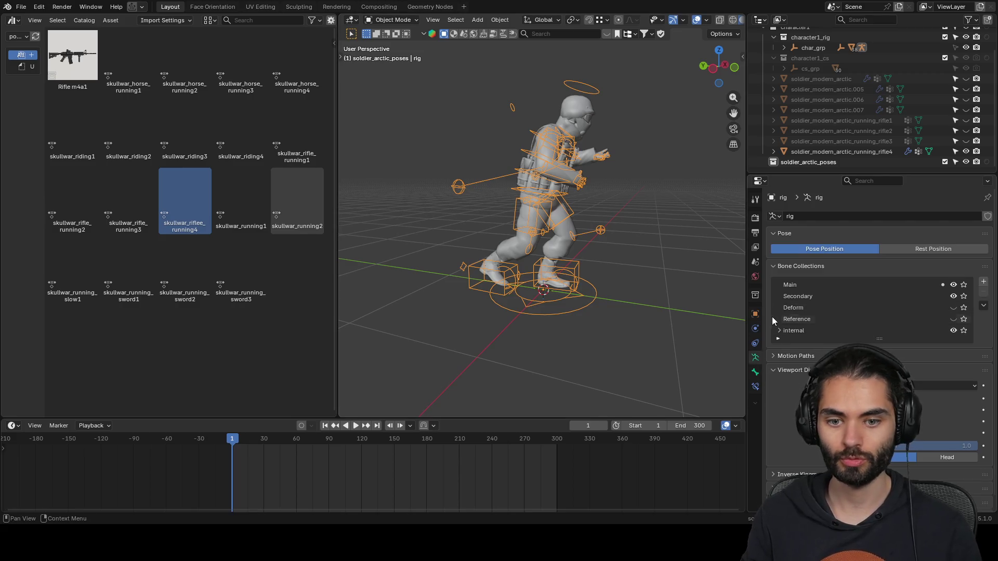
pyautogui.click(568, 255)
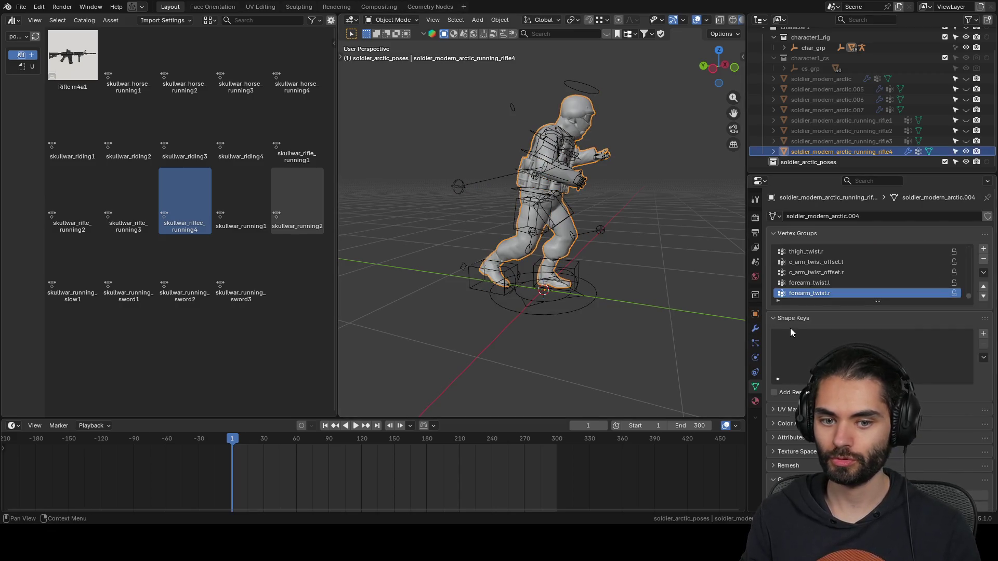
pyautogui.click(756, 329)
pyautogui.hotkey('ctrl', 'a')
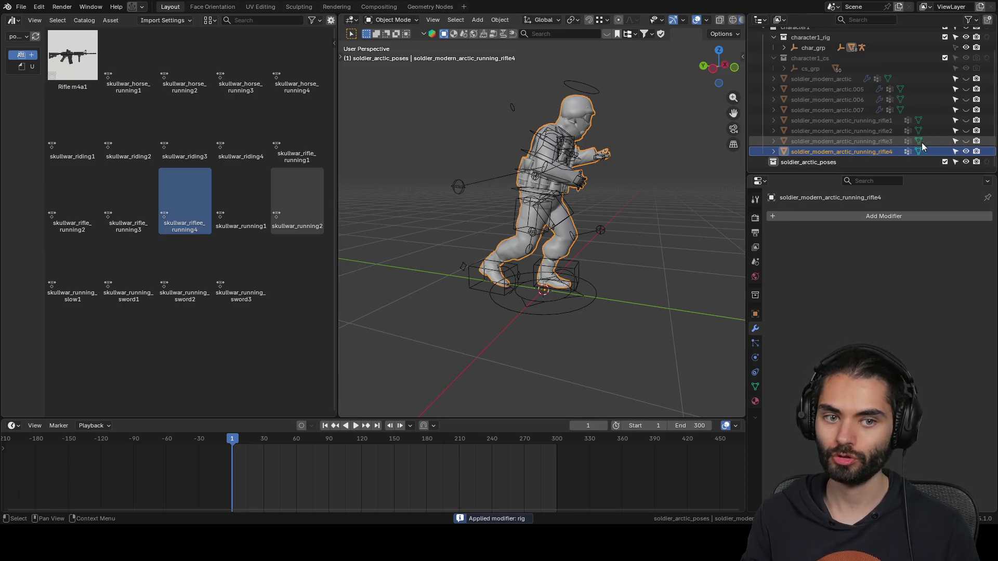
pyautogui.click(966, 151)
pyautogui.click(965, 91)
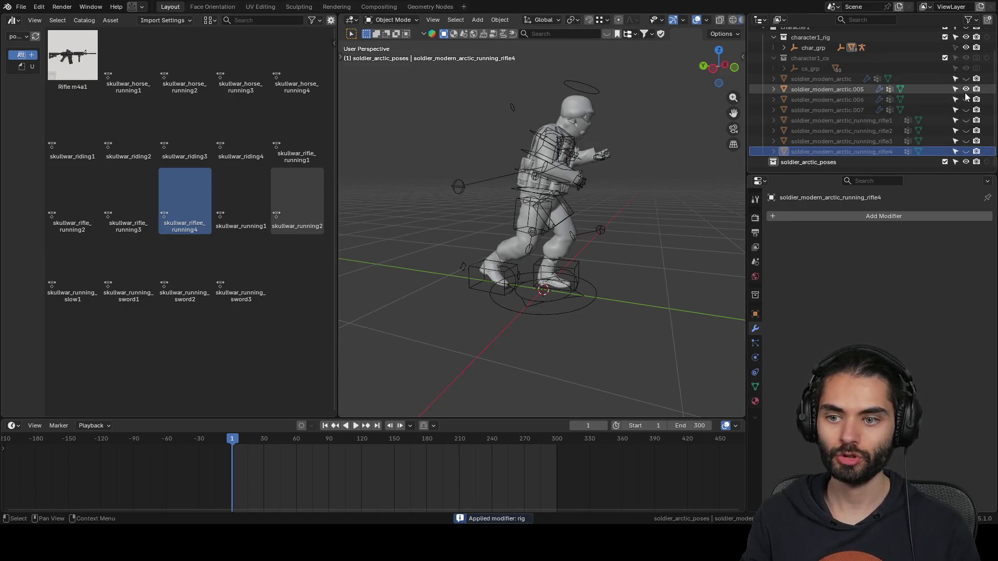
pyautogui.click(571, 106)
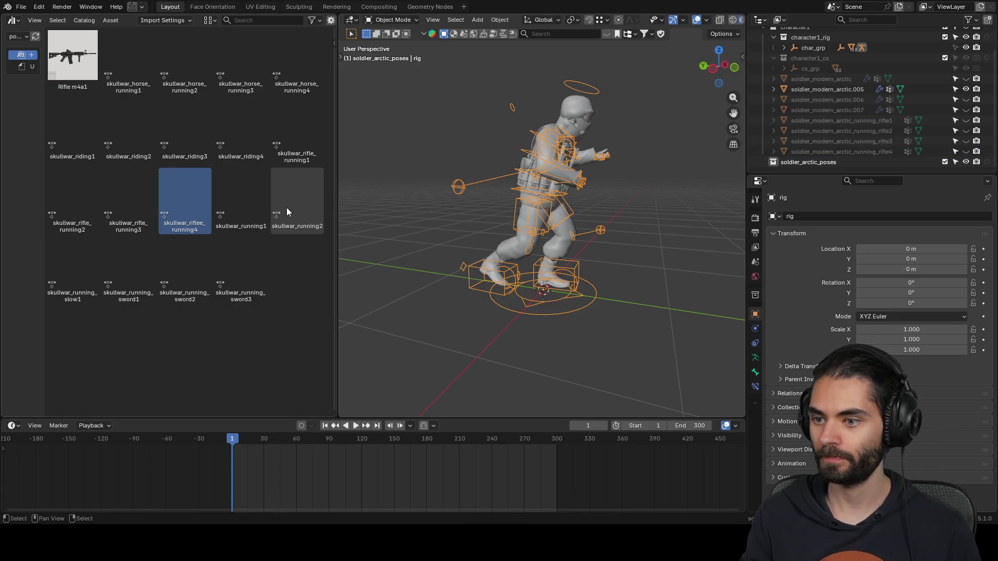
# - Bake the skullwar_running1 pose into running1, hide it, and pose the rig as skullwar_running2 on .006
pyautogui.doubleClick(239, 199)
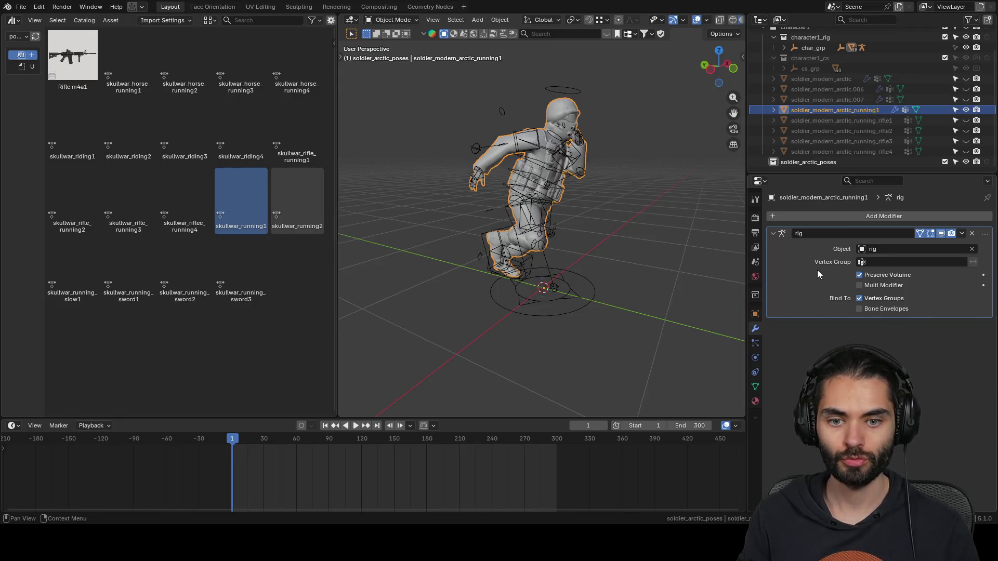
pyautogui.hotkey('ctrl', 'a')
pyautogui.click(966, 110)
pyautogui.click(966, 89)
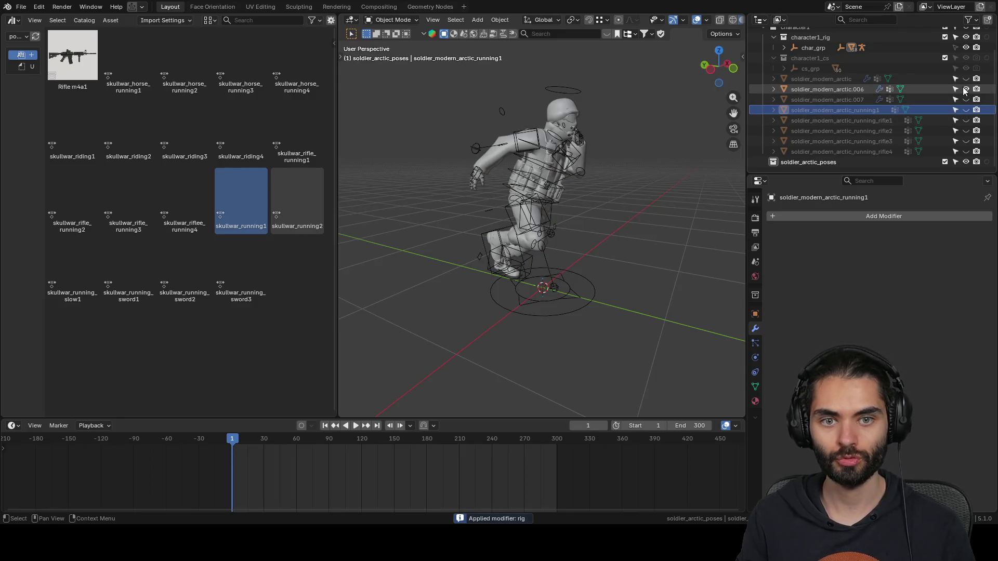
pyautogui.click(286, 204)
pyautogui.click(456, 272)
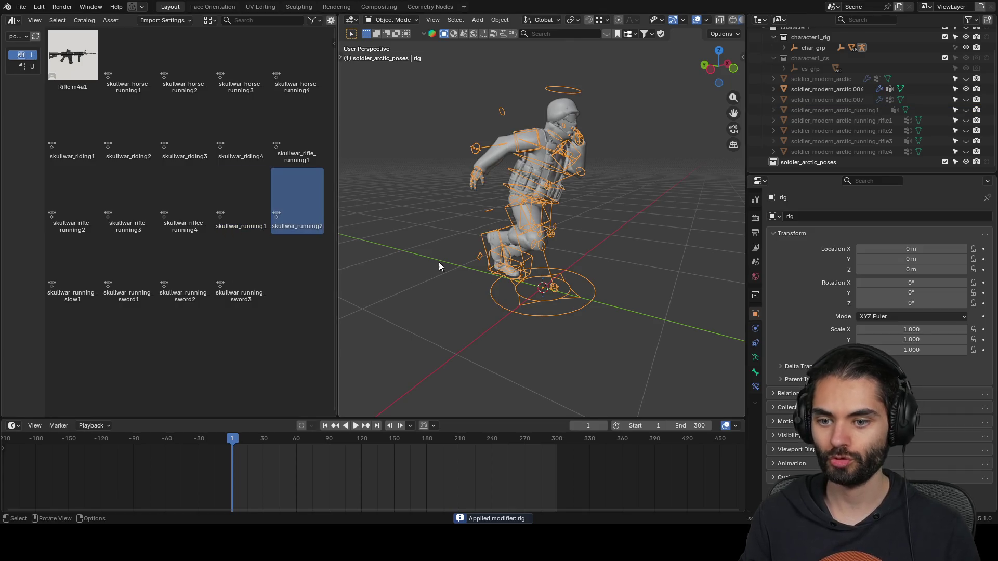
pyautogui.doubleClick(302, 202)
pyautogui.moveTo(581, 214)
pyautogui.mouseDown(button='middle')
pyautogui.moveTo(398, 206)
pyautogui.moveTo(570, 214)
pyautogui.moveTo(611, 241)
pyautogui.moveTo(622, 201)
pyautogui.moveTo(655, 190)
pyautogui.mouseUp(button='middle')
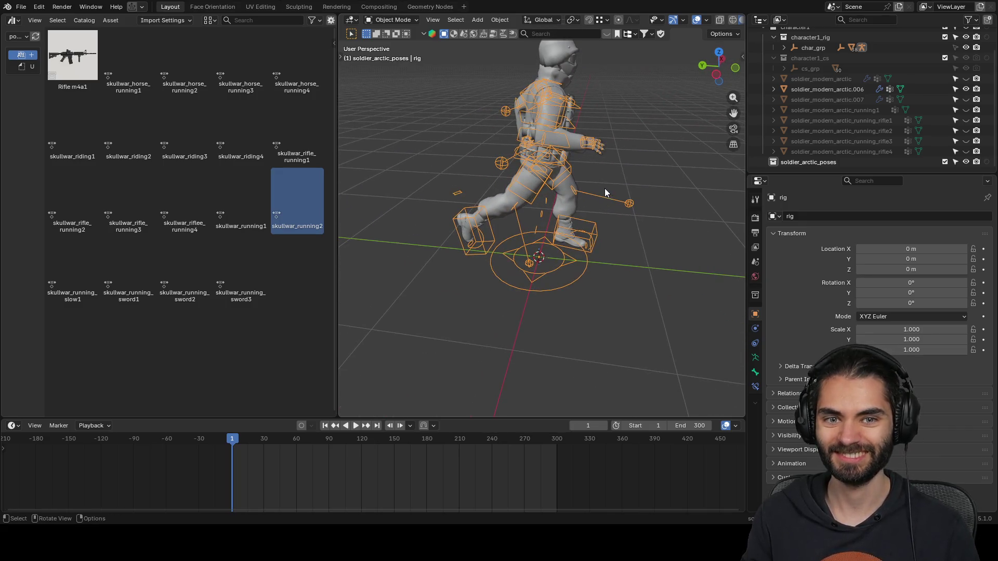
# - Rename .006 to soldier_modern_arctic_running2, bake its pose, hide it, and reveal .007
pyautogui.doubleClick(826, 91)
pyautogui.write('soldier_modern_arctic_running1')
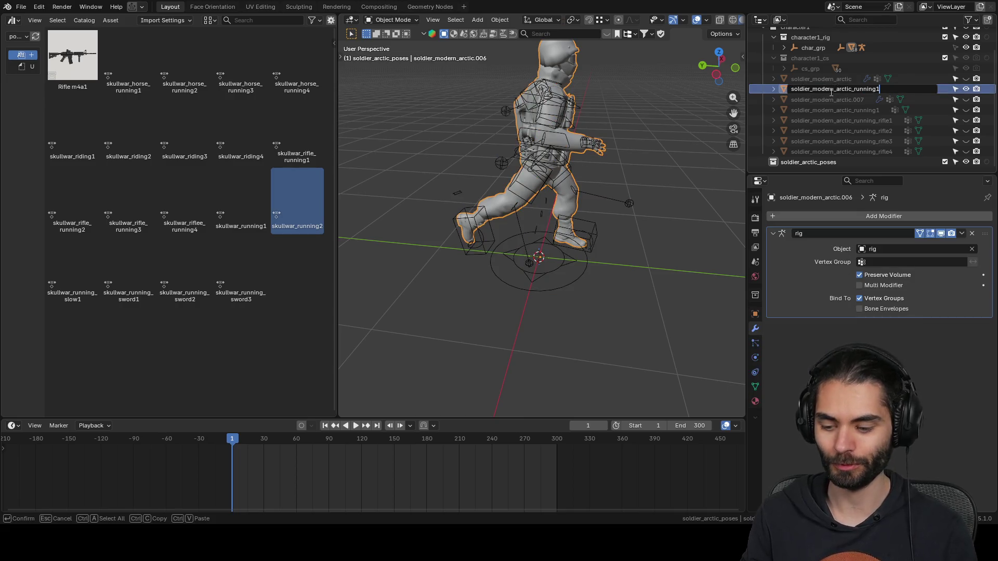
pyautogui.write('2')
pyautogui.press('Return')
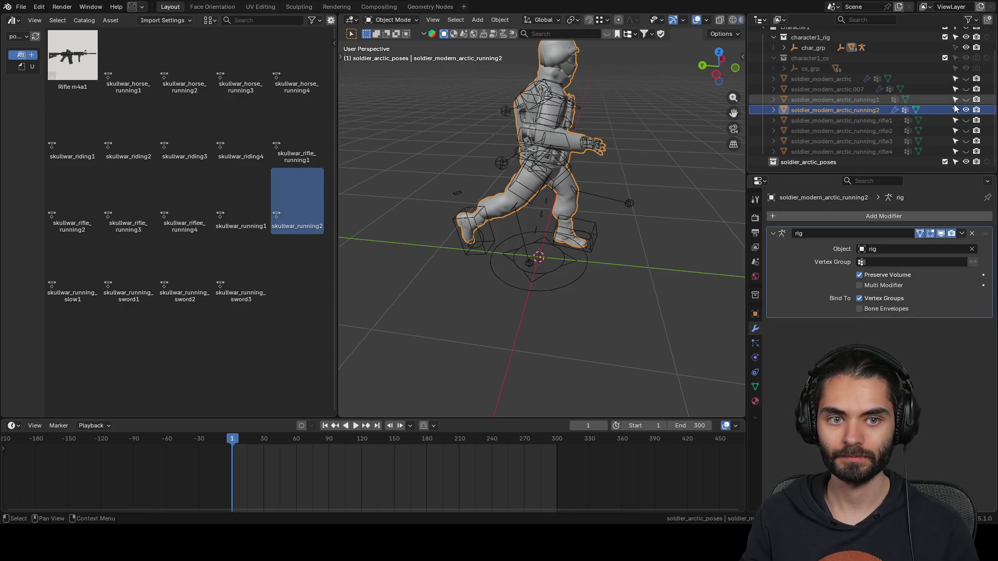
pyautogui.hotkey('ctrl', 'a')
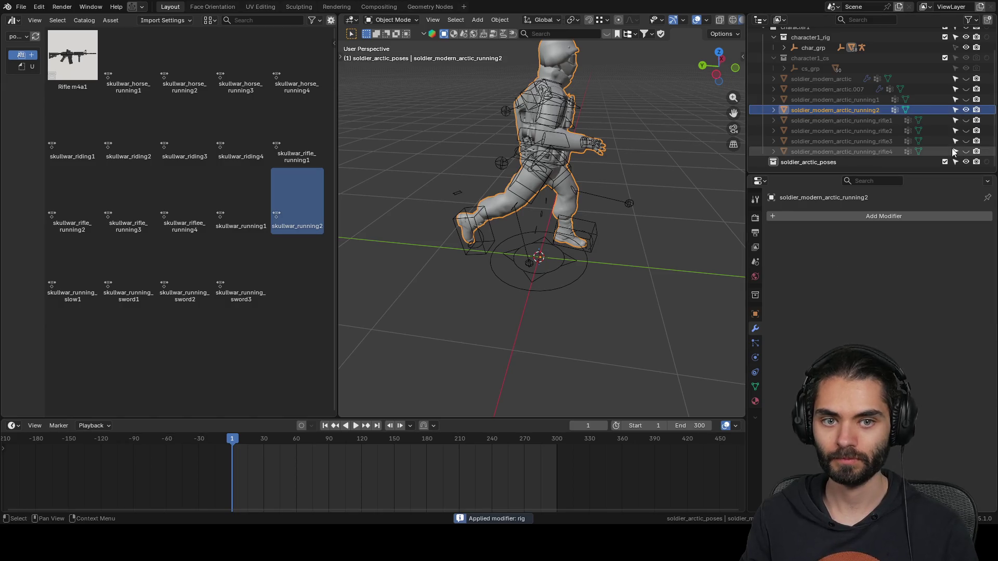
pyautogui.click(966, 109)
pyautogui.click(966, 89)
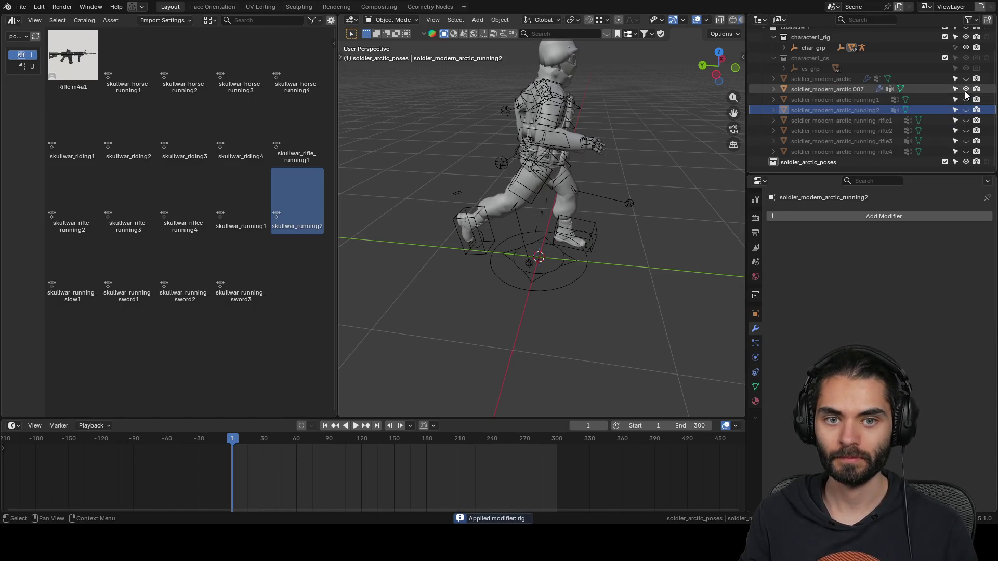
# - Pose the rig as skullwar_running_slow1 after briefly trying skullwar_running_sword1
pyautogui.click(583, 249)
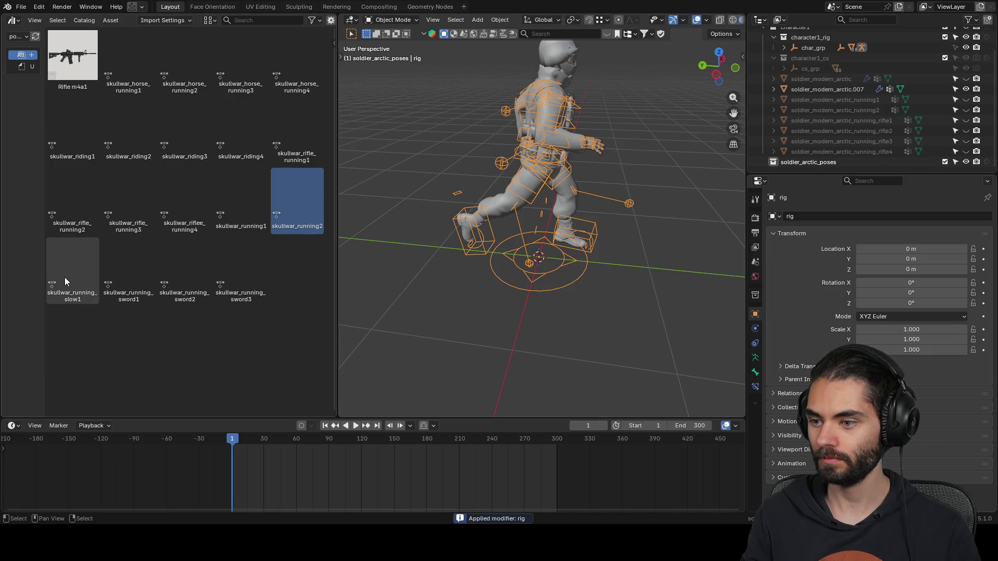
pyautogui.doubleClick(64, 262)
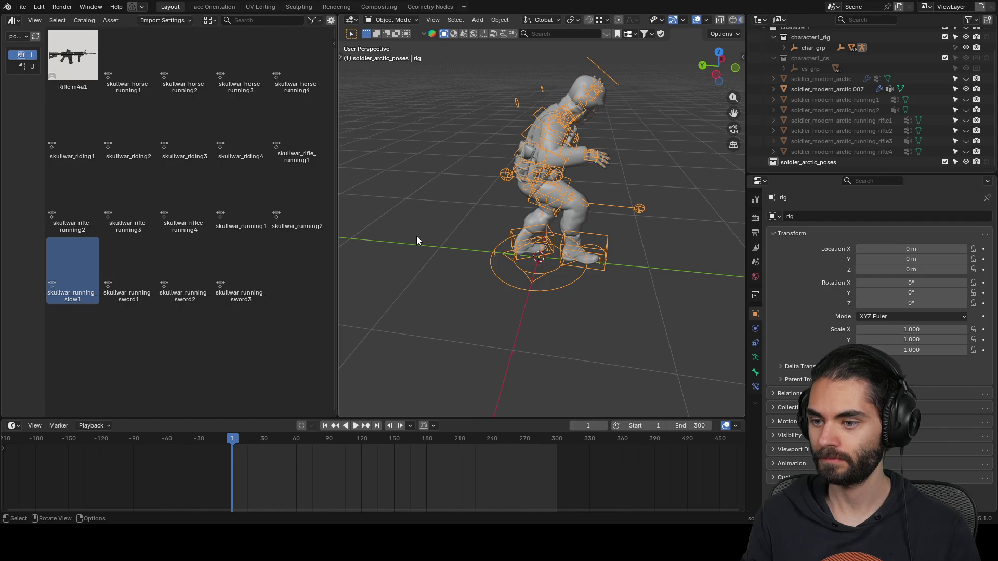
pyautogui.moveTo(416, 239); pyautogui.dragTo(466, 221, button='middle')
pyautogui.doubleClick(103, 284)
pyautogui.doubleClick(66, 275)
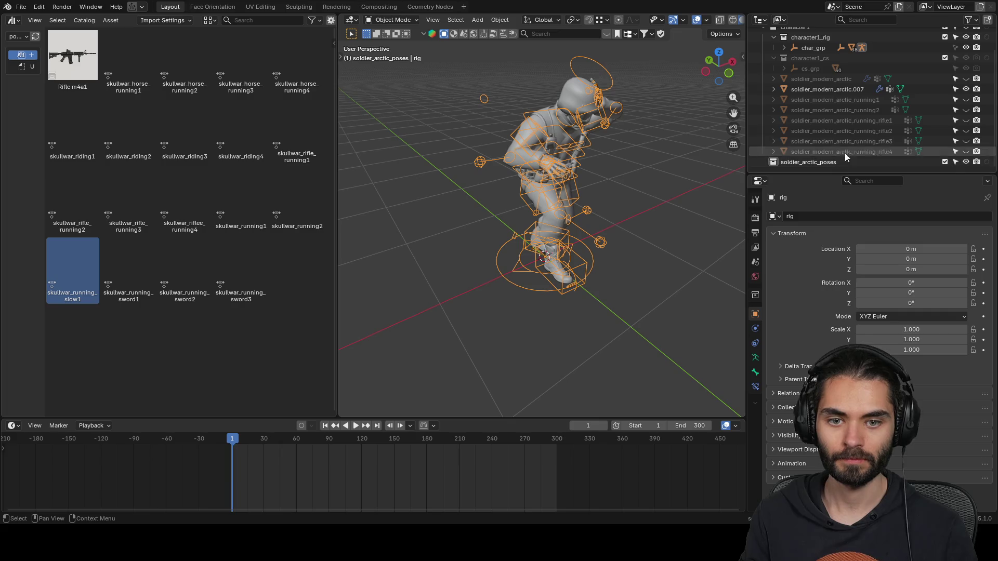
# - Bake the pose into .007 and rename it soldier_modern_arctic_running3
pyautogui.click(900, 89)
pyautogui.click(755, 328)
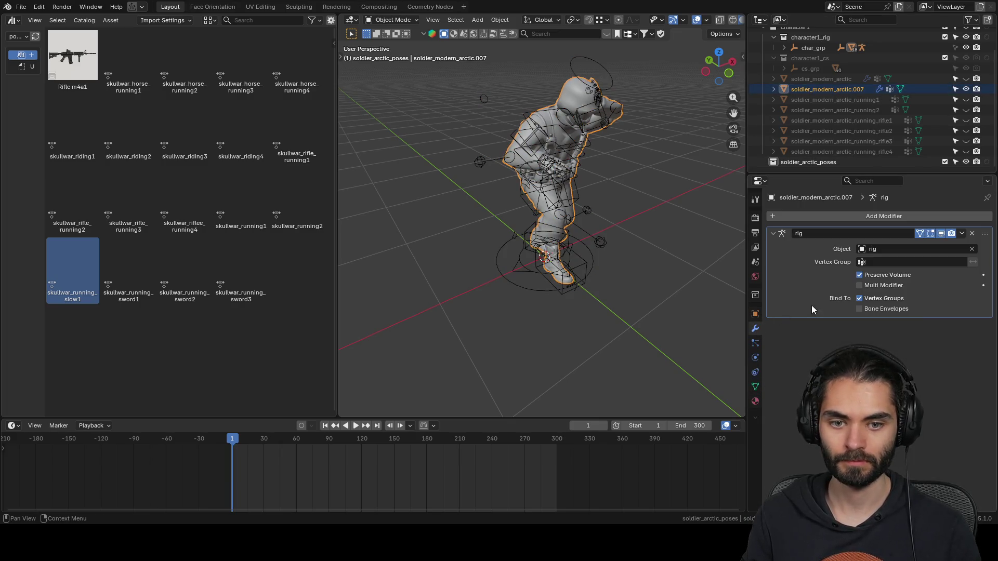
pyautogui.hotkey('ctrl', 'a')
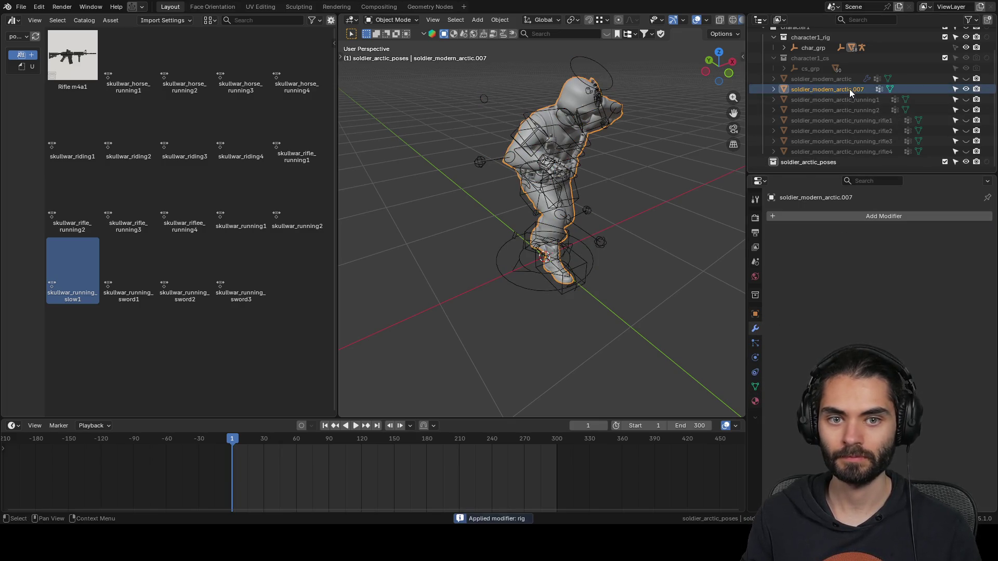
pyautogui.doubleClick(850, 89)
pyautogui.write('soldier_modern_arctic_running1')
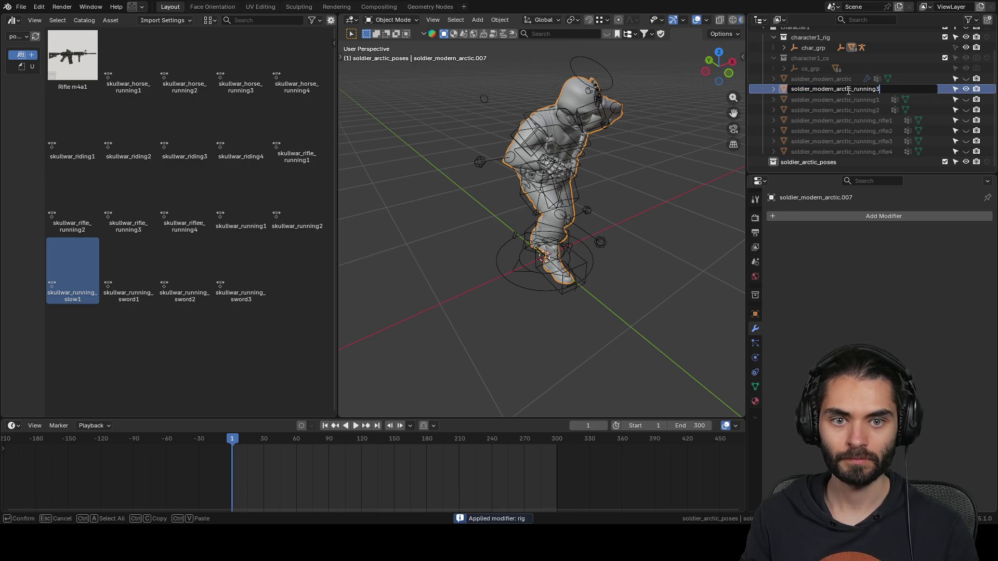
pyautogui.press('Return')
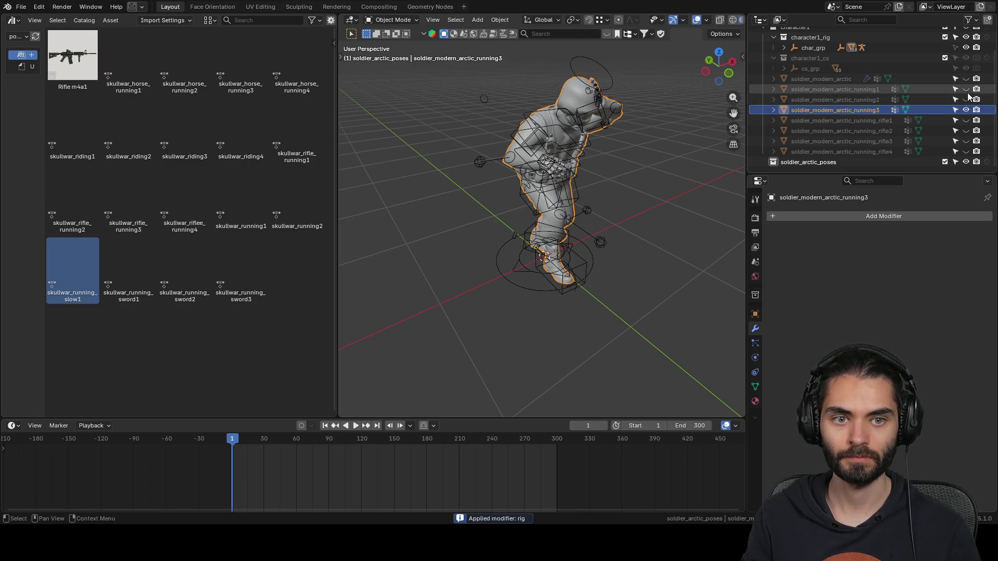
# - Unhide all posed copies, move them into soldier_arctic_poses, and exclude the original collection and character1
pyautogui.moveTo(966, 90); pyautogui.dragTo(966, 151)
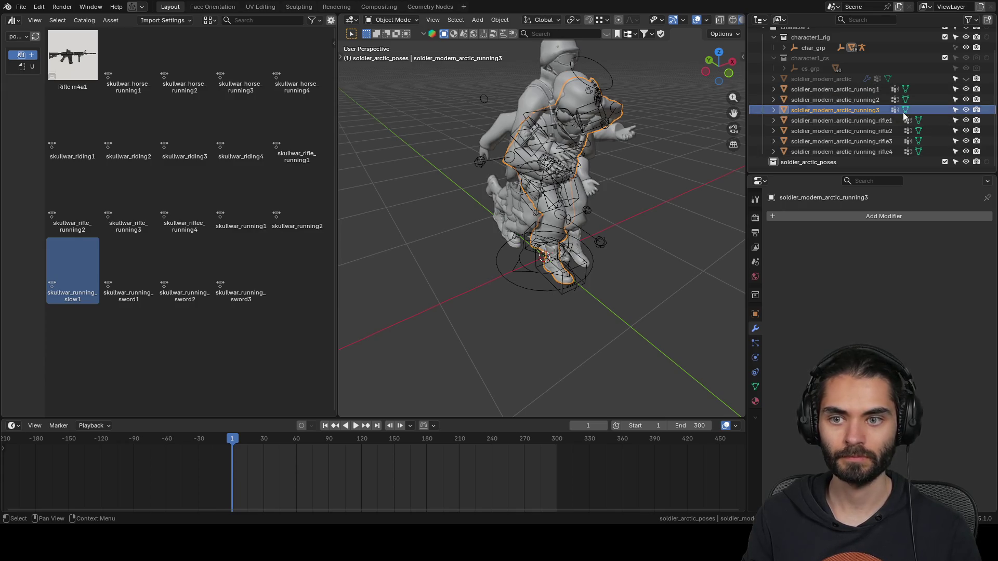
pyautogui.click(813, 91)
pyautogui.keyDown('shift'); pyautogui.click(833, 152); pyautogui.keyUp('shift')
pyautogui.moveTo(832, 155); pyautogui.dragTo(813, 158)
pyautogui.click(763, 90)
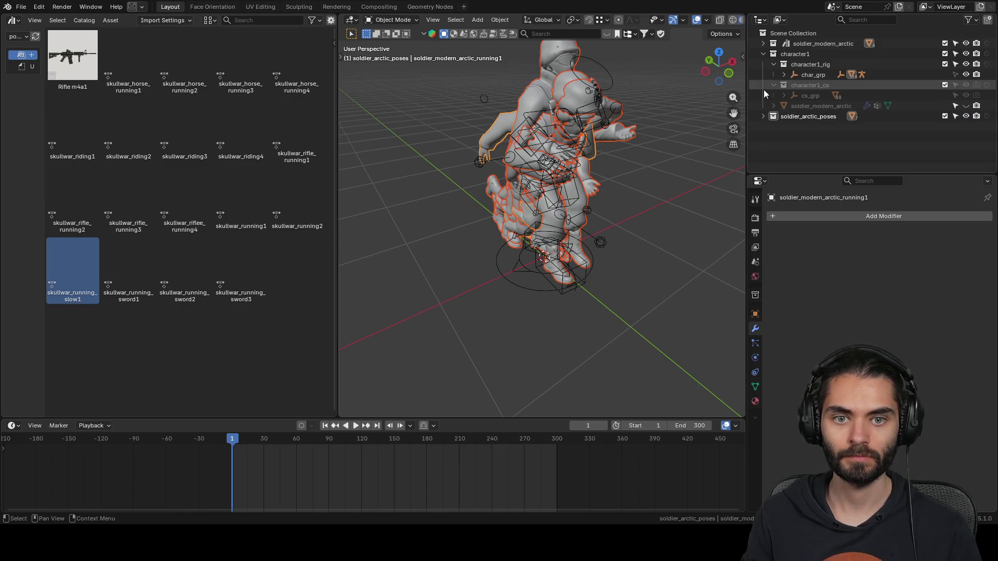
pyautogui.click(763, 54)
pyautogui.moveTo(945, 44); pyautogui.dragTo(946, 54)
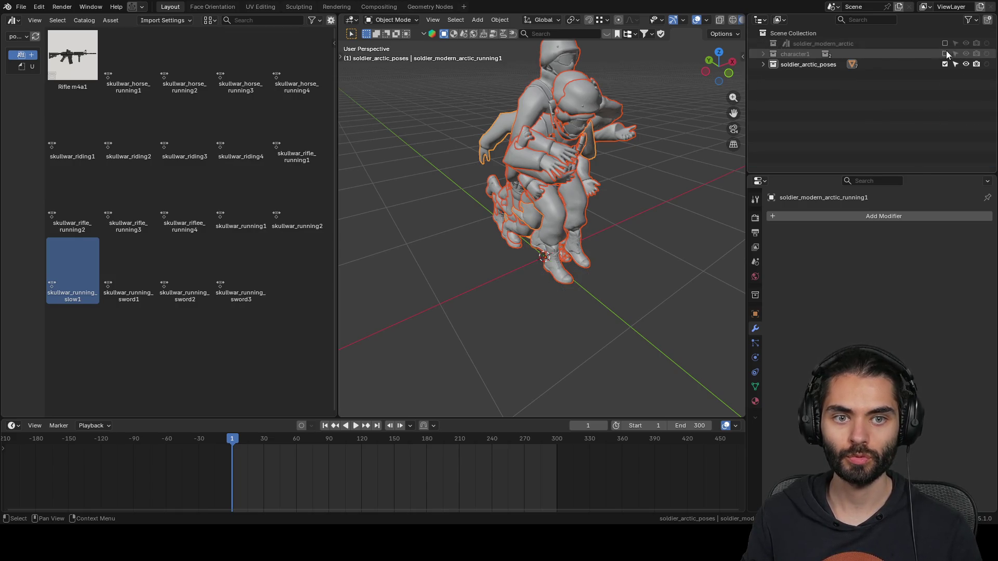
# - Give the soldier_arctic_poses collection a colour tag
pyautogui.click(793, 65)
pyautogui.rightClick(793, 66)
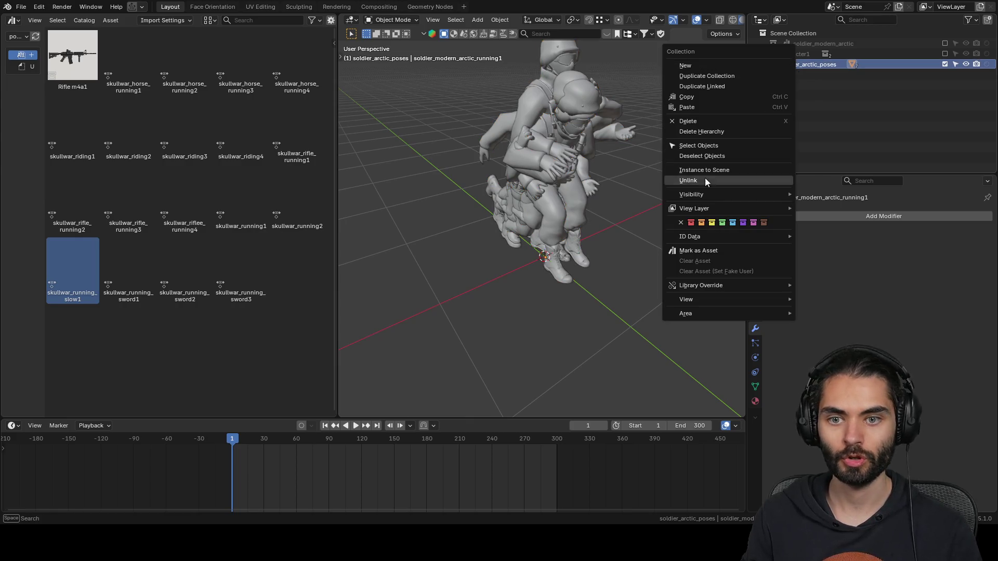
pyautogui.click(706, 173)
pyautogui.click(766, 52)
pyautogui.rightClick(766, 52)
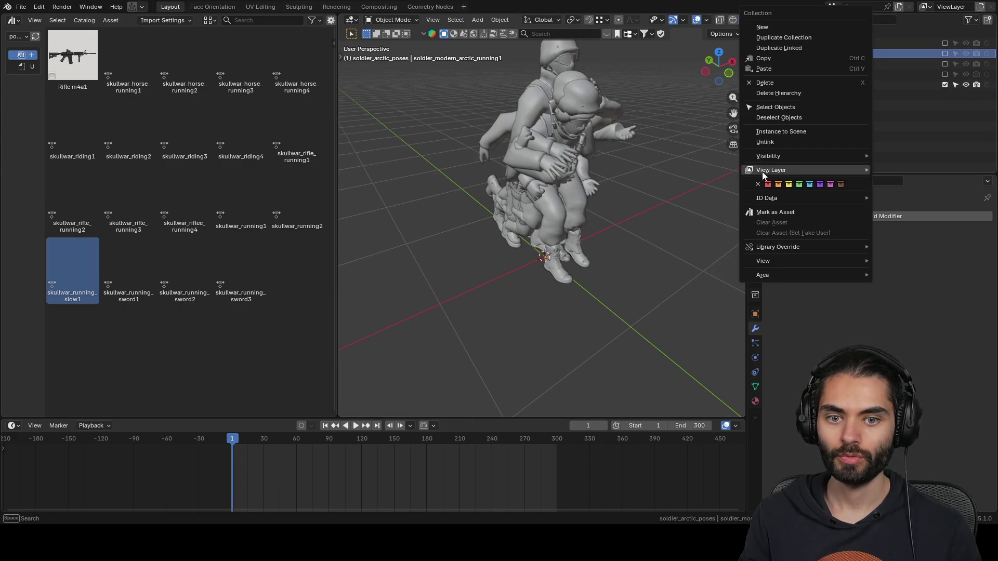
pyautogui.click(774, 143)
pyautogui.click(791, 43)
pyautogui.rightClick(790, 42)
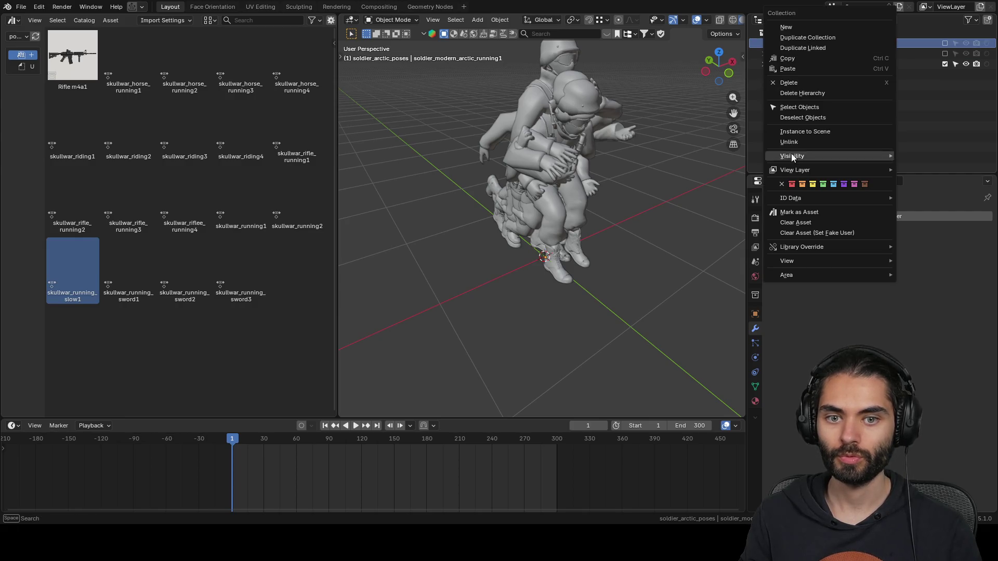
pyautogui.click(792, 184)
# - Purge unused data via Clean Up and save the file as soldier_arctic.blend
pyautogui.moveTo(691, 187)
pyautogui.mouseDown(button='middle')
pyautogui.moveTo(566, 180)
pyautogui.moveTo(428, 127)
pyautogui.moveTo(491, 171)
pyautogui.moveTo(680, 172)
pyautogui.moveTo(645, 171)
pyautogui.moveTo(568, 209)
pyautogui.mouseUp(button='middle')
pyautogui.click(635, 163)
pyautogui.press('g')
pyautogui.rightClick(622, 194)
pyautogui.moveTo(622, 194); pyautogui.dragTo(598, 220, button='middle')
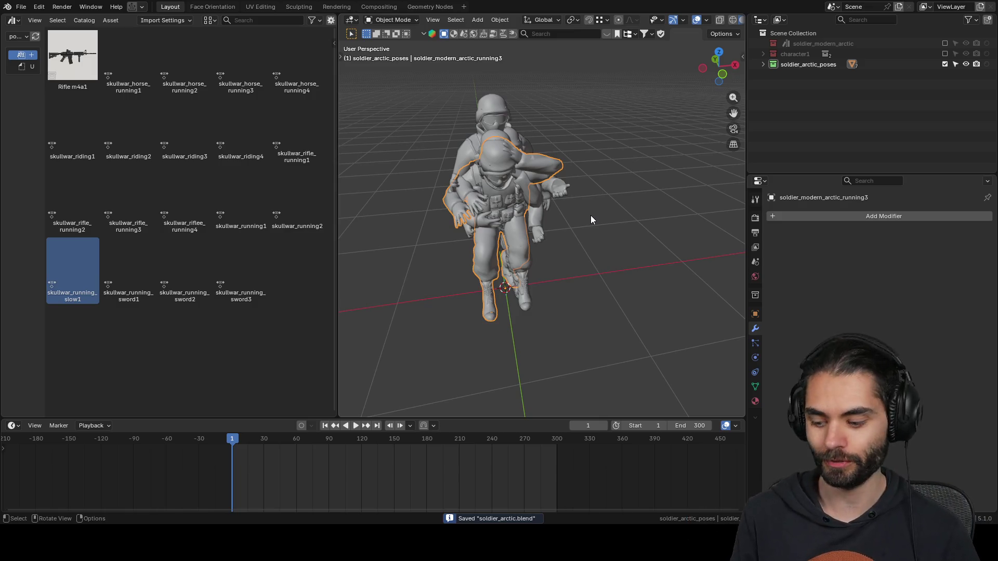
pyautogui.press('q')
pyautogui.click(496, 206)
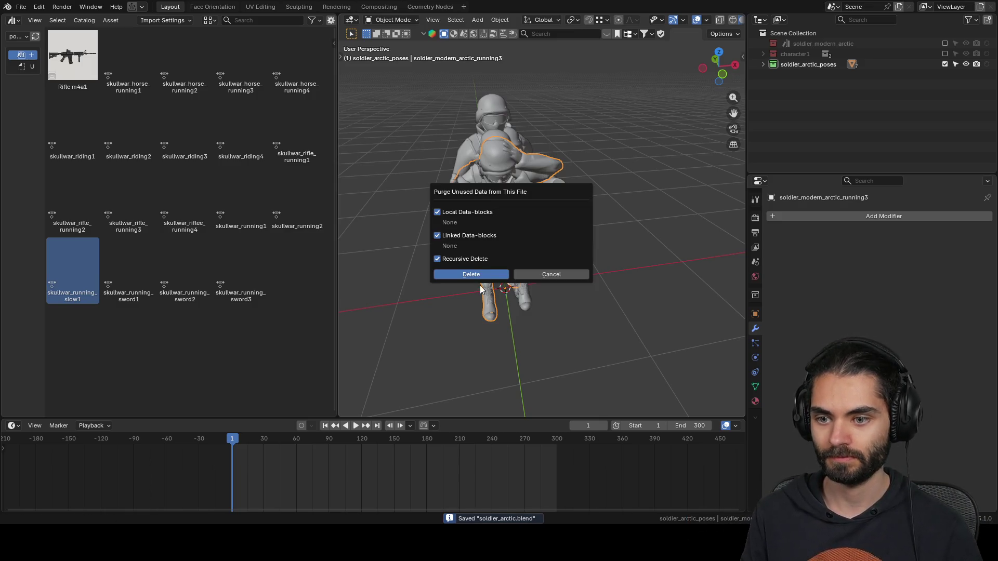
pyautogui.click(479, 275)
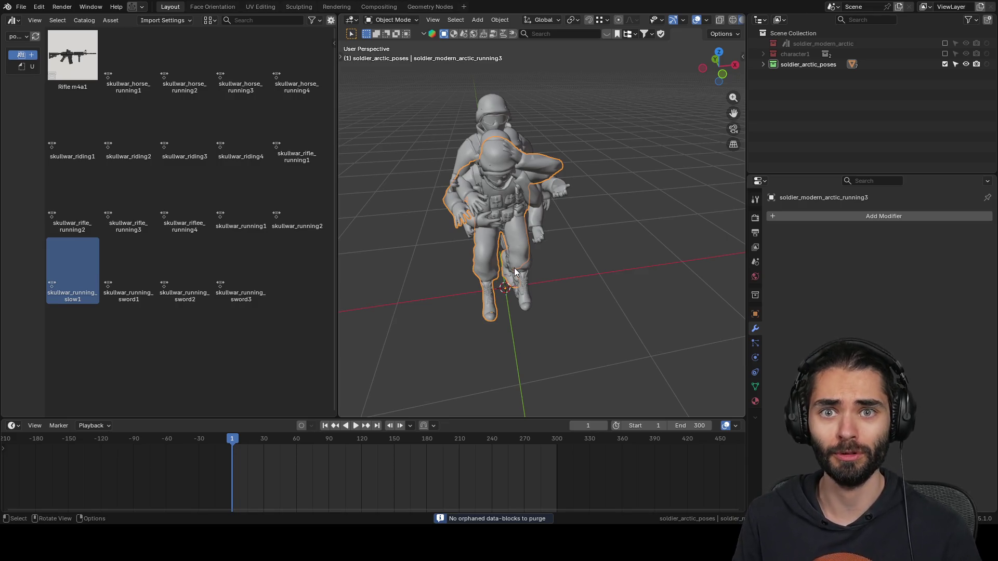
pyautogui.hotkey('ctrl', 's')
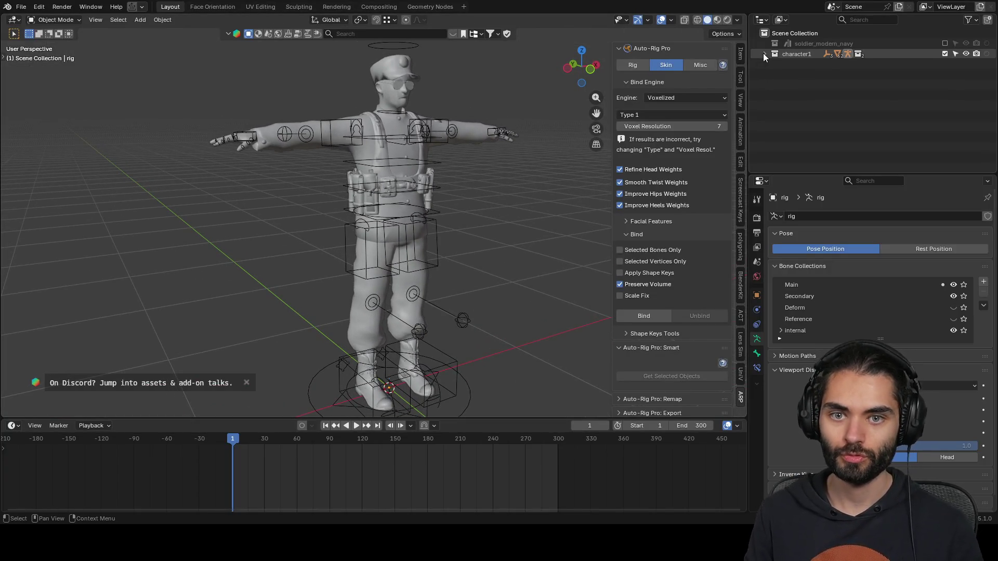
# - Create a new collection under Scene Collection named soldier_navy_poses
pyautogui.click(811, 34)
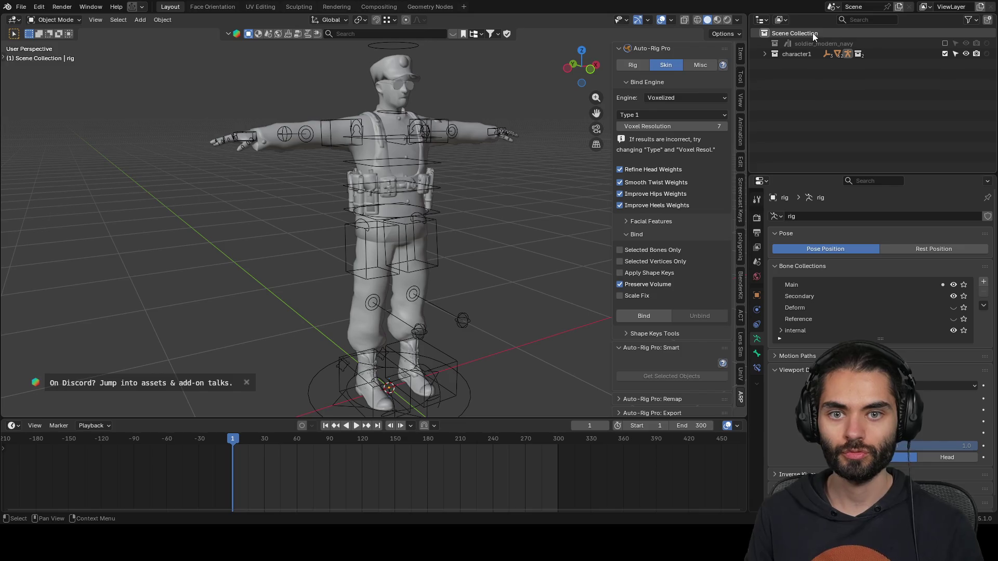
pyautogui.click(988, 19)
pyautogui.click(840, 67)
pyautogui.doubleClick(823, 65)
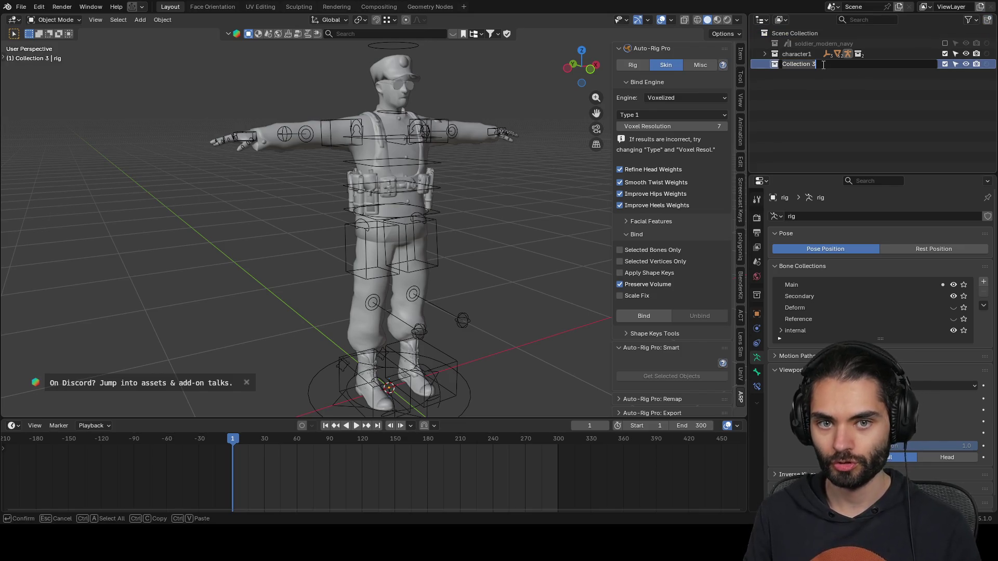
pyautogui.write('soldier_navy_poses')
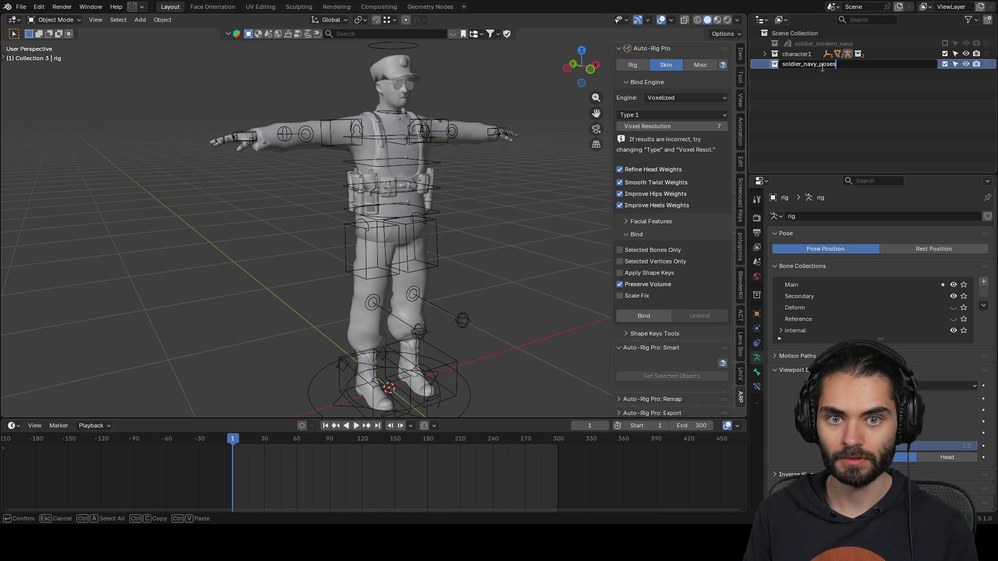
pyautogui.press('Return')
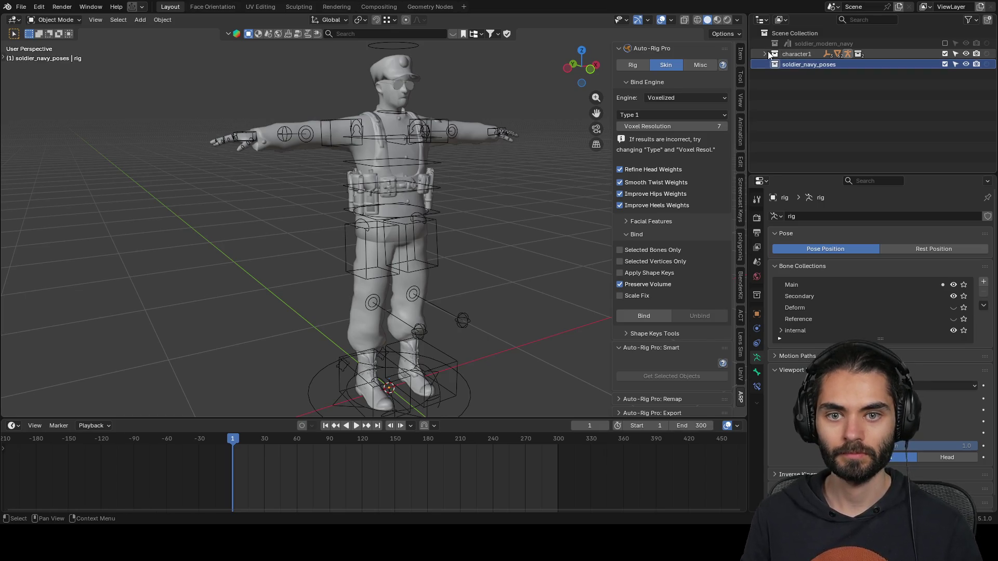
# - Duplicate the soldier_modern_navy mesh in character1 six times, keeping the copies in place
pyautogui.click(765, 54)
pyautogui.click(463, 130)
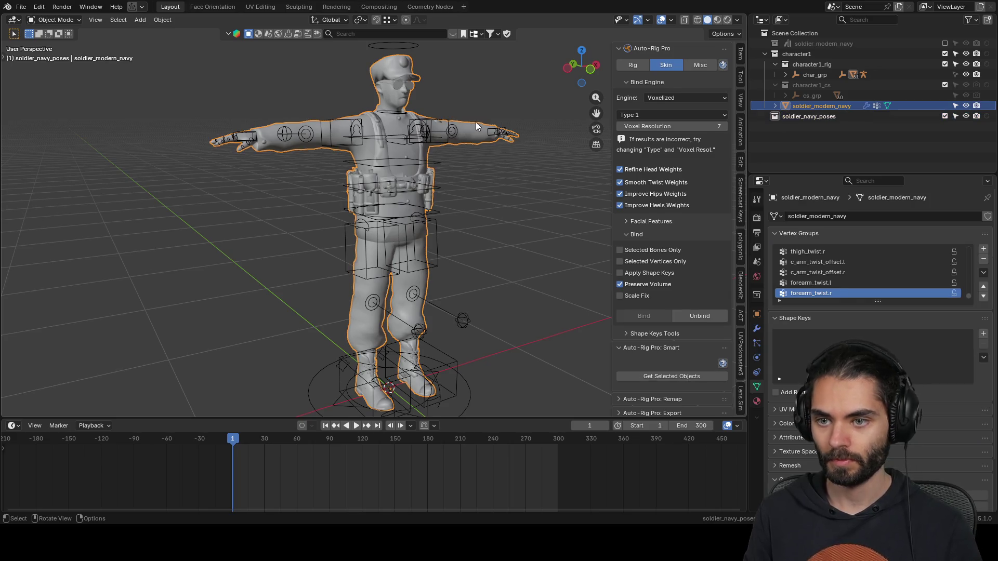
pyautogui.hotkey('shift', 'd')
pyautogui.press('Escape')
pyautogui.hotkey('shift', 'd')
pyautogui.press('Escape')
pyautogui.hotkey('shift', 'd')
pyautogui.press('Escape')
pyautogui.hotkey('shift', 'd')
pyautogui.press('Escape')
pyautogui.hotkey('shift', 'd')
pyautogui.press('Escape')
pyautogui.hotkey('shift', 'd')
pyautogui.press('Escape')
pyautogui.hotkey('shift', 'd')
pyautogui.press('Escape')
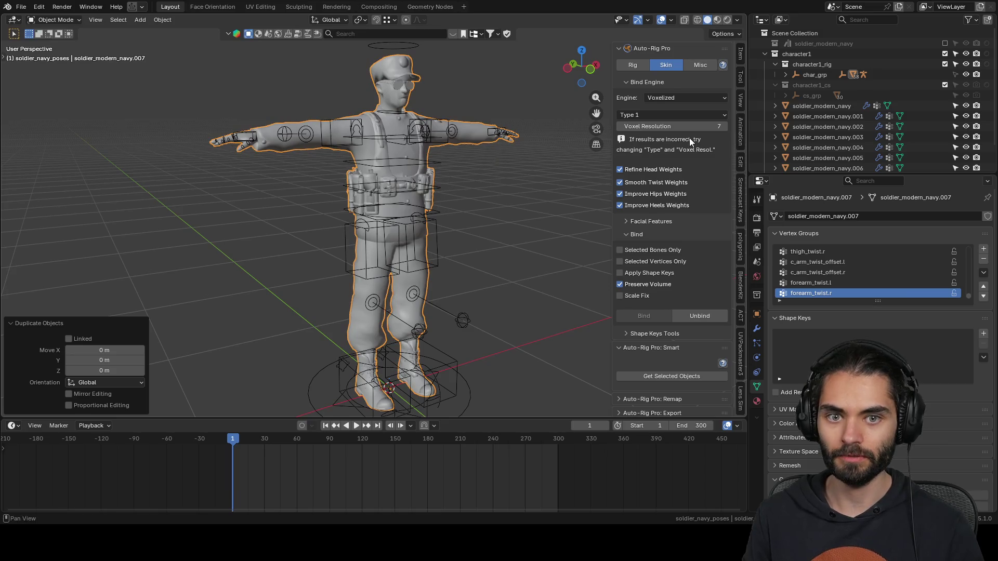
# - Collapse the character1_rig and character1_cs collections and hide the original soldier_modern_navy mesh
pyautogui.click(765, 53)
pyautogui.click(765, 53)
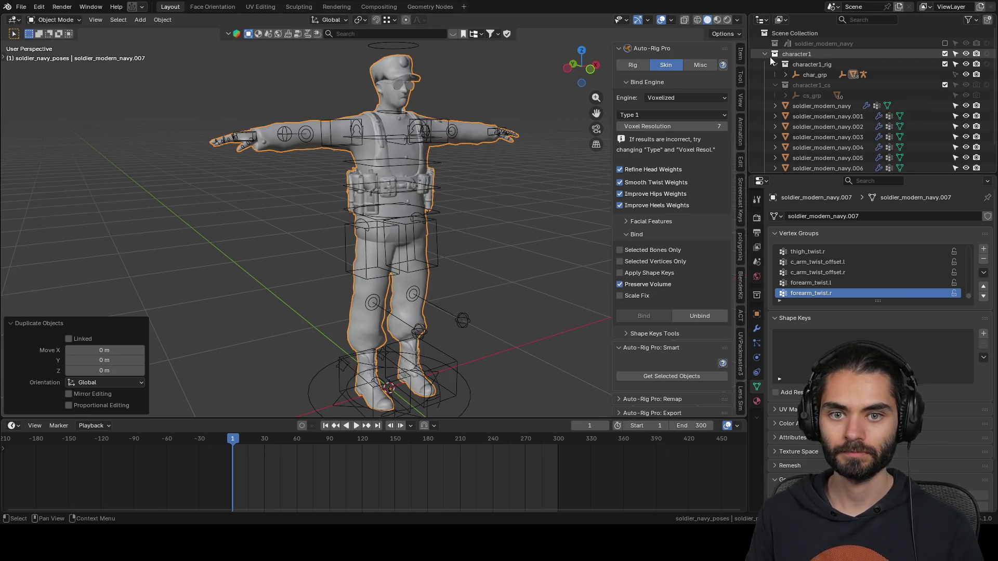
pyautogui.click(774, 63)
pyautogui.click(774, 74)
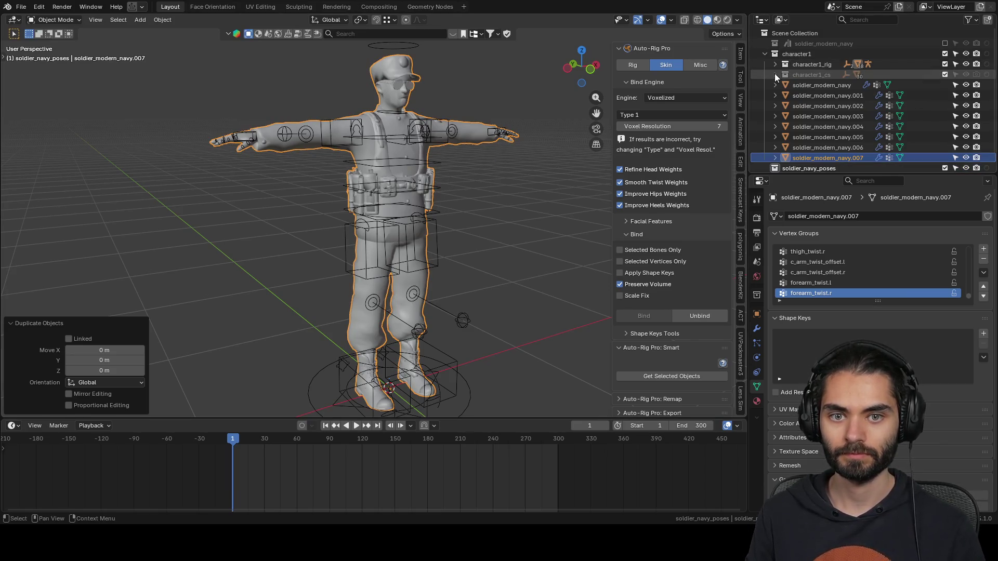
pyautogui.click(966, 85)
# - Split the 3D view and turn the left area into an Asset Browser
pyautogui.moveTo(3, 416); pyautogui.dragTo(279, 347)
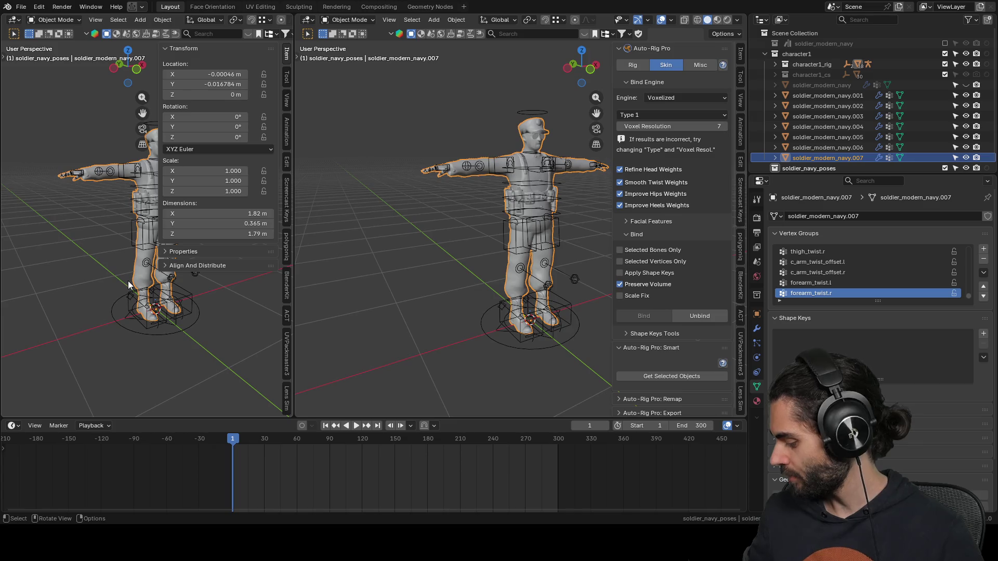
pyautogui.hotkey('shift', 'F3')
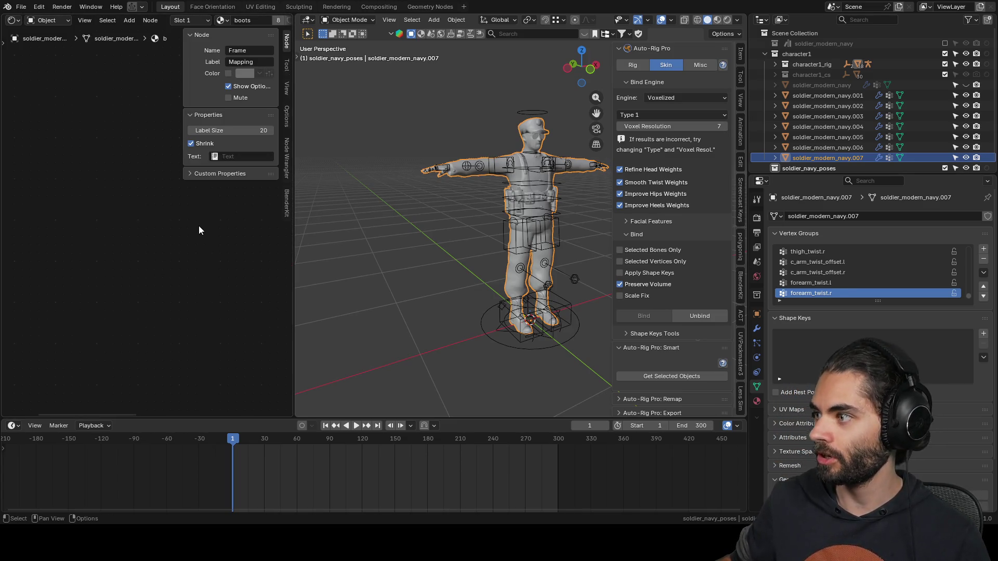
pyautogui.click(19, 20)
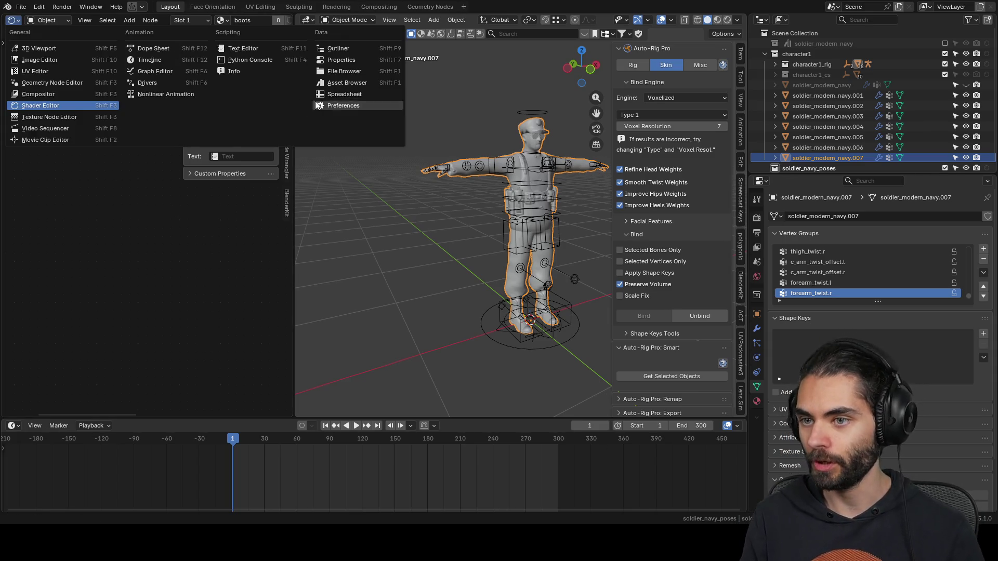
pyautogui.click(347, 86)
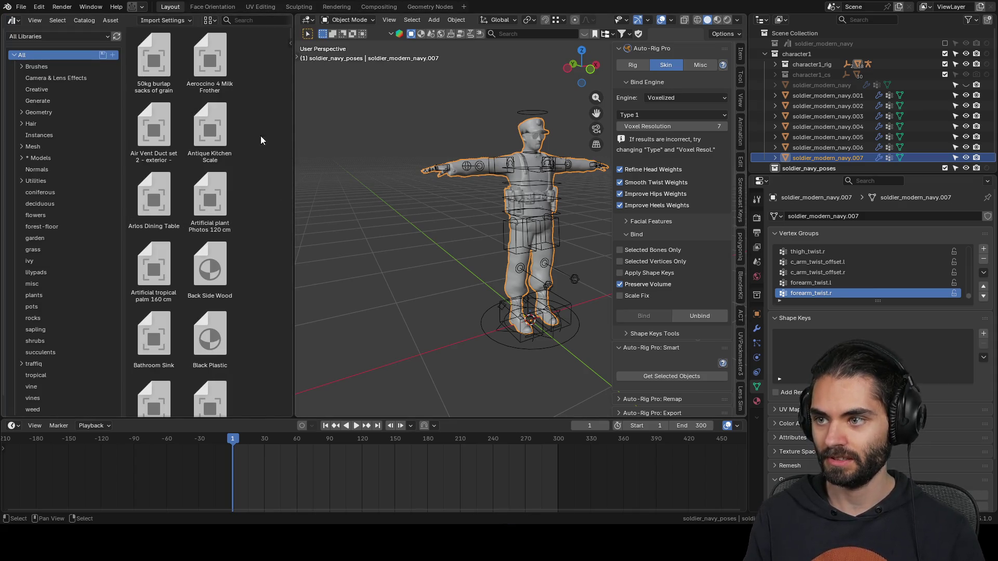
# - Show the poses asset library and widen the browser to display more skullwar poses
pyautogui.click(36, 34)
pyautogui.click(50, 130)
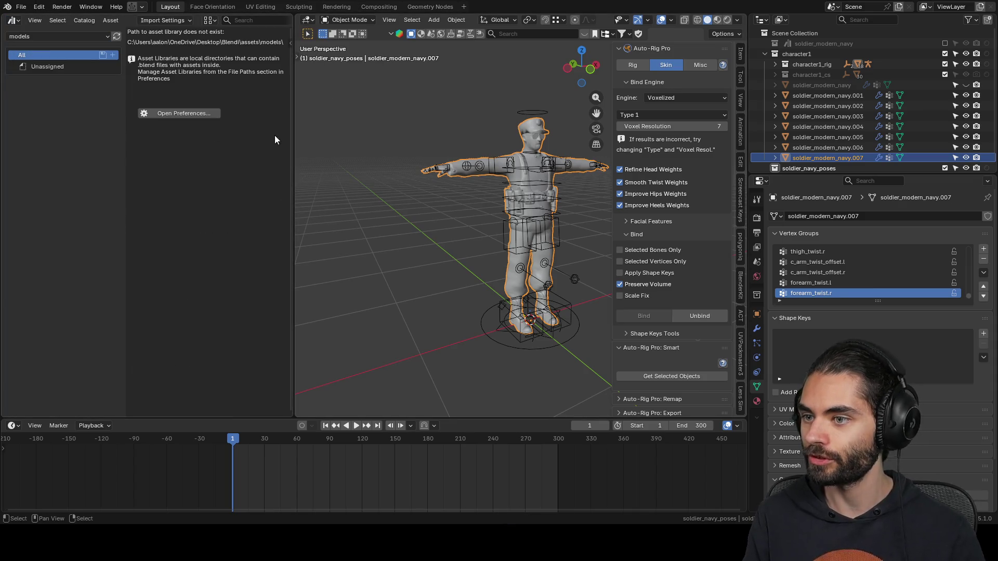
pyautogui.click(33, 35)
pyautogui.click(58, 149)
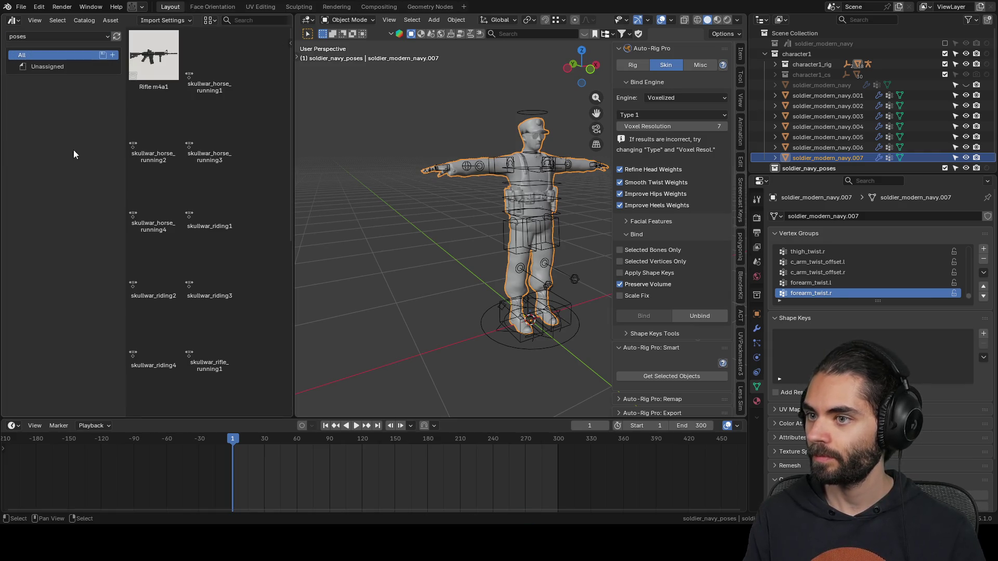
pyautogui.moveTo(289, 163); pyautogui.dragTo(333, 163)
pyautogui.moveTo(124, 161); pyautogui.dragTo(43, 158)
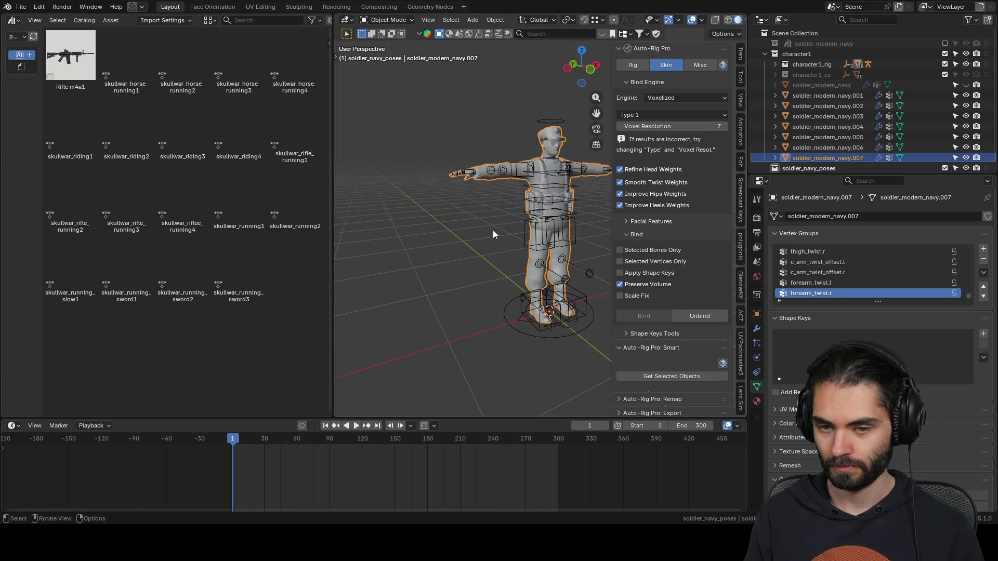
# - Hide copies .002–.007 and rename soldier_modern_navy.001 to soldier_modern_navy_running_rifle1
pyautogui.press('n')
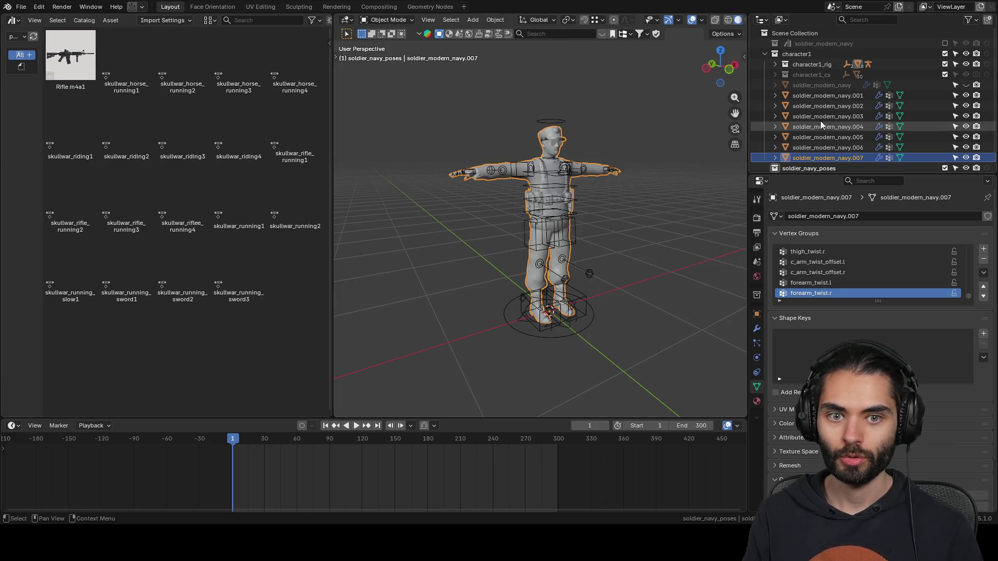
pyautogui.click(828, 96)
pyautogui.moveTo(966, 106); pyautogui.dragTo(966, 157)
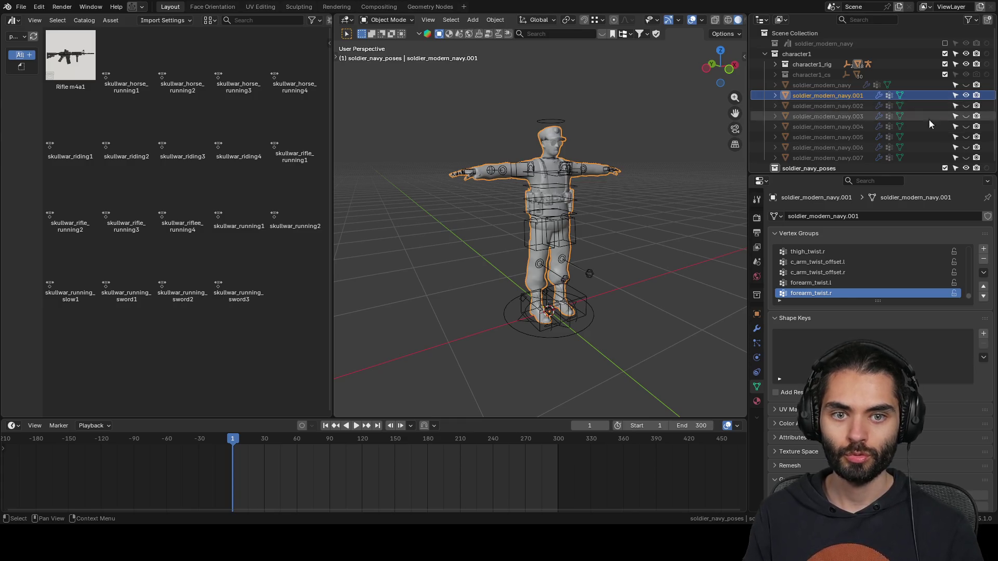
pyautogui.doubleClick(849, 96)
pyautogui.write('_running_rifle')
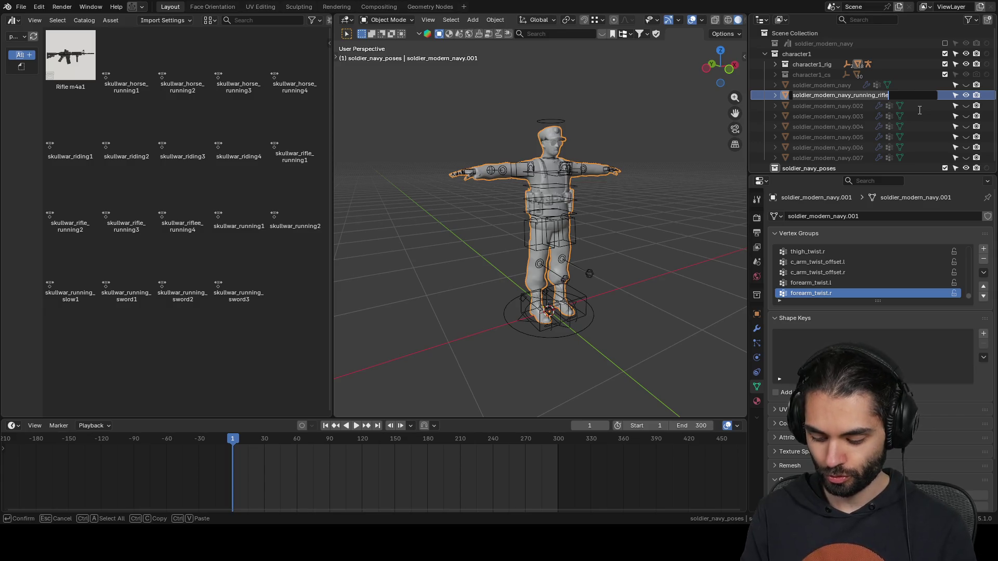
pyautogui.write('1')
pyautogui.press('Return')
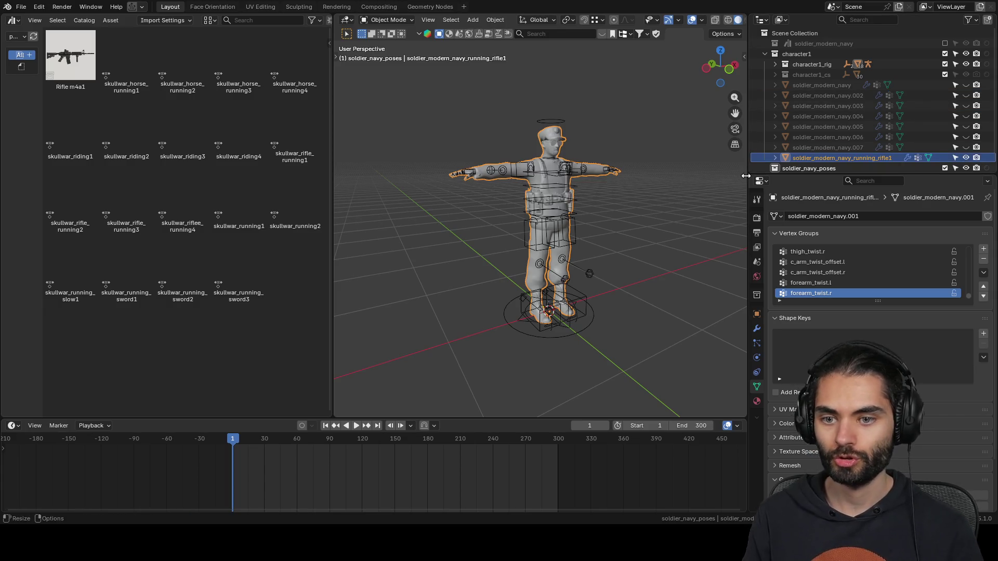
# - Apply the skullwar_rifle_running1 pose to all bones of the character's rig
pyautogui.click(604, 310)
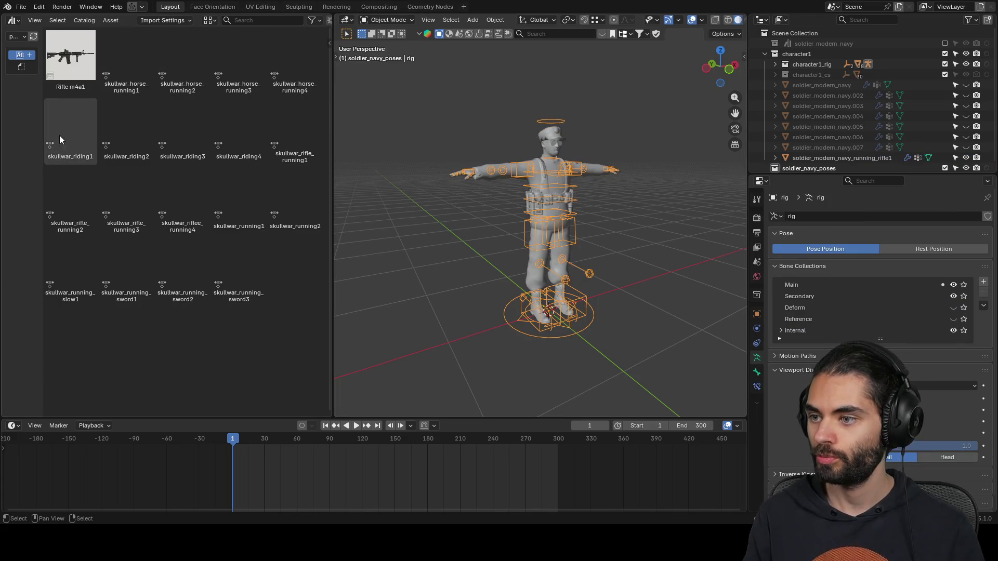
pyautogui.click(286, 126)
pyautogui.doubleClick(286, 129)
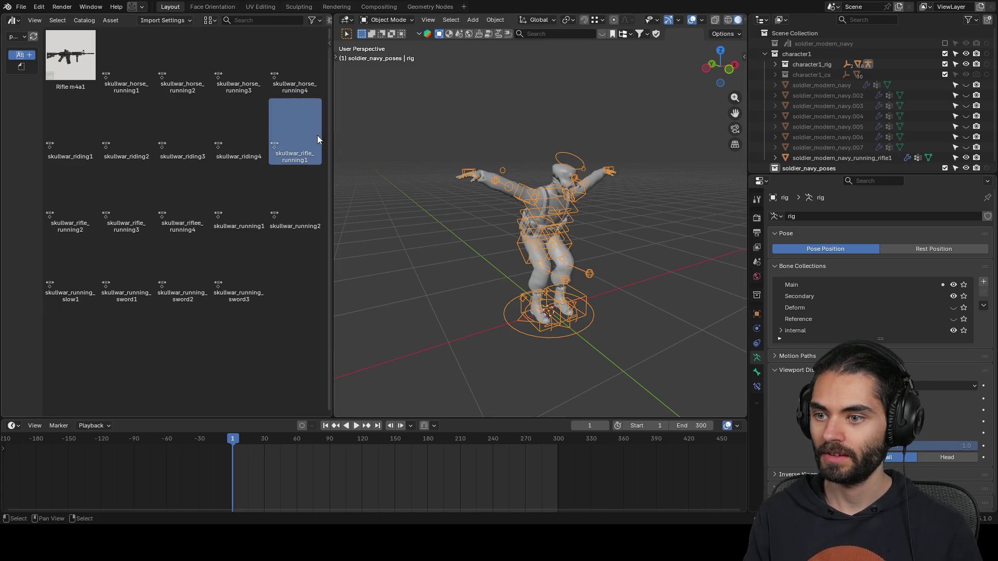
pyautogui.doubleClick(294, 121)
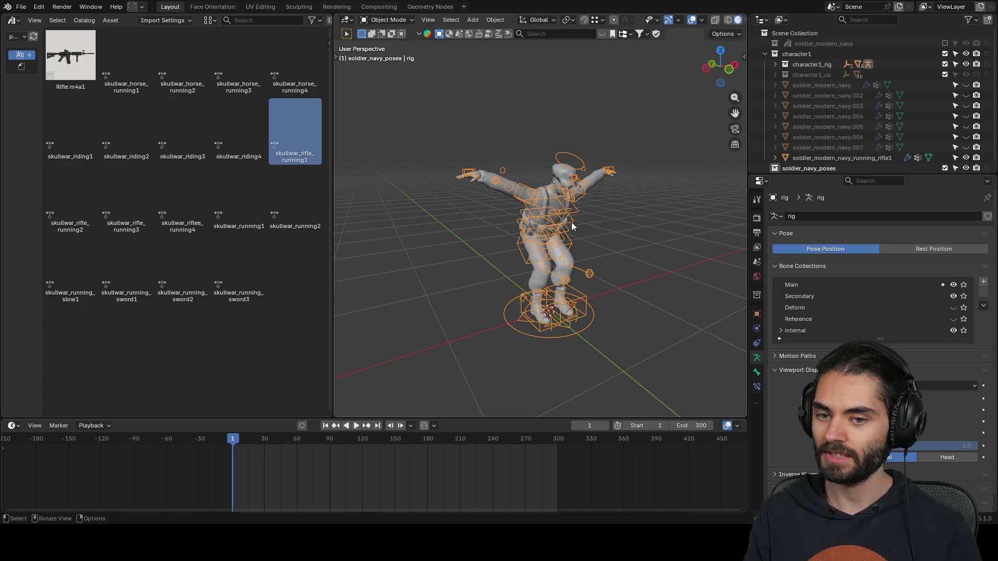
pyautogui.hotkey('ctrl', 'Tab')
pyautogui.press('a')
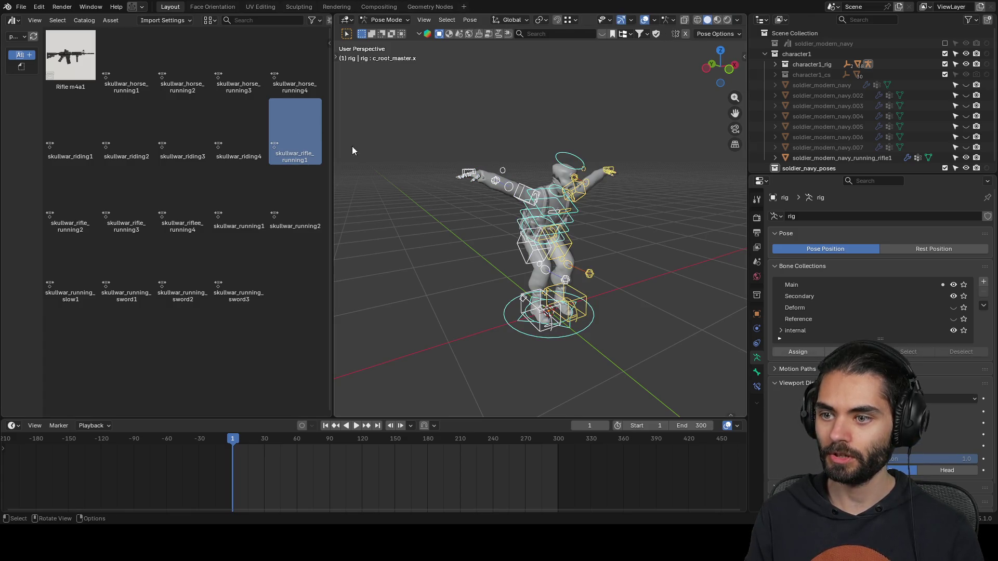
pyautogui.doubleClick(305, 136)
# - Compare the skullwar_riding4 and skullwar_rifle_running2 poses, settling back on skullwar_rifle_running1
pyautogui.doubleClick(247, 128)
pyautogui.doubleClick(272, 129)
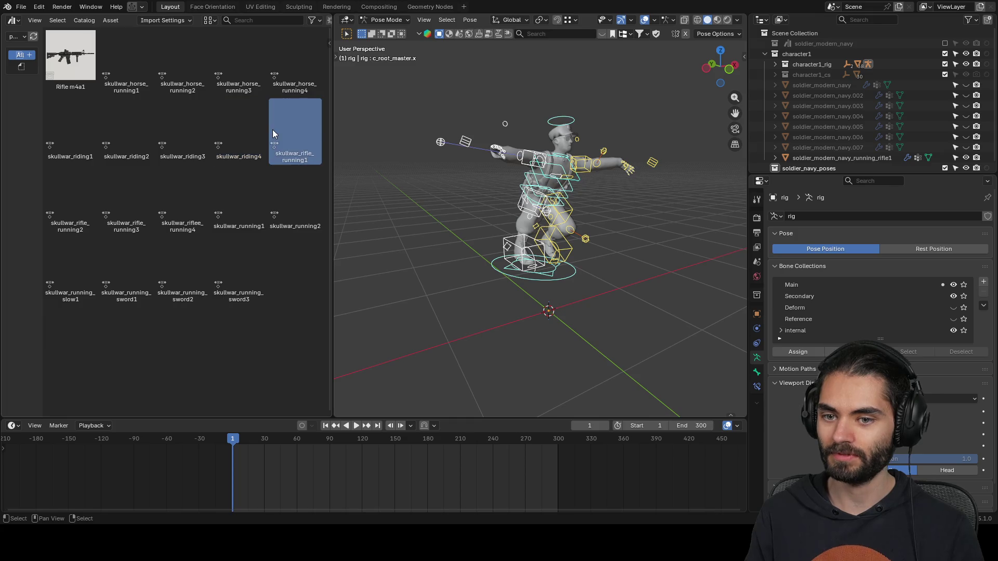
pyautogui.hotkey('ctrl', 'Tab')
pyautogui.doubleClick(236, 139)
pyautogui.doubleClick(277, 130)
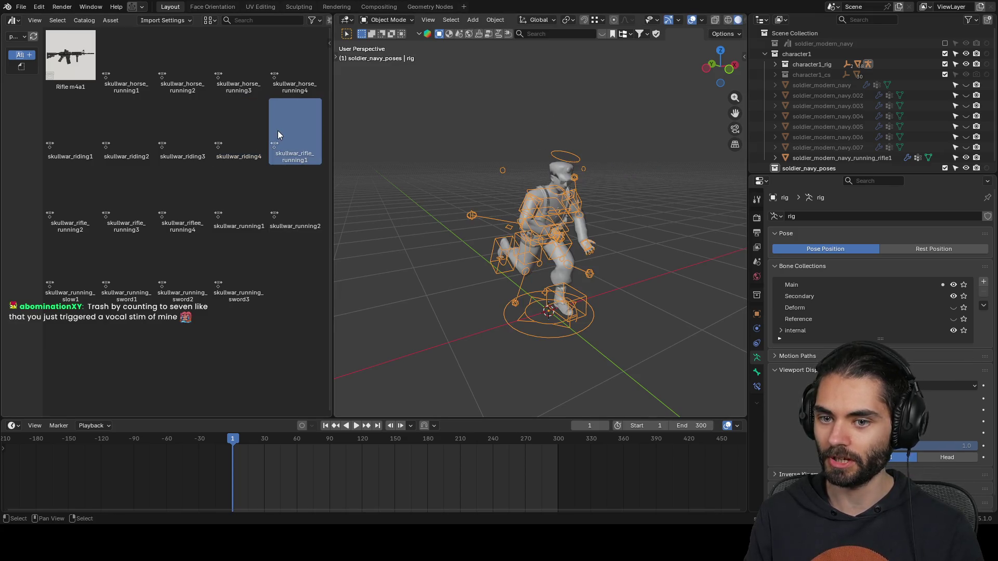
pyautogui.doubleClick(58, 199)
pyautogui.doubleClick(291, 134)
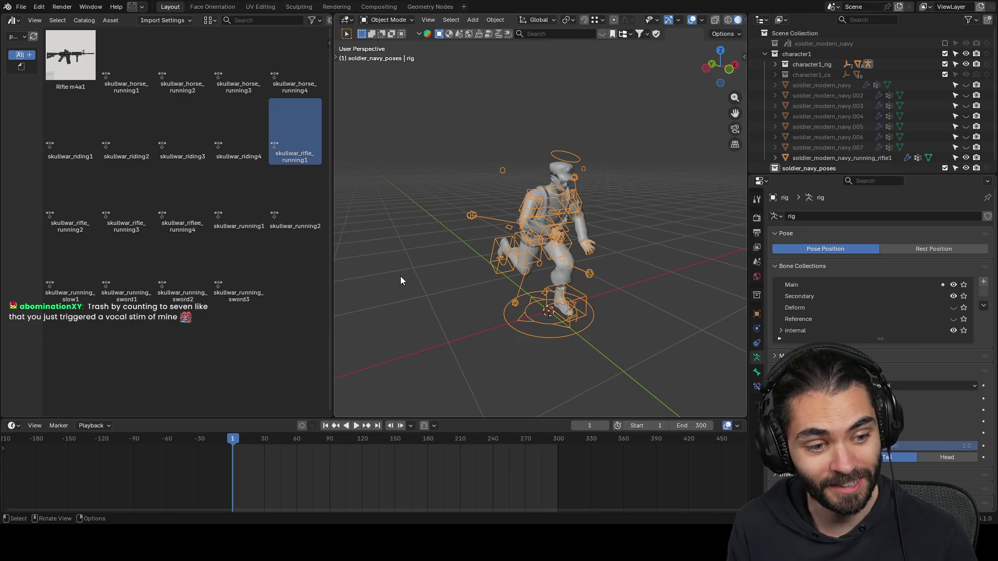
pyautogui.scroll(4, 519, 254)
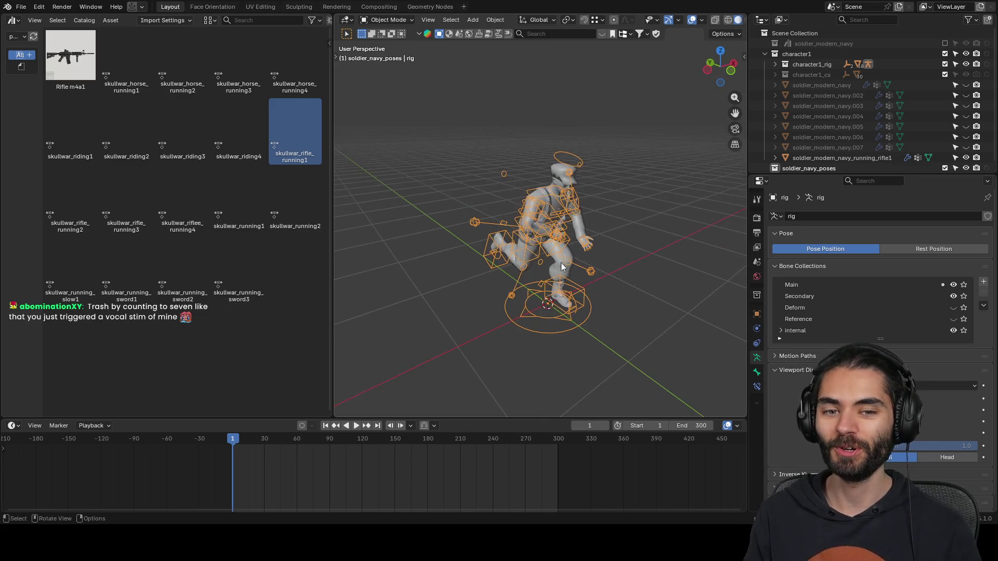
# - Save soldier_navy.blend and inspect the posed soldier
pyautogui.hotkey('ctrl', 's')
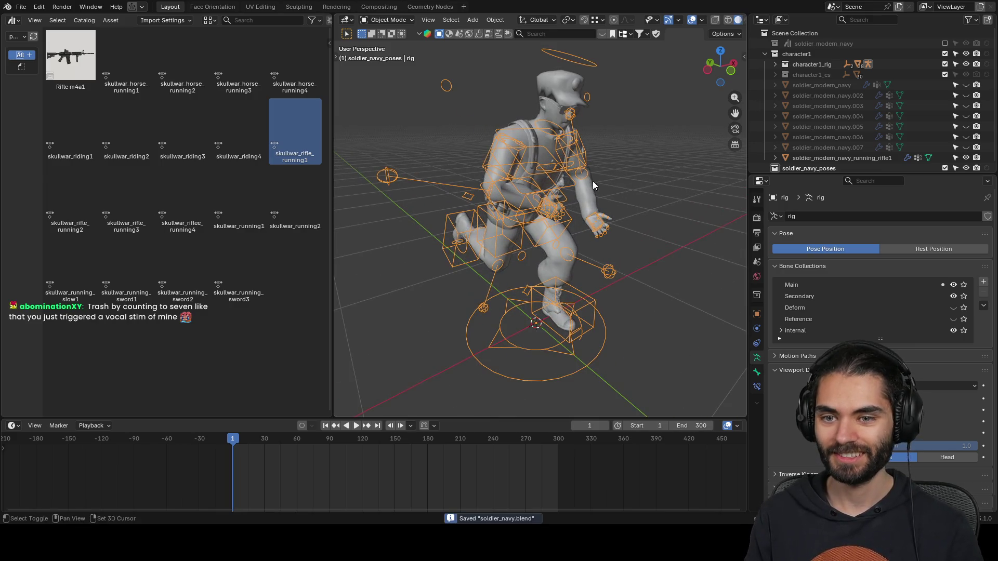
pyautogui.moveTo(592, 181); pyautogui.dragTo(598, 207, button='middle')
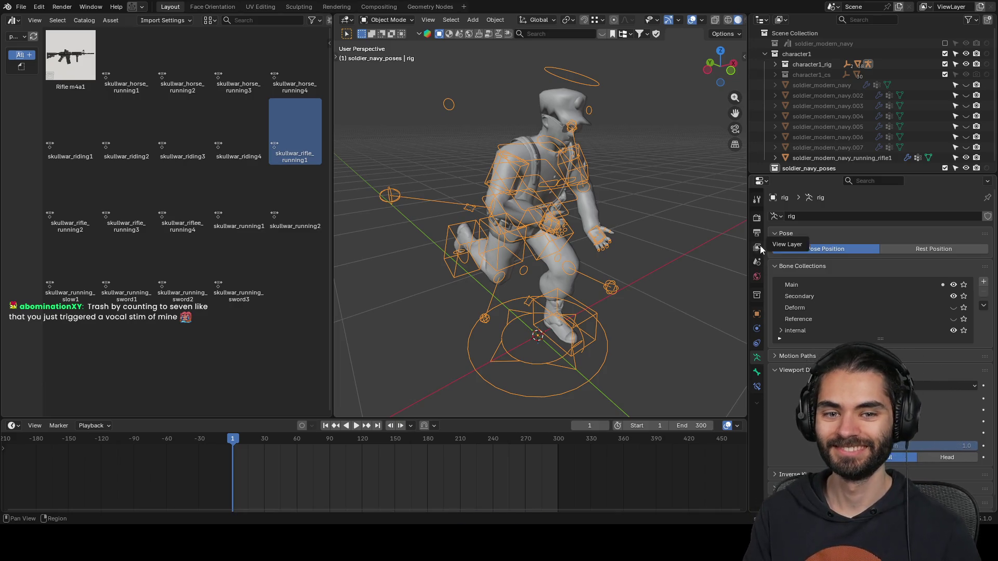
pyautogui.hotkey('alt', 'g')
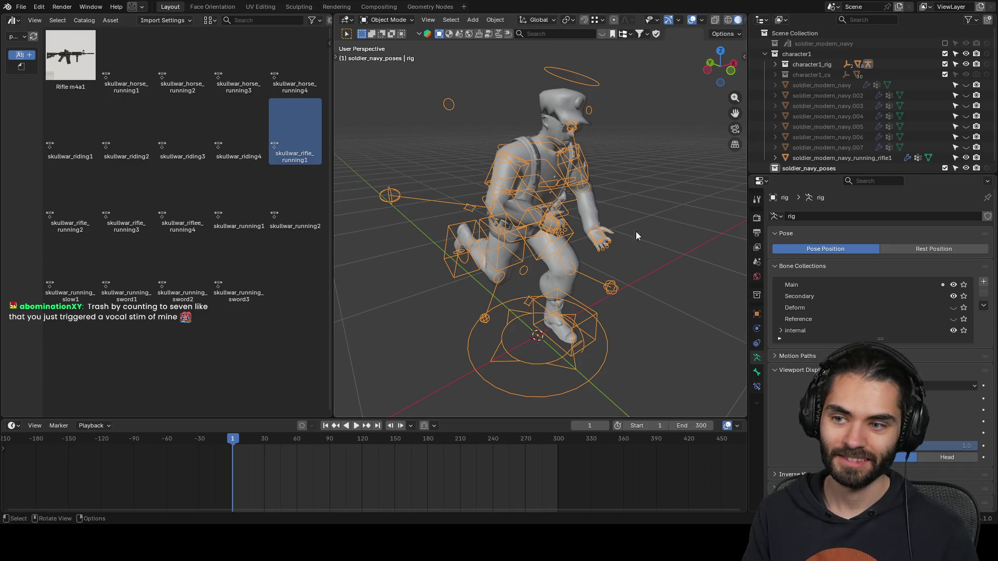
pyautogui.hotkey('ctrl', 'z')
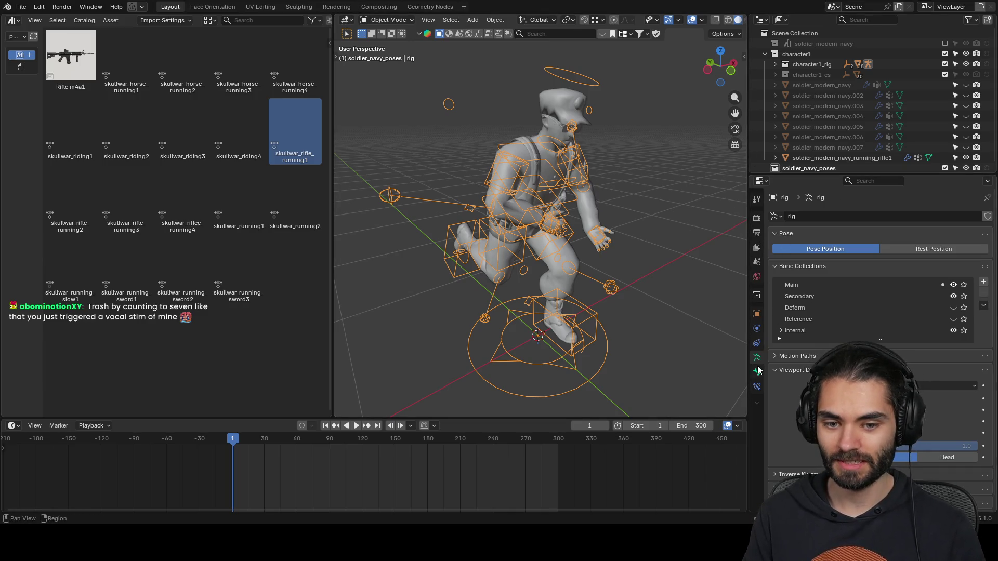
# - Apply the Armature modifier to bake the pose into soldier_modern_navy_running_rifle1
pyautogui.click(615, 210)
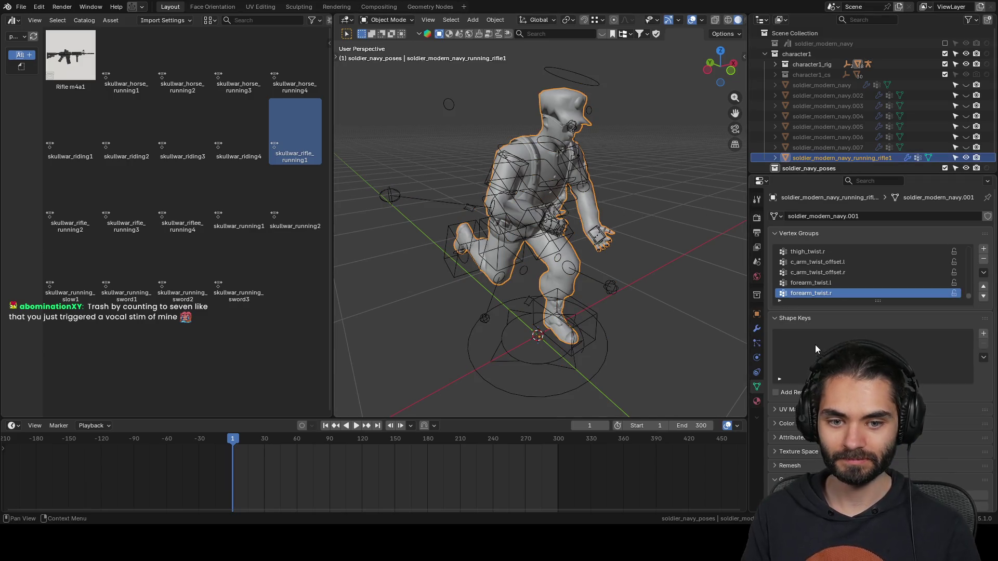
pyautogui.click(759, 328)
pyautogui.hotkey('ctrl', 'a')
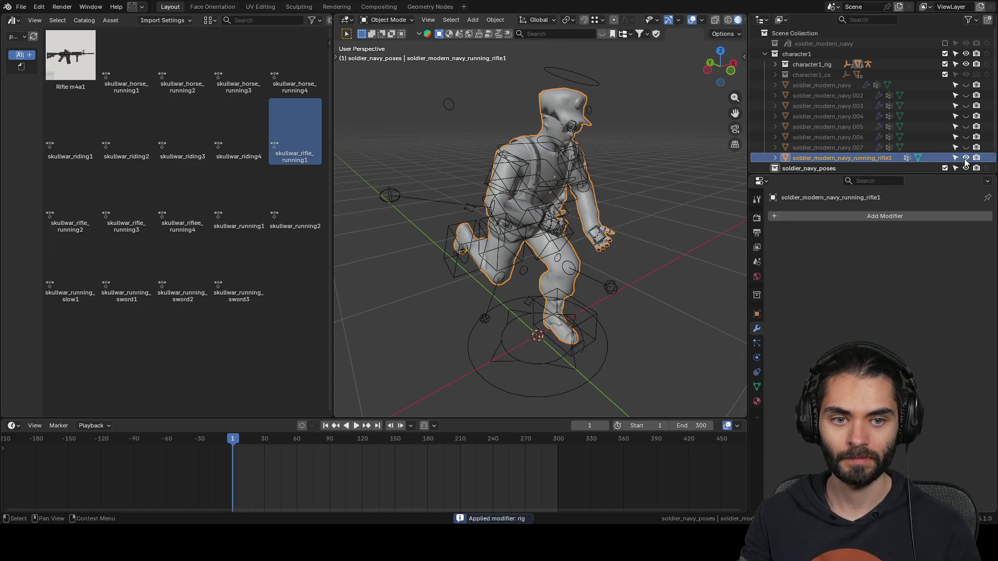
# - Hide running_rifle1, show copy .002, and pose the rig with skullwar_rifle_running2
pyautogui.click(966, 157)
pyautogui.click(966, 96)
pyautogui.click(594, 157)
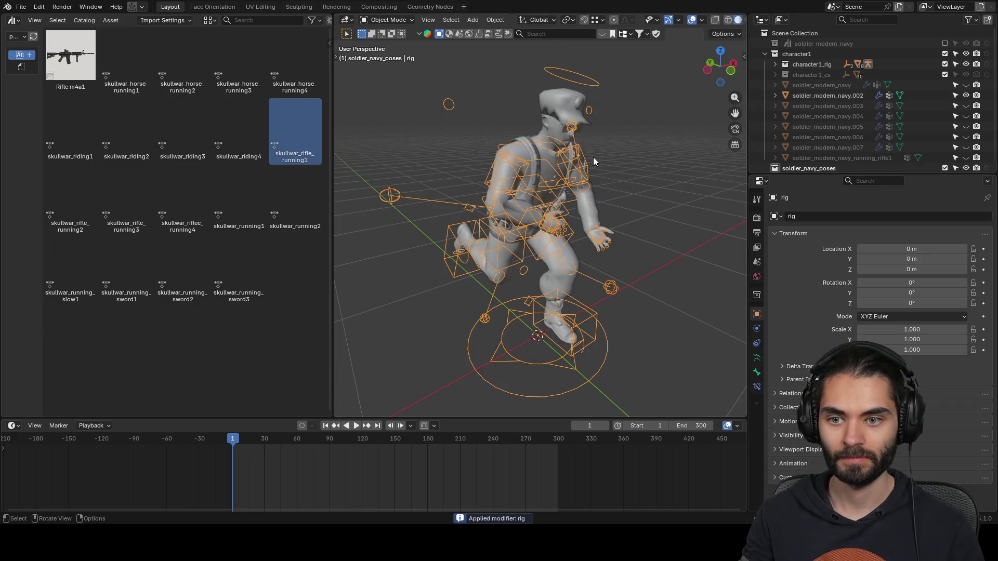
pyautogui.doubleClick(73, 195)
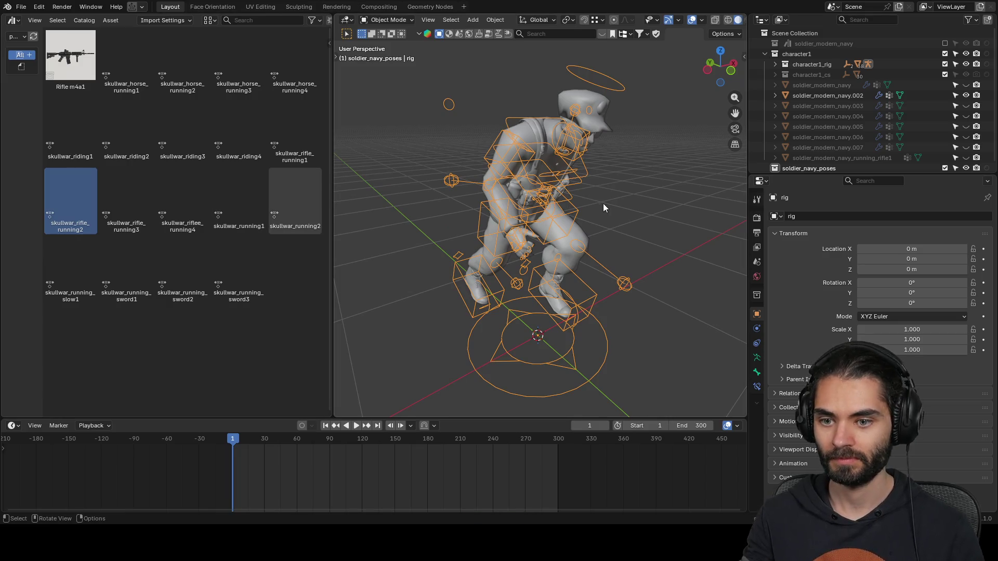
# - Rename copy .002 to soldier_modern_navy_running_rifle2, bake its pose, and hide it
pyautogui.click(831, 92)
pyautogui.doubleClick(831, 94)
pyautogui.write('soldier_modern_navy_running_rifle2')
pyautogui.press('Return')
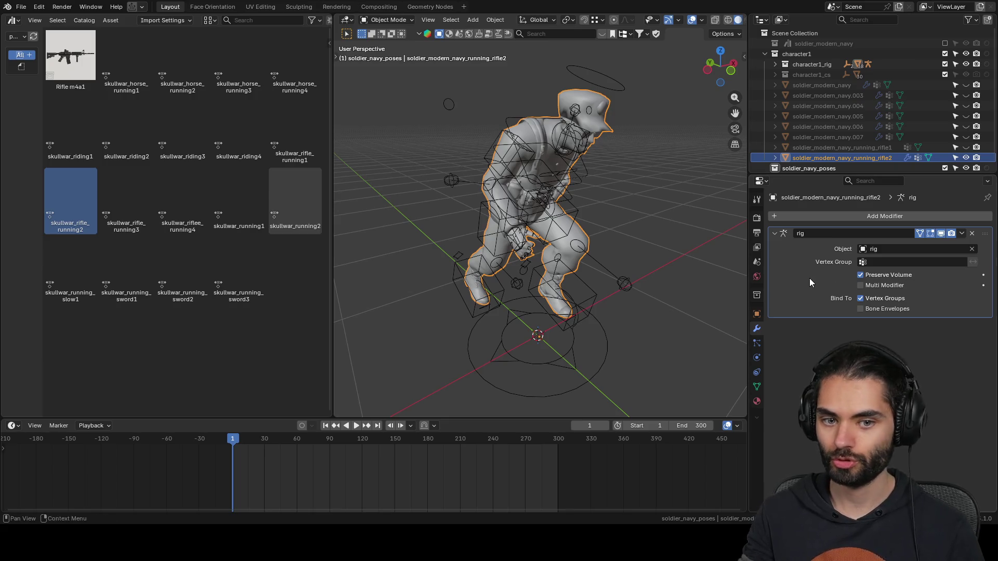
pyautogui.hotkey('ctrl', 'a')
pyautogui.click(966, 157)
# - Show copy .003 and pose the rig with skullwar_rifle_running3
pyautogui.click(966, 95)
pyautogui.click(856, 93)
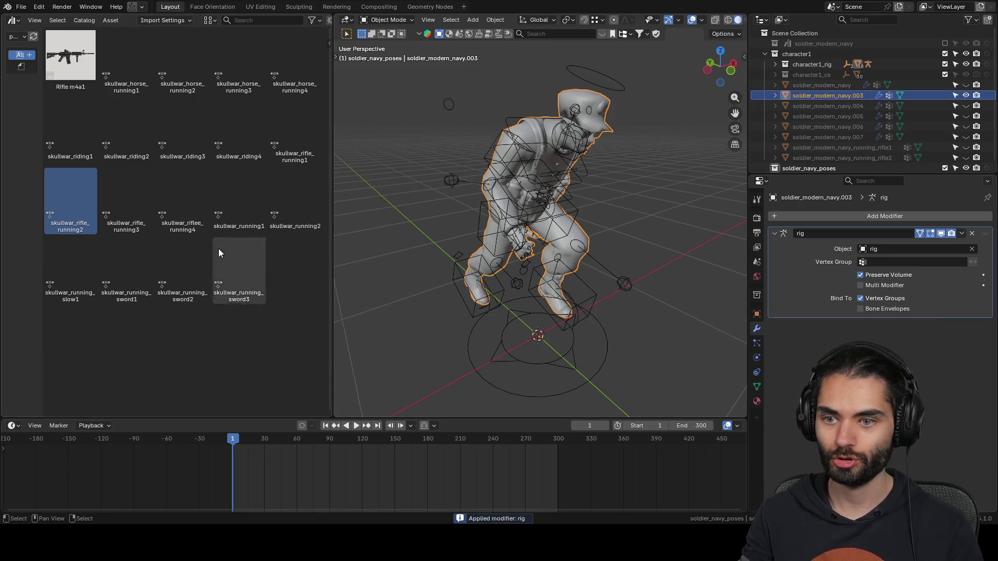
pyautogui.click(131, 209)
pyautogui.click(488, 363)
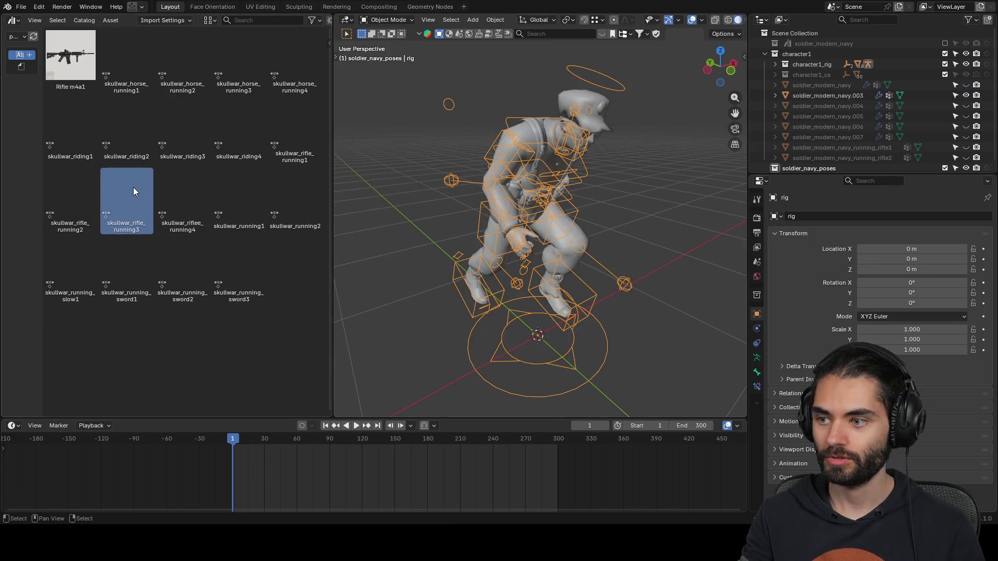
pyautogui.doubleClick(126, 191)
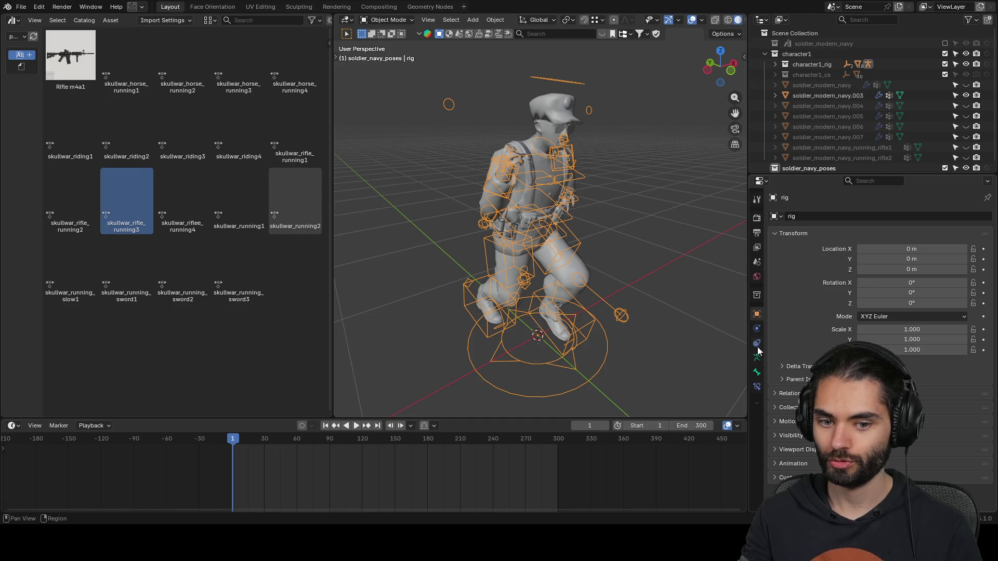
# - Rename copy .003 to soldier_modern_navy_running_rifle3, bake its pose, and hide it
pyautogui.doubleClick(844, 96)
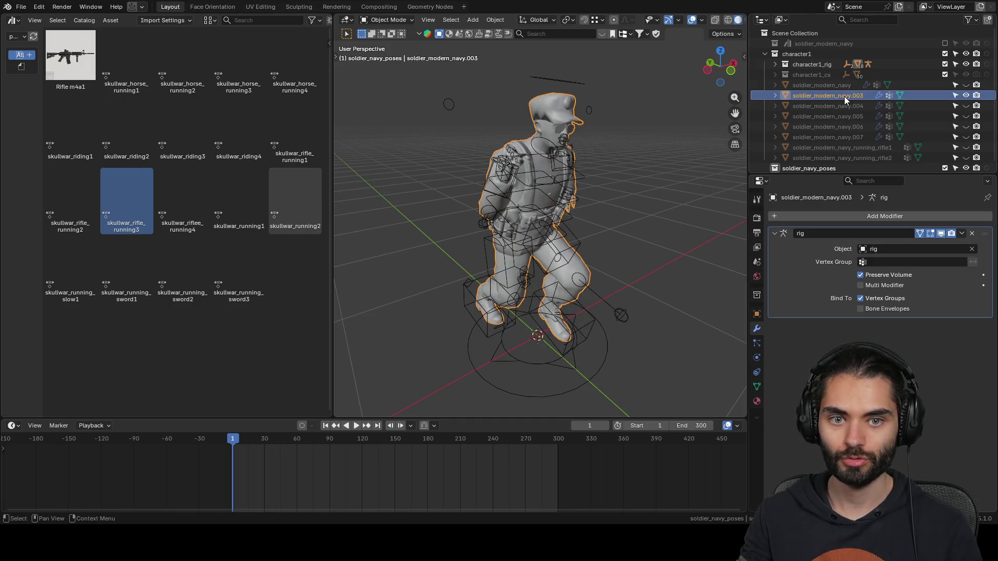
pyautogui.write('soldier_modern_navy_running_rifle')
pyautogui.write('3')
pyautogui.press('Return')
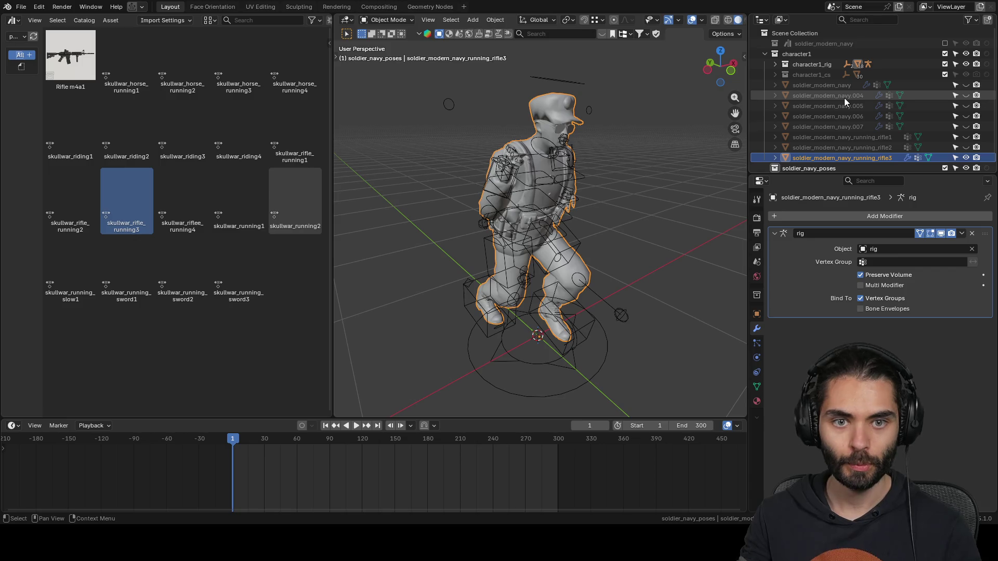
pyautogui.hotkey('ctrl', 'a')
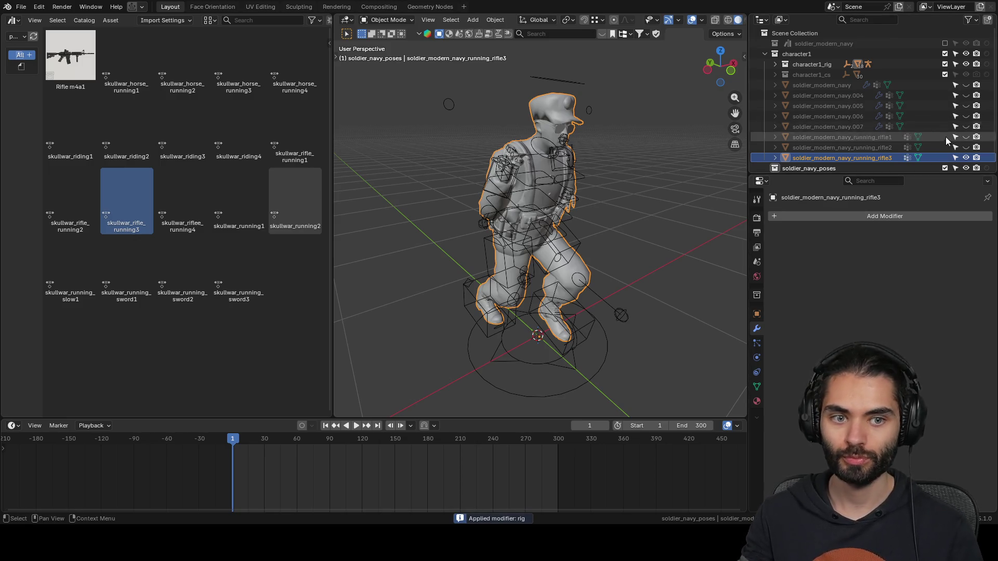
pyautogui.click(966, 158)
# - Show copy .004 and pose the rig with skullwar_riflee_running4
pyautogui.click(967, 95)
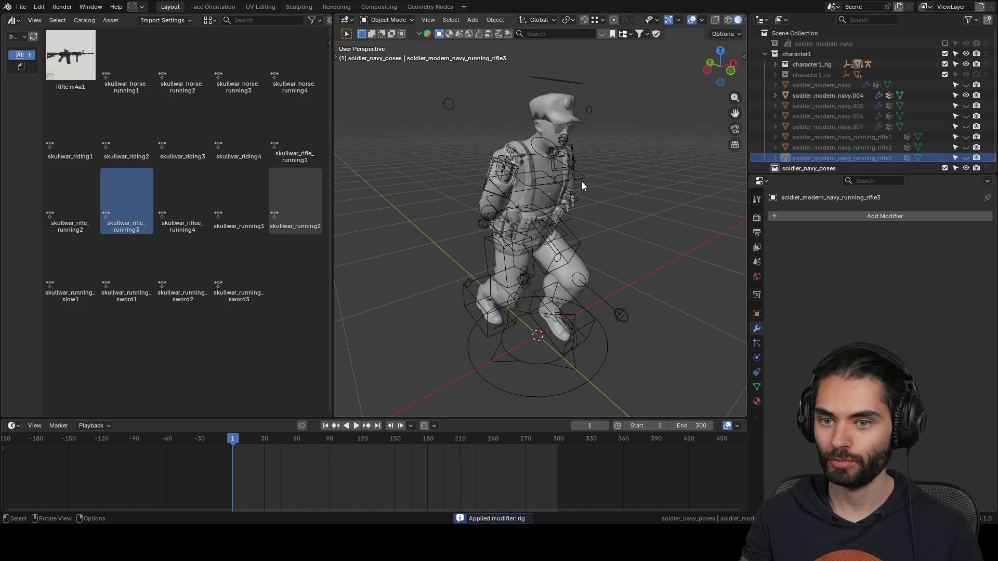
pyautogui.click(588, 317)
pyautogui.doubleClick(174, 186)
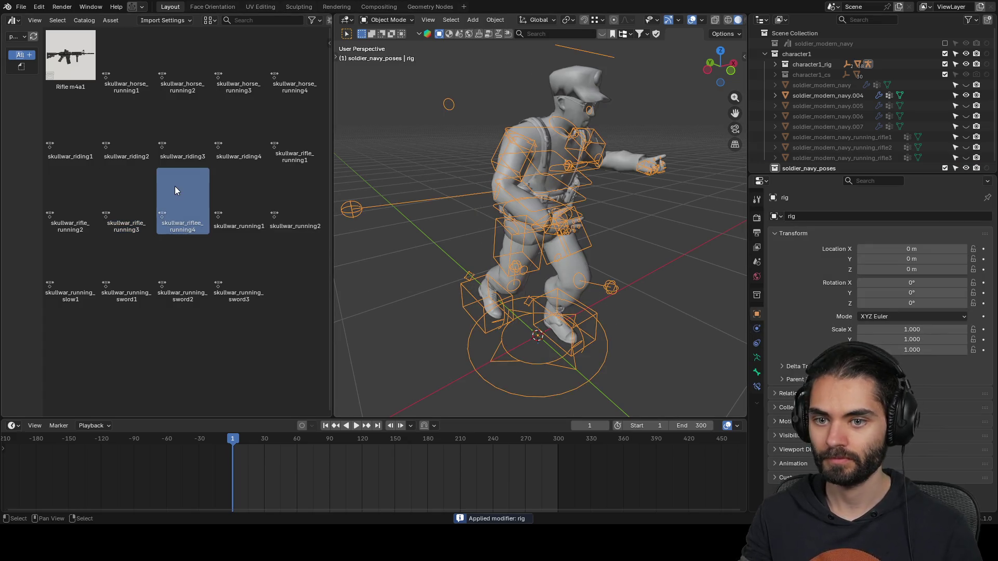
pyautogui.moveTo(598, 179)
pyautogui.mouseDown(button='middle')
pyautogui.moveTo(538, 183)
pyautogui.moveTo(598, 166)
pyautogui.mouseUp(button='middle')
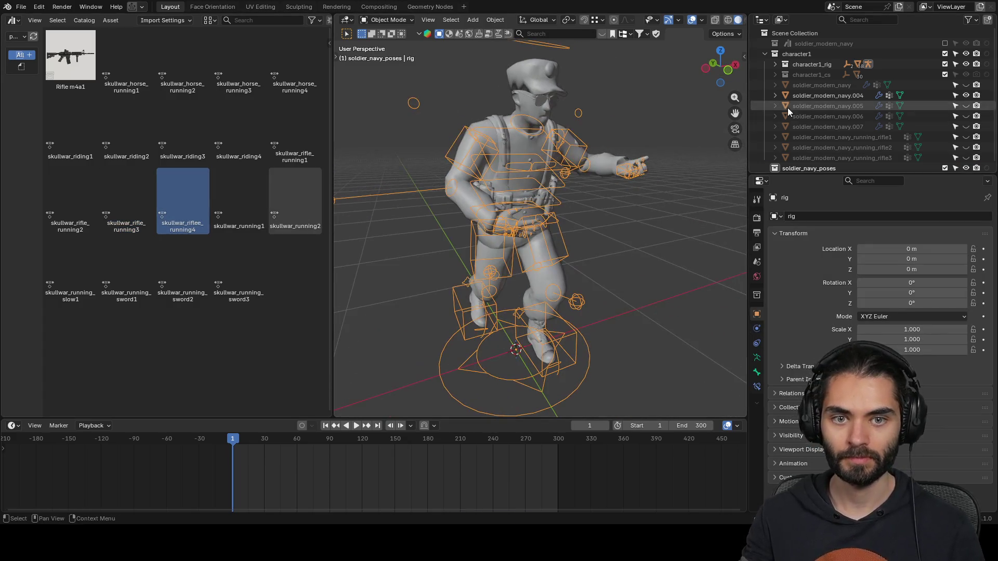
# - Rename copy .004 to soldier_modern_navy_running_rifle4, bake its pose, and hide it
pyautogui.doubleClick(816, 96)
pyautogui.write('soldier_modern_navy_running_rifle')
pyautogui.write('4')
pyautogui.press('Return')
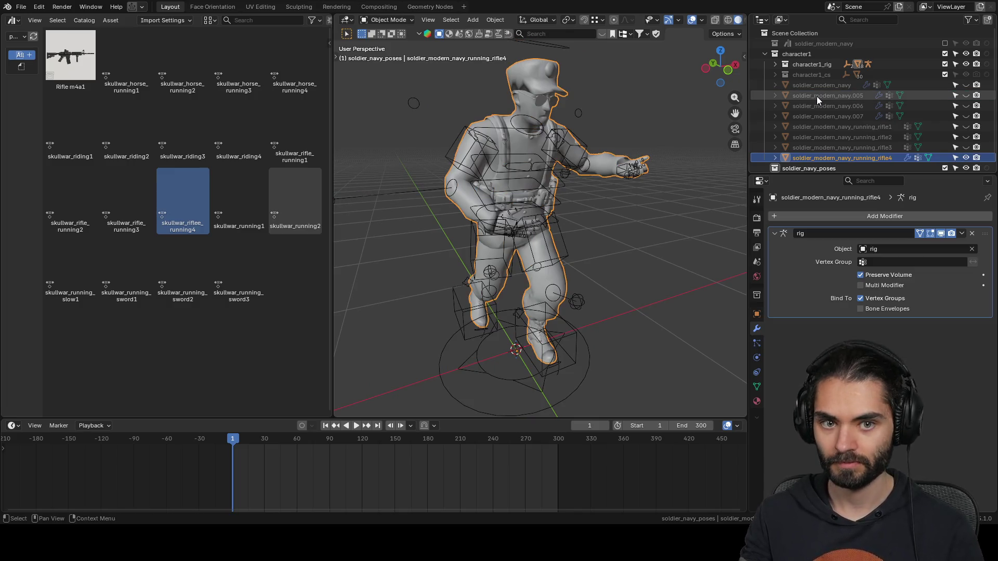
pyautogui.hotkey('ctrl', 'a')
pyautogui.click(966, 158)
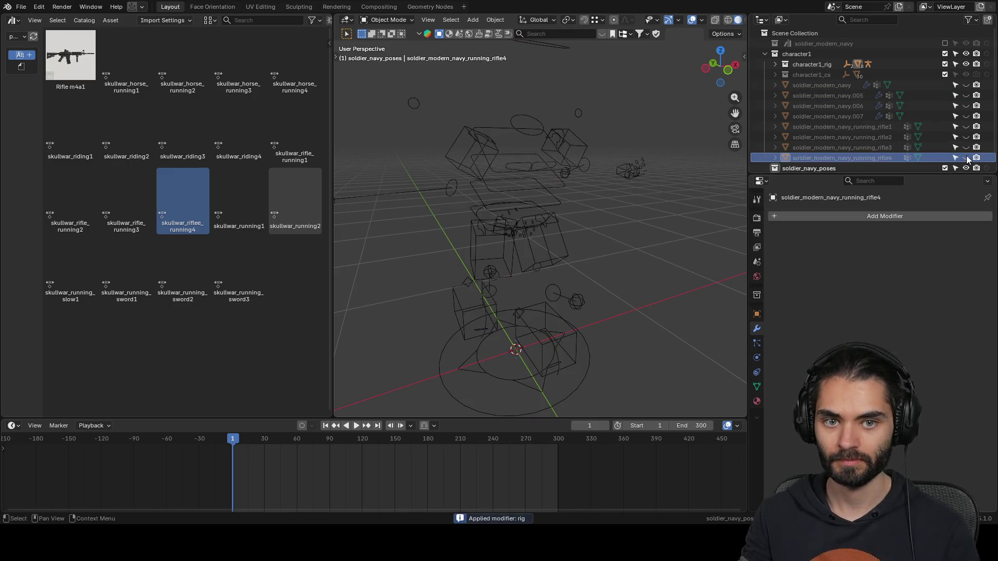
# - Show copy .005 and pose the rig with skullwar_running1
pyautogui.click(965, 95)
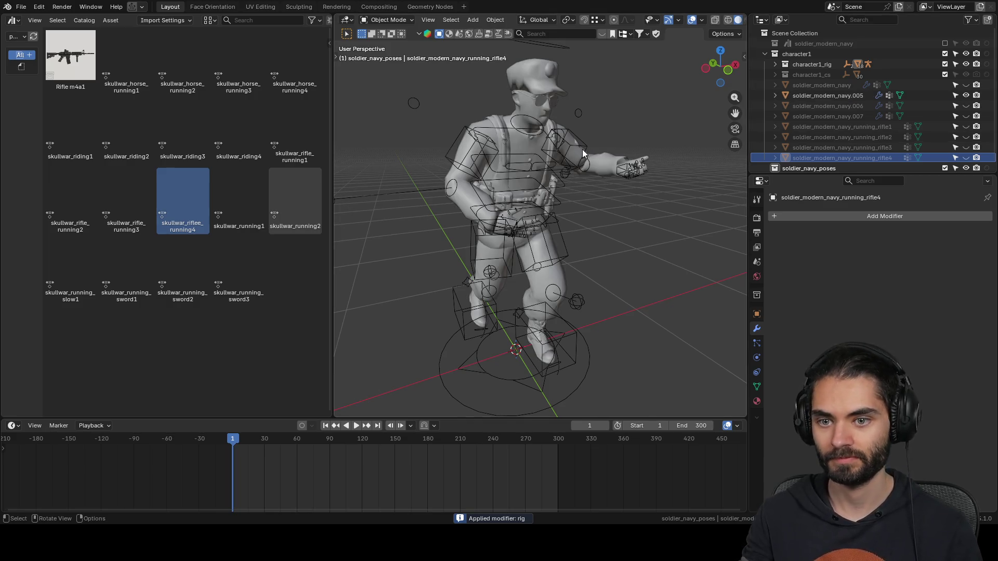
pyautogui.click(583, 153)
pyautogui.doubleClick(246, 202)
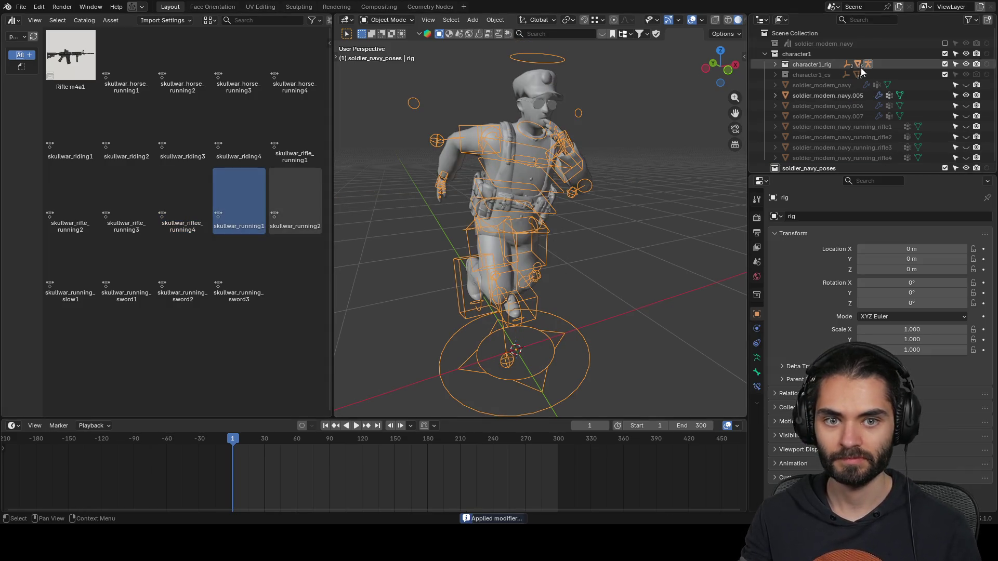
# - Rename copy .005 to soldier_modern_navy_running1, bake its pose, and hide it
pyautogui.doubleClick(862, 95)
pyautogui.write('soldier_modern_navy_running_rifle')
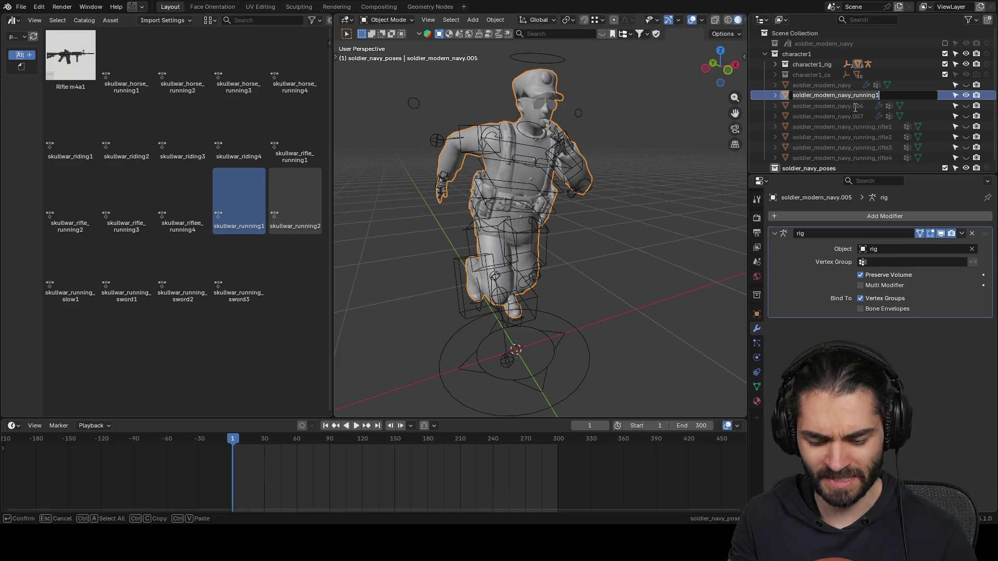
pyautogui.press('Return')
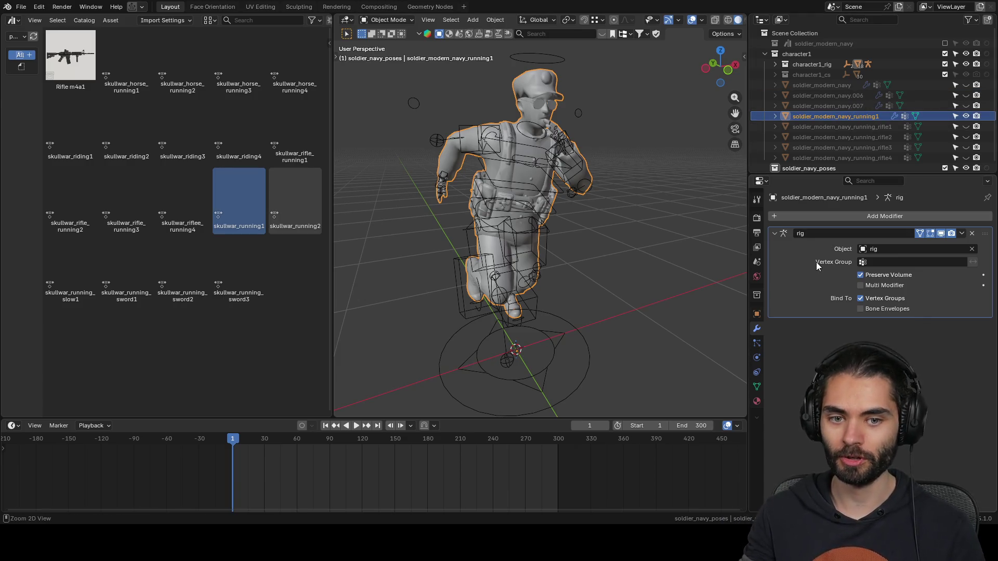
pyautogui.hotkey('ctrl', 'a')
pyautogui.click(966, 117)
# - Show copy .006 and pose the rig with skullwar_running2
pyautogui.click(966, 96)
pyautogui.click(298, 179)
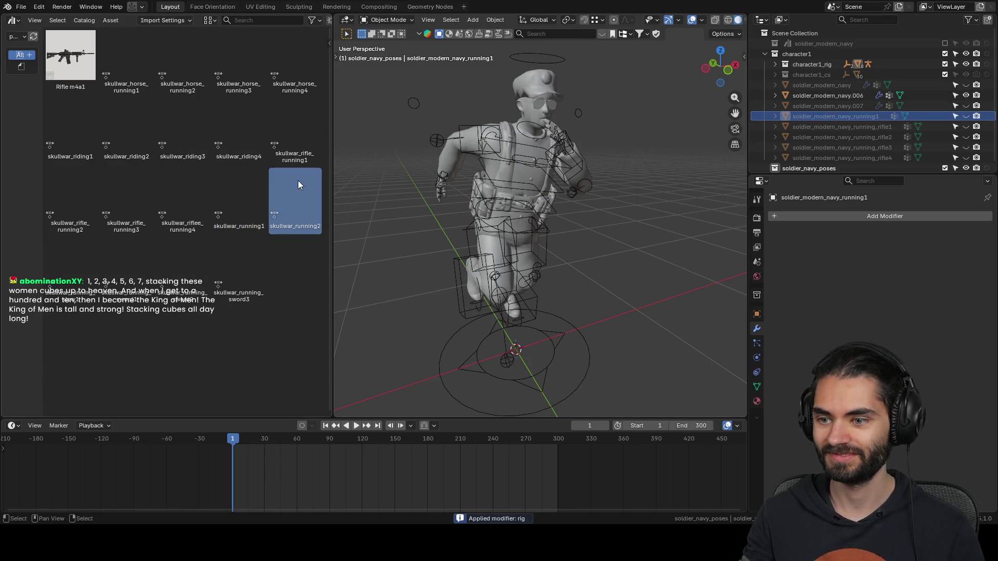
pyautogui.click(541, 339)
pyautogui.doubleClick(274, 192)
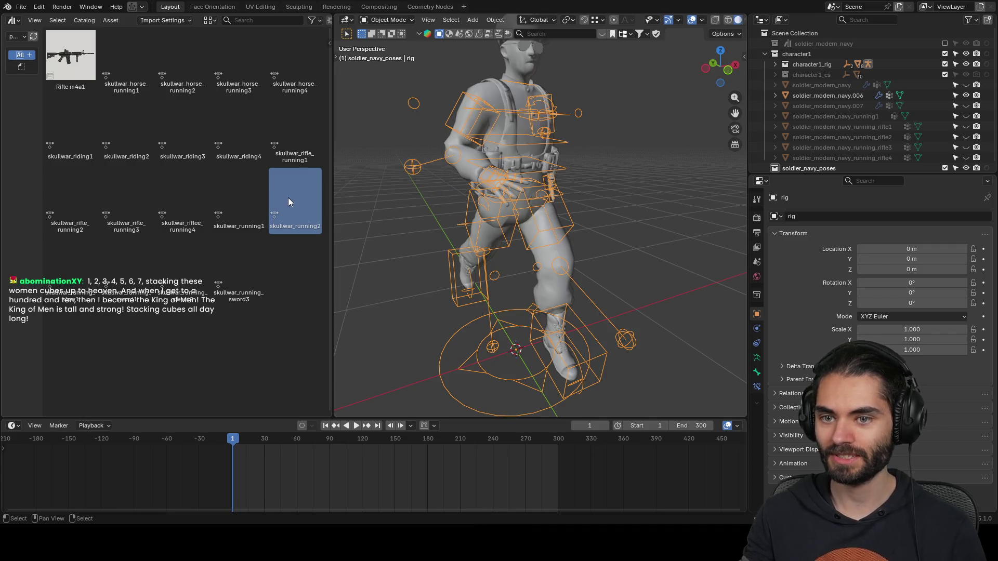
pyautogui.moveTo(691, 195)
pyautogui.mouseDown(button='middle')
pyautogui.moveTo(527, 192)
pyautogui.moveTo(598, 192)
pyautogui.mouseUp(button='middle')
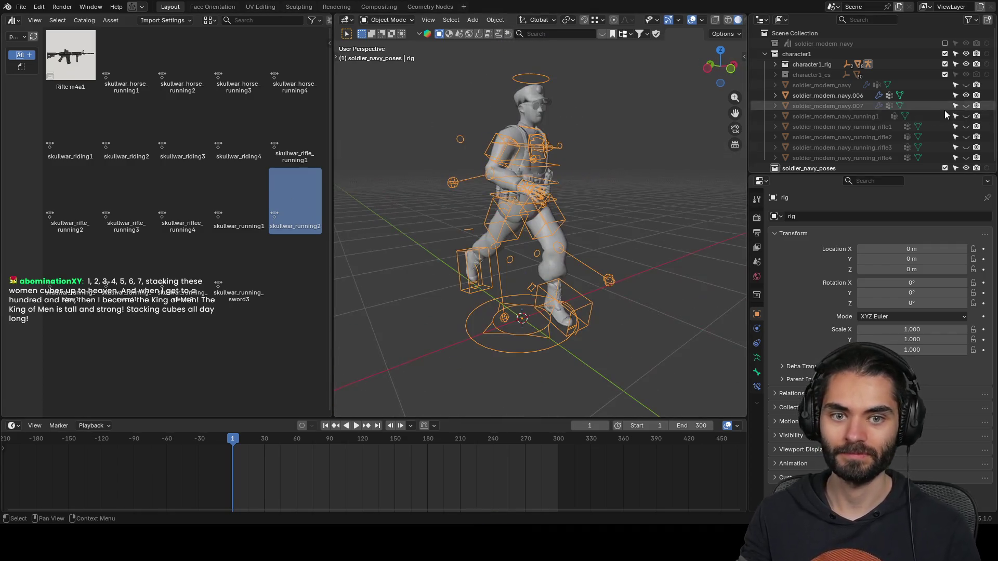
# - Rename copy .006 to soldier_modern_navy_running2, bake its pose, and hide it
pyautogui.click(848, 96)
pyautogui.doubleClick(849, 96)
pyautogui.write('soldier_modern_navy_running1')
pyautogui.press('BackSpace')
pyautogui.write('2')
pyautogui.press('Return')
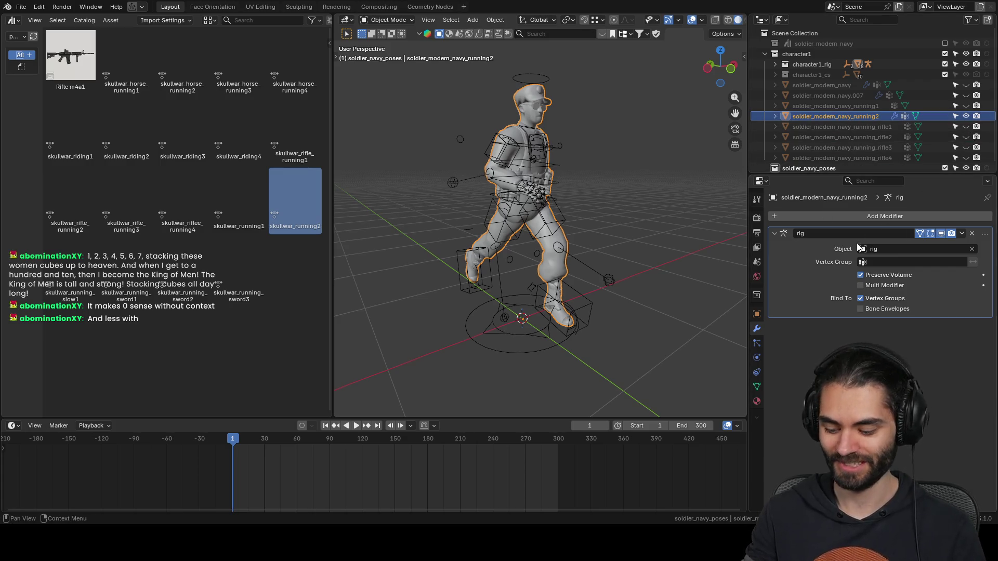
pyautogui.hotkey('ctrl', 'a')
pyautogui.click(966, 116)
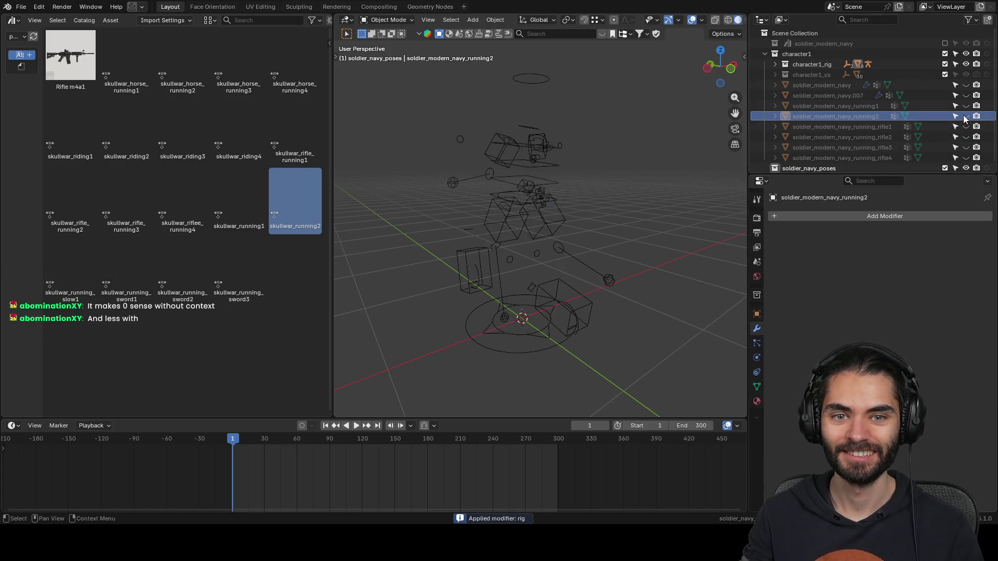
# - Show copy .007 and pose the rig with skullwar_running_slow1
pyautogui.click(966, 95)
pyautogui.click(523, 188)
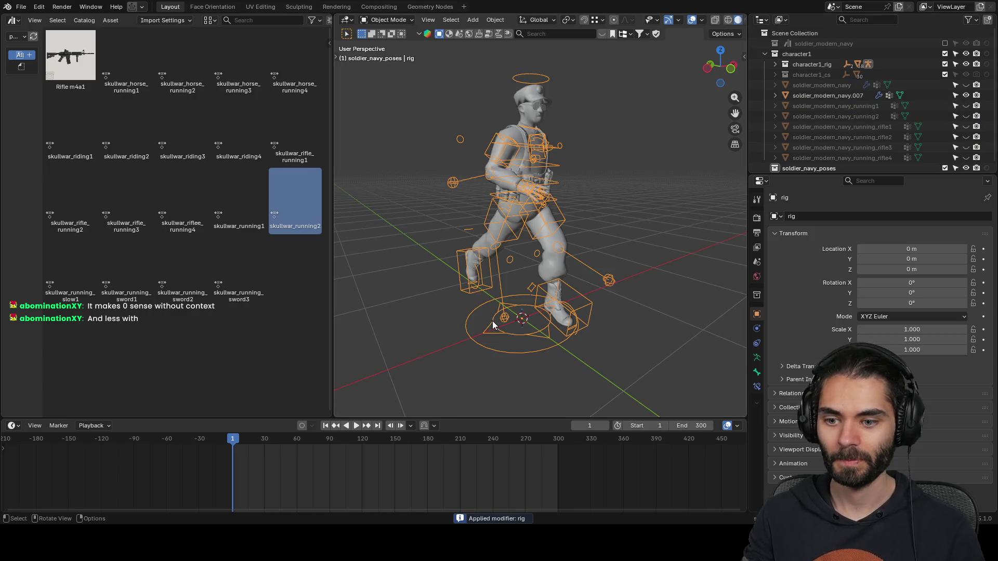
pyautogui.doubleClick(79, 286)
# - Rename copy .007 to soldier_modern_navy_running3, bake its pose, and unhide all navy meshes
pyautogui.doubleClick(852, 95)
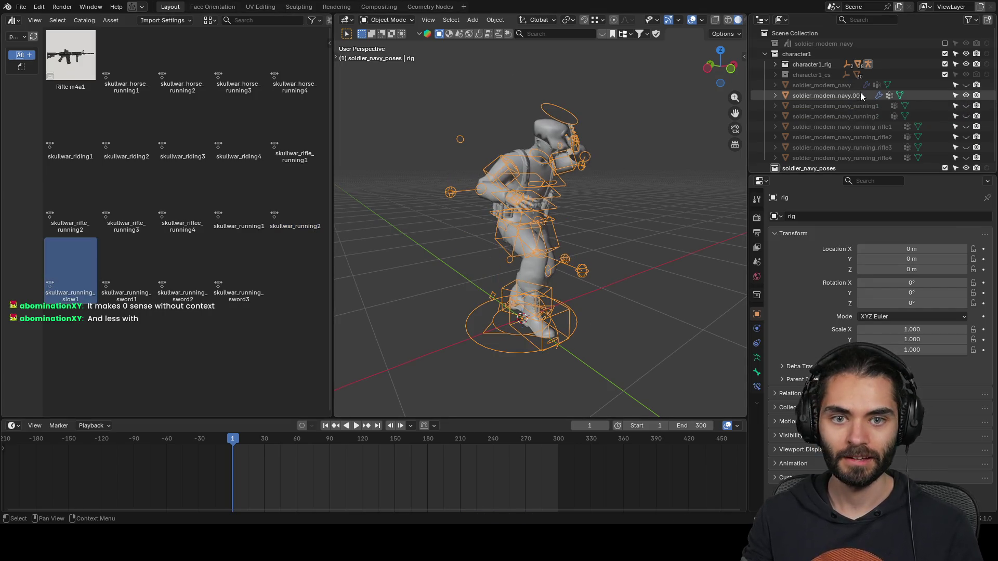
pyautogui.write('soldier_modern_navy_running1')
pyautogui.press('BackSpace')
pyautogui.write('3')
pyautogui.press('Return')
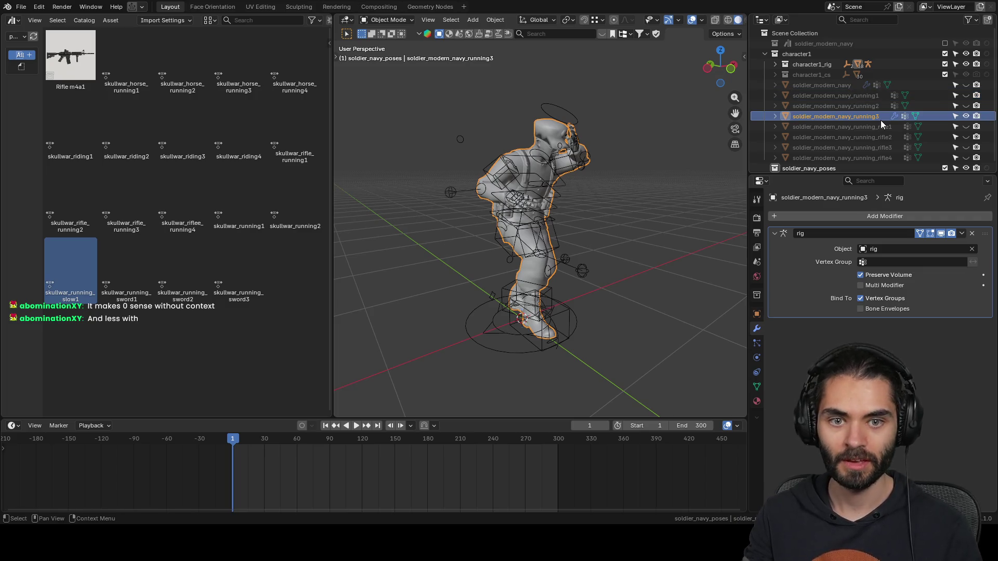
pyautogui.hotkey('ctrl', 'a')
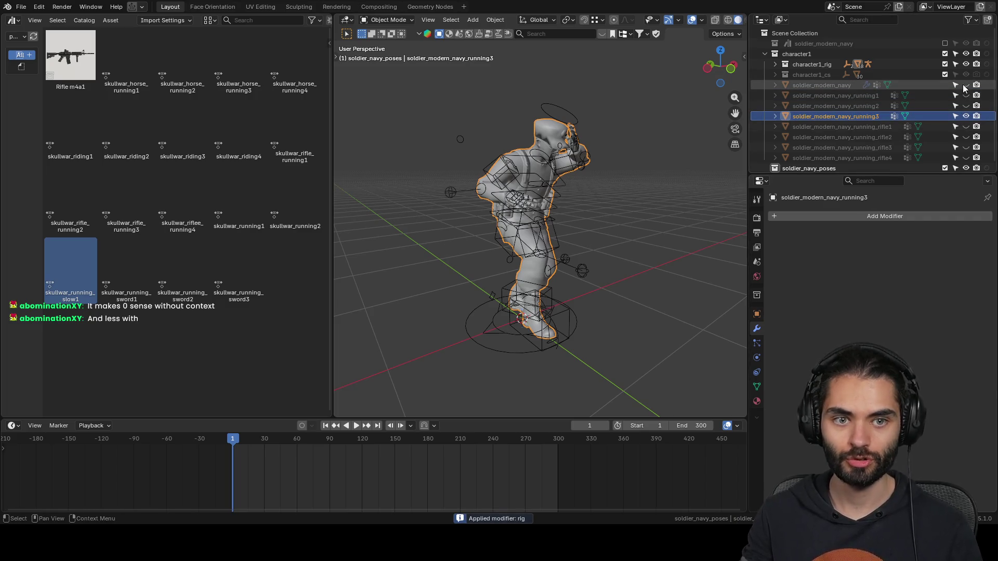
pyautogui.moveTo(966, 85); pyautogui.dragTo(966, 157)
pyautogui.scroll(-1, 842, 84)
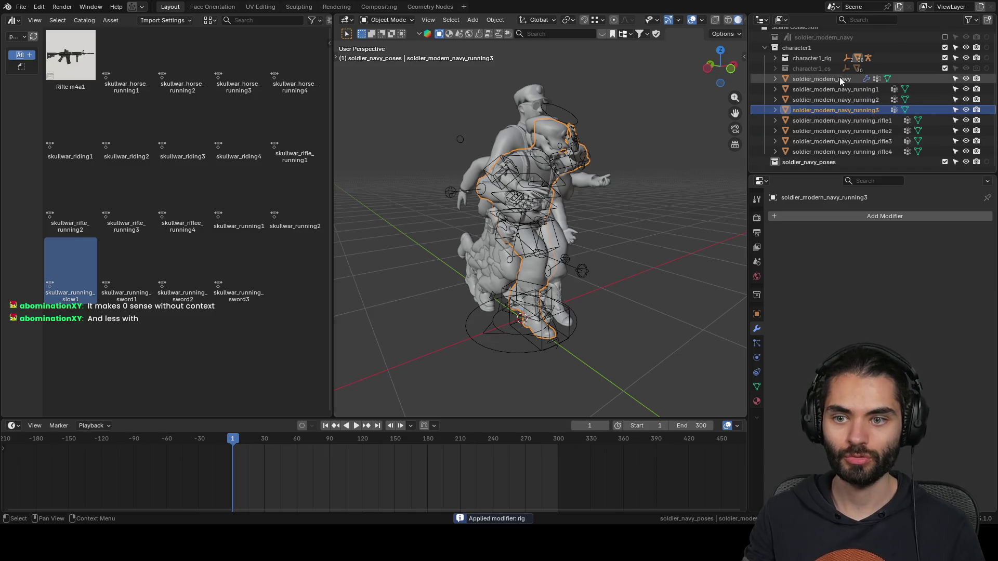
# - Move the navy pose meshes into soldier_navy_poses and exclude the character1 collection from the scene
pyautogui.click(795, 81)
pyautogui.keyDown('shift'); pyautogui.click(835, 152); pyautogui.keyUp('shift')
pyautogui.moveTo(835, 154)
pyautogui.mouseDown()
pyautogui.moveTo(837, 70)
pyautogui.moveTo(855, 95)
pyautogui.moveTo(844, 151)
pyautogui.moveTo(828, 161)
pyautogui.mouseUp()
pyautogui.click(764, 48)
pyautogui.click(764, 62)
pyautogui.click(946, 54)
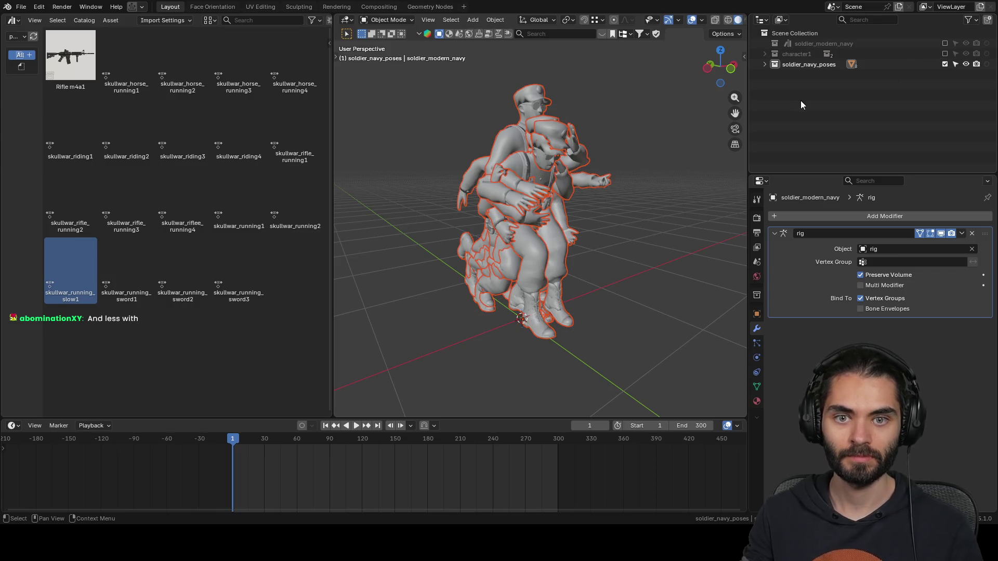
# - Tag the character1 and soldier_modern_navy collections with a red colour
pyautogui.rightClick(772, 63)
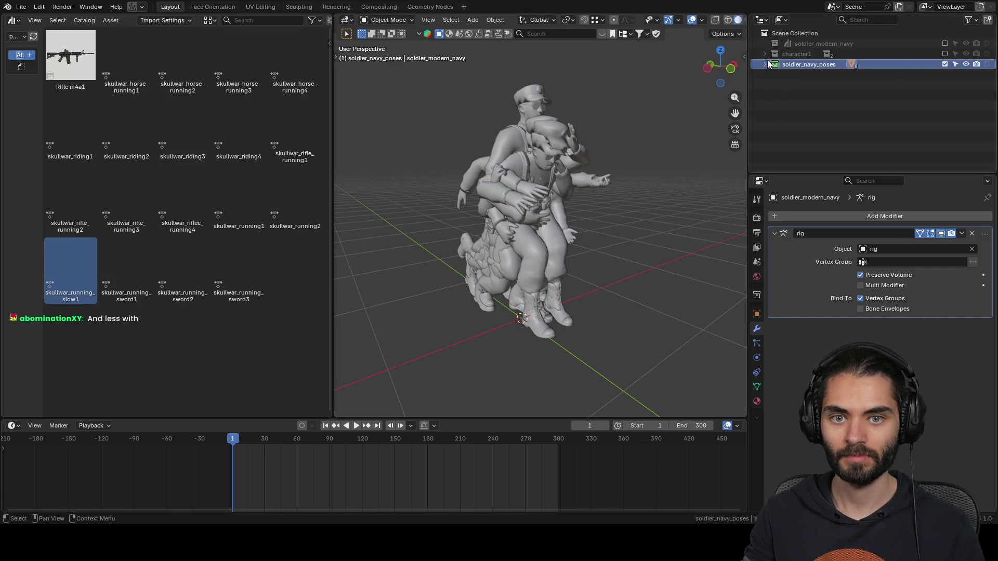
pyautogui.rightClick(770, 53)
pyautogui.click(774, 182)
pyautogui.rightClick(797, 40)
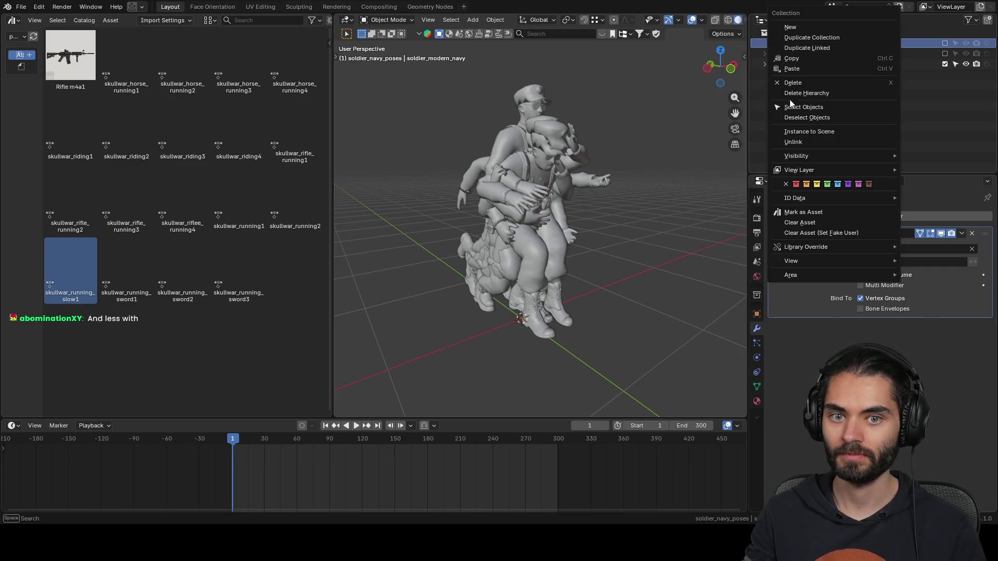
pyautogui.click(797, 185)
# - Delete the unposed soldier_modern_navy copy, leaving seven meshes in soldier_navy_poses
pyautogui.click(767, 64)
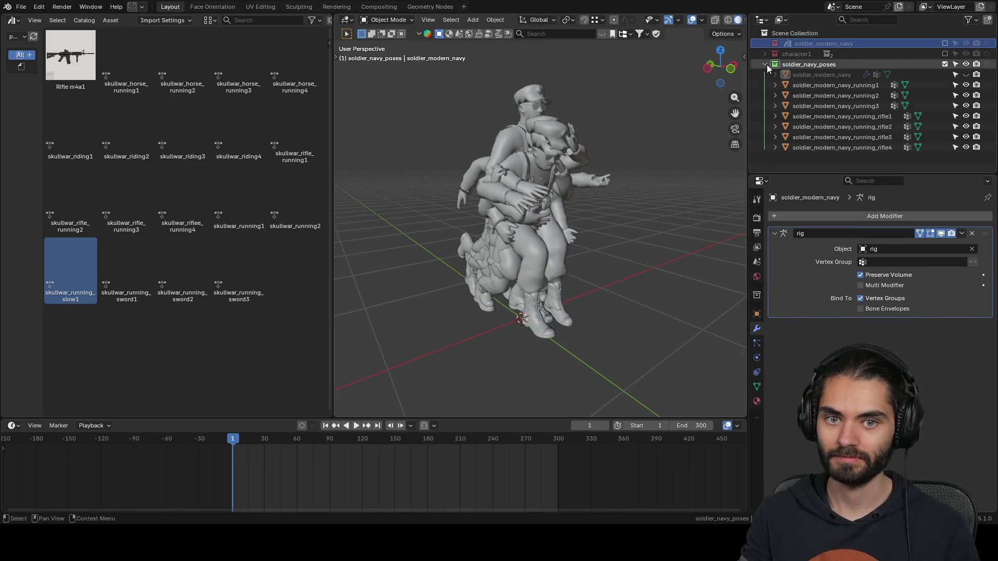
pyautogui.click(819, 75)
pyautogui.press('Delete')
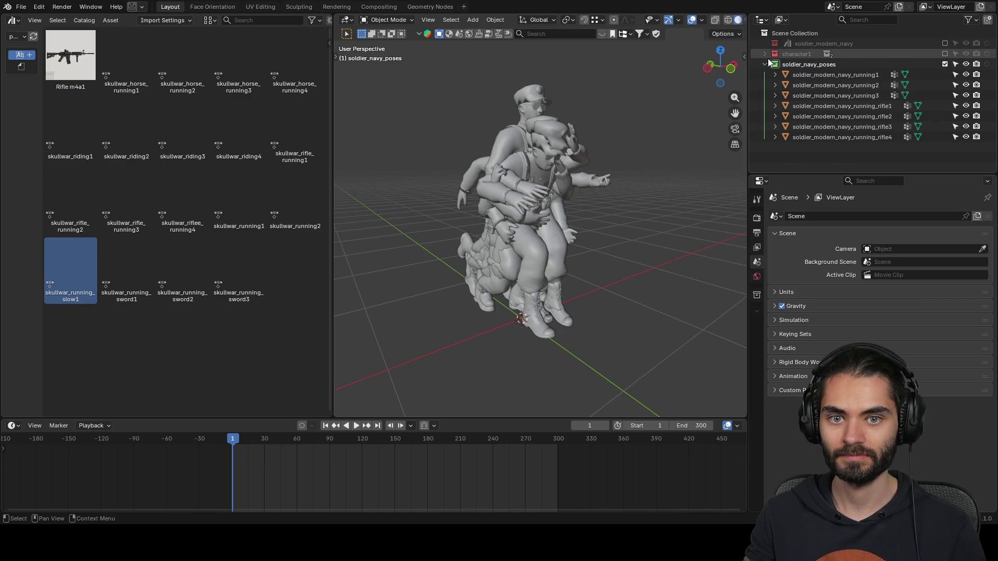
pyautogui.click(766, 65)
pyautogui.click(765, 64)
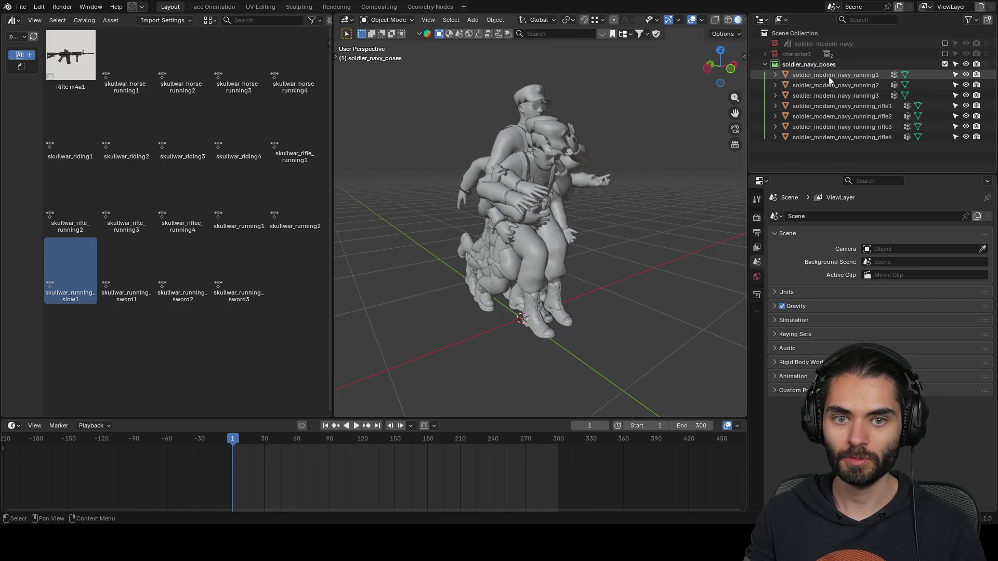
pyautogui.click(765, 64)
# - Purge unused data from the file and save it as soldier_navy.blend
pyautogui.moveTo(676, 156); pyautogui.dragTo(593, 190, button='middle')
pyautogui.scroll(5, 583, 179)
pyautogui.press('q')
pyautogui.click(559, 237)
pyautogui.click(547, 298)
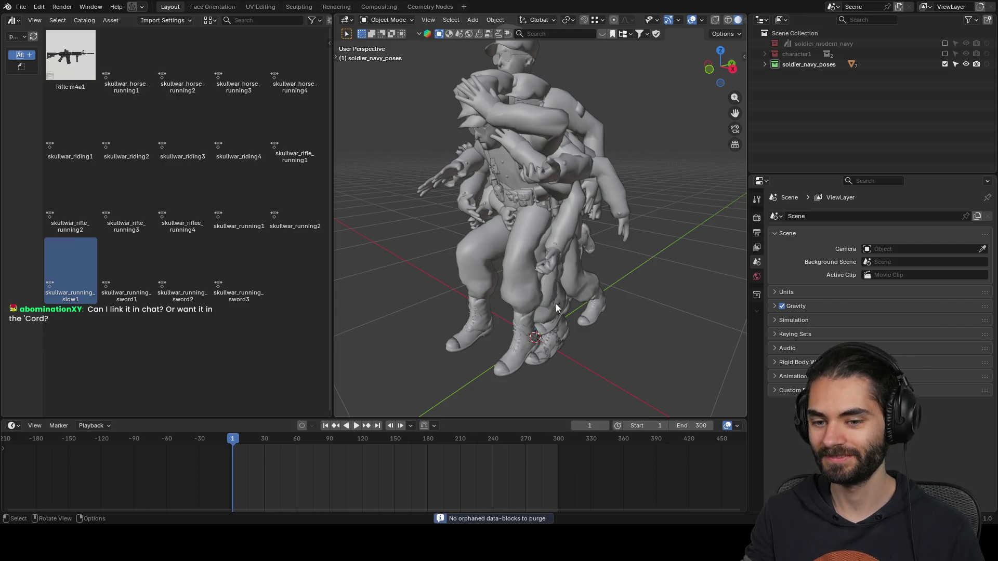
pyautogui.hotkey('ctrl', 's')
pyautogui.scroll(-2, 553, 271)
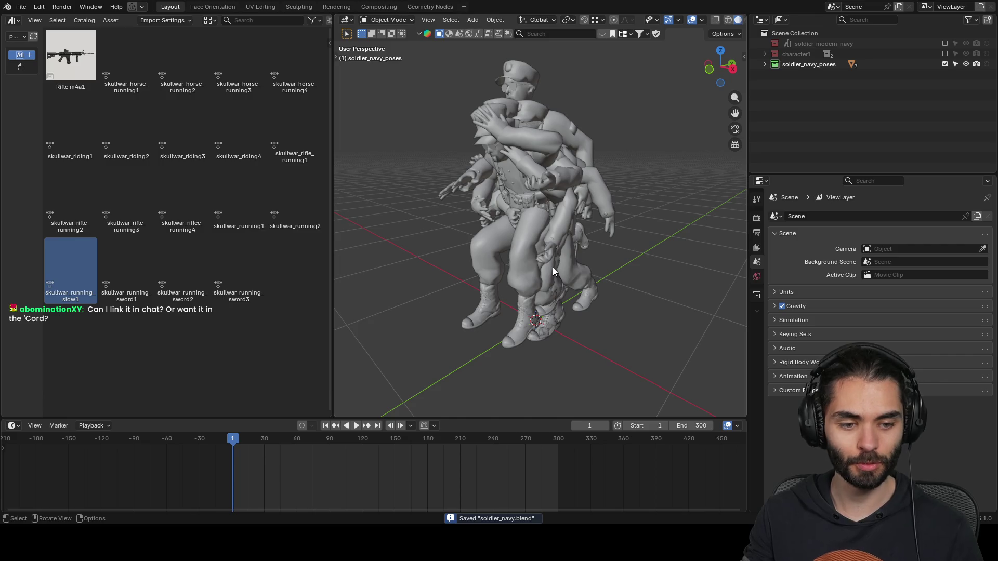
pyautogui.moveTo(525, 272); pyautogui.dragTo(505, 282, button='middle')
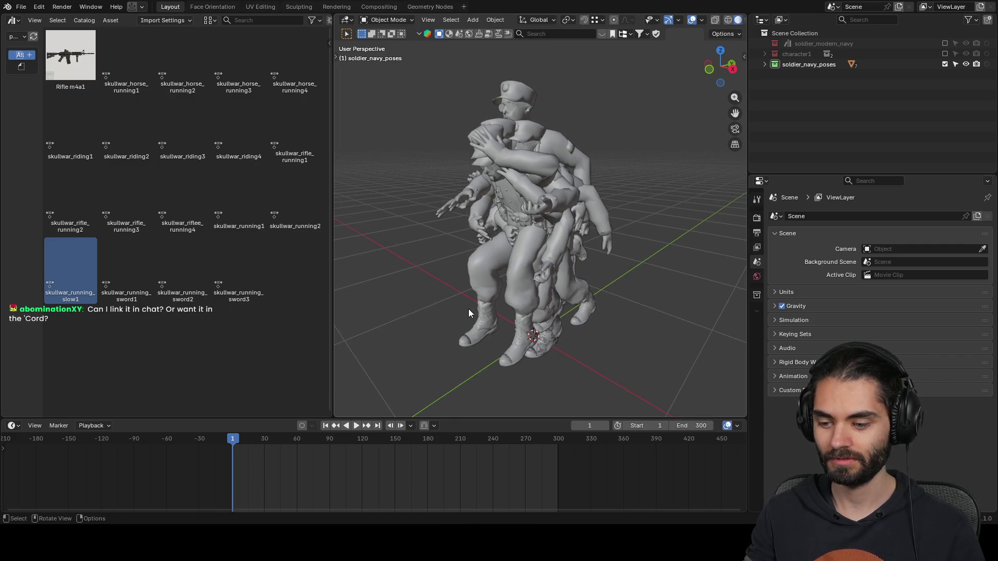
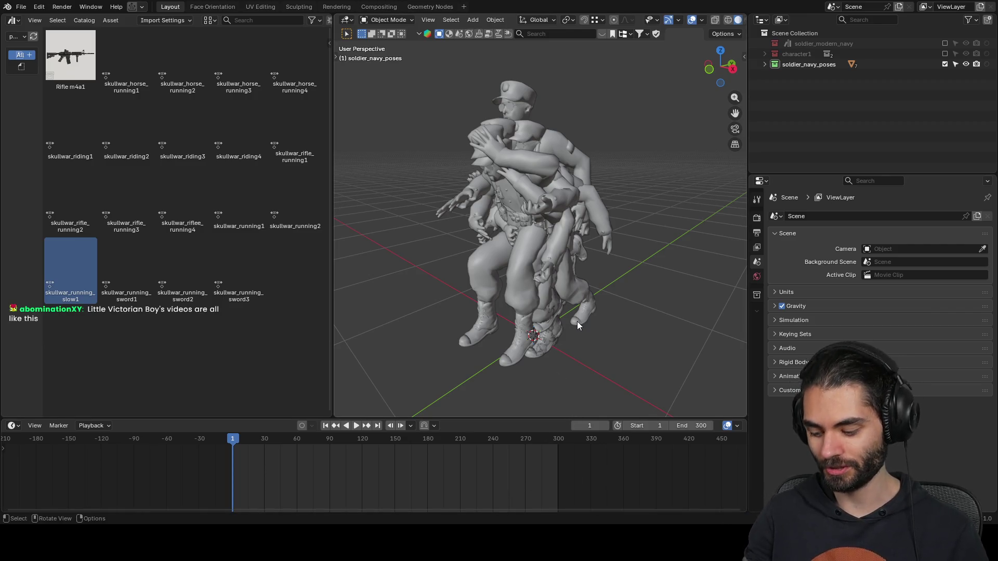
# - Inspect the stacked navy soldier poses and save soldier_navy.blend
pyautogui.moveTo(578, 326); pyautogui.dragTo(617, 305, button='middle')
pyautogui.hotkey('ctrl', 's')
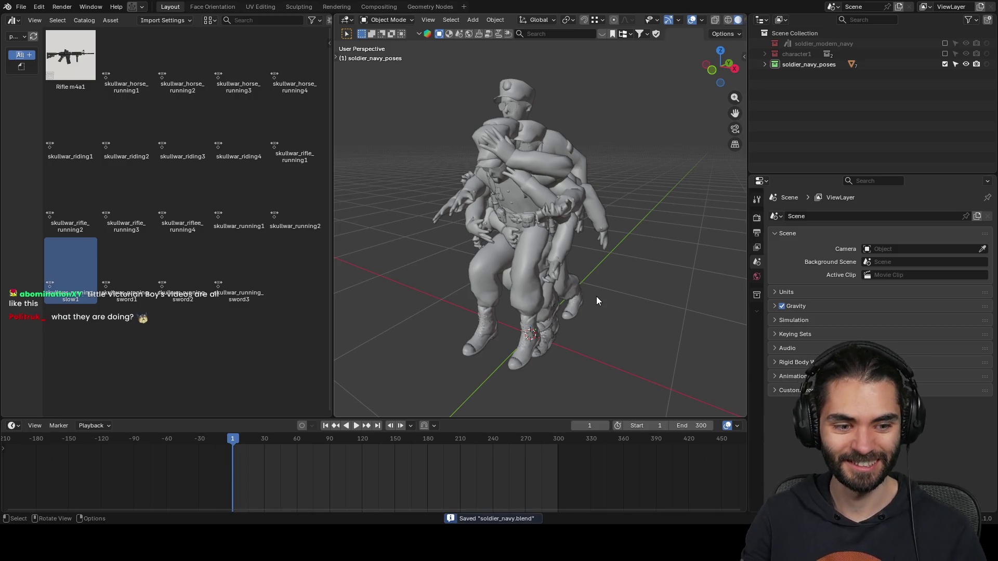
pyautogui.moveTo(597, 296)
pyautogui.mouseDown(button='middle')
pyautogui.moveTo(581, 311)
pyautogui.moveTo(603, 280)
pyautogui.moveTo(613, 295)
pyautogui.mouseUp(button='middle')
pyautogui.scroll(2, 612, 296)
pyautogui.moveTo(676, 120)
pyautogui.mouseDown(button='middle')
pyautogui.moveTo(527, 157)
pyautogui.moveTo(414, 168)
pyautogui.moveTo(650, 161)
pyautogui.moveTo(566, 162)
pyautogui.moveTo(594, 174)
pyautogui.moveTo(531, 213)
pyautogui.moveTo(460, 188)
pyautogui.moveTo(605, 210)
pyautogui.moveTo(589, 161)
pyautogui.moveTo(569, 194)
pyautogui.moveTo(588, 211)
pyautogui.moveTo(658, 223)
pyautogui.moveTo(600, 220)
pyautogui.moveTo(628, 220)
pyautogui.moveTo(614, 216)
pyautogui.moveTo(622, 201)
pyautogui.mouseUp(button='middle')
pyautogui.scroll(-5, 546, 234)
# - Cancel an accidental move of one soldier so it stays in place, and save soldier_navy.blend again
pyautogui.moveTo(513, 254)
pyautogui.mouseDown(button='middle')
pyautogui.moveTo(511, 237)
pyautogui.moveTo(529, 243)
pyautogui.mouseUp(button='middle')
pyautogui.click(529, 244)
pyautogui.press('g')
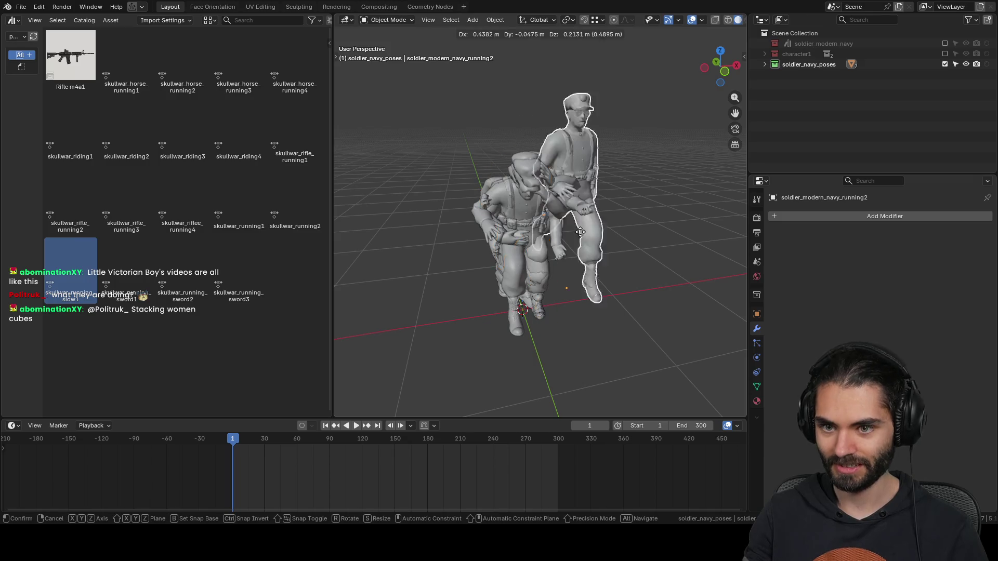
pyautogui.rightClick(681, 236)
pyautogui.moveTo(682, 235); pyautogui.dragTo(563, 226, button='middle')
pyautogui.hotkey('ctrl', 's')
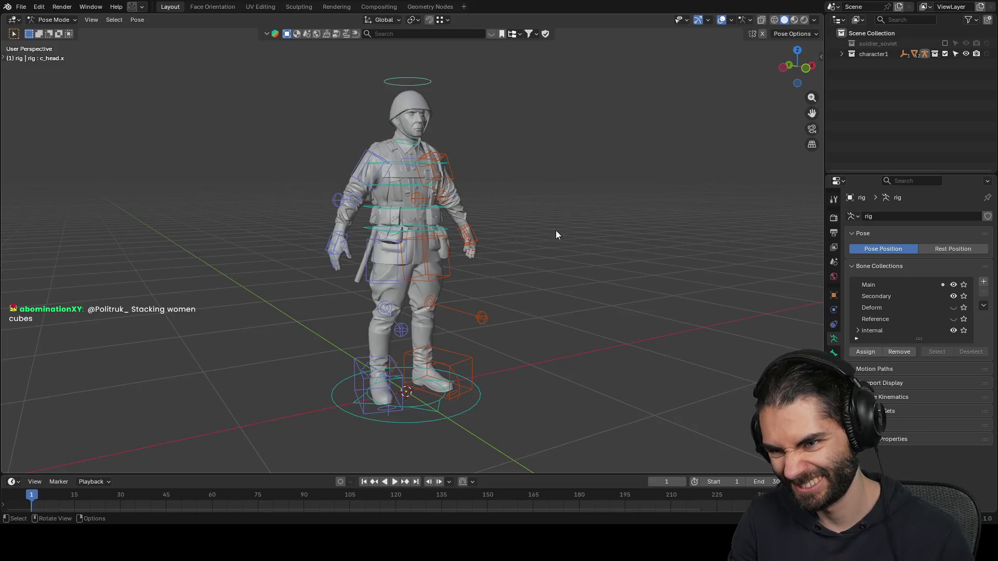
# - Split the viewport into an Asset Browser showing the 'poses' library, returning the rig to Object Mode
pyautogui.moveTo(551, 231); pyautogui.dragTo(568, 263, button='middle')
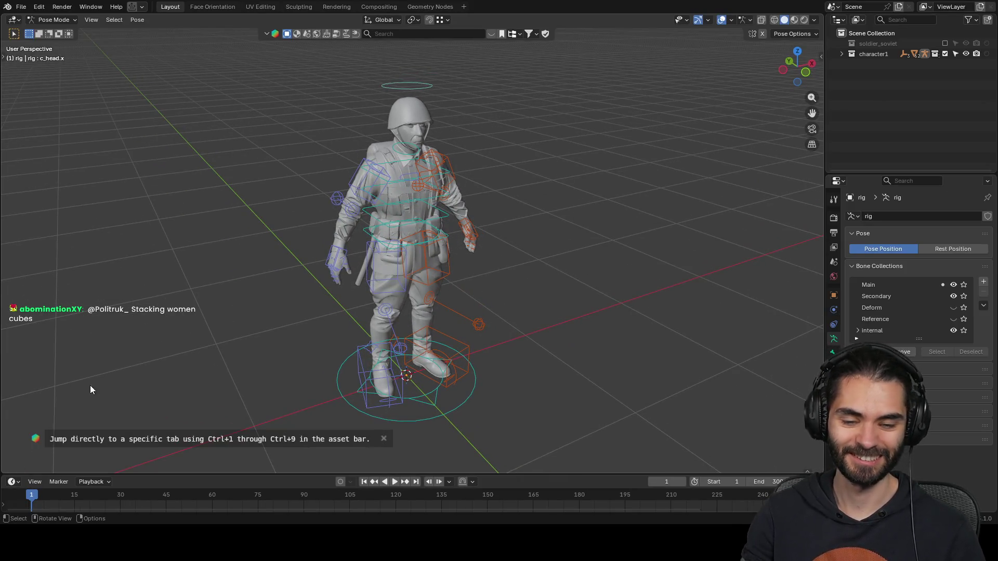
pyautogui.moveTo(3, 470)
pyautogui.mouseDown()
pyautogui.moveTo(79, 442)
pyautogui.moveTo(372, 427)
pyautogui.moveTo(413, 413)
pyautogui.mouseUp()
pyautogui.click(18, 20)
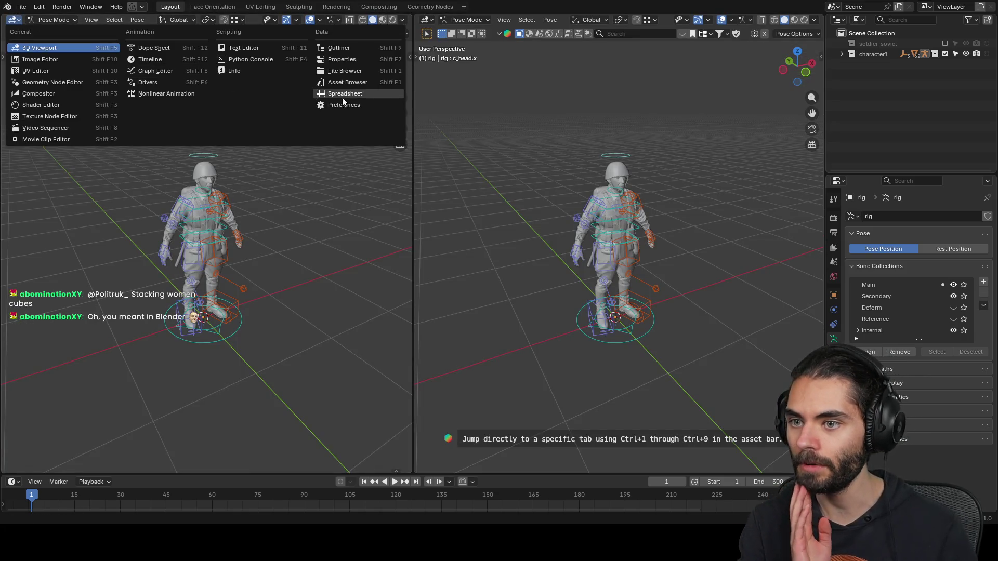
pyautogui.click(339, 98)
pyautogui.click(48, 38)
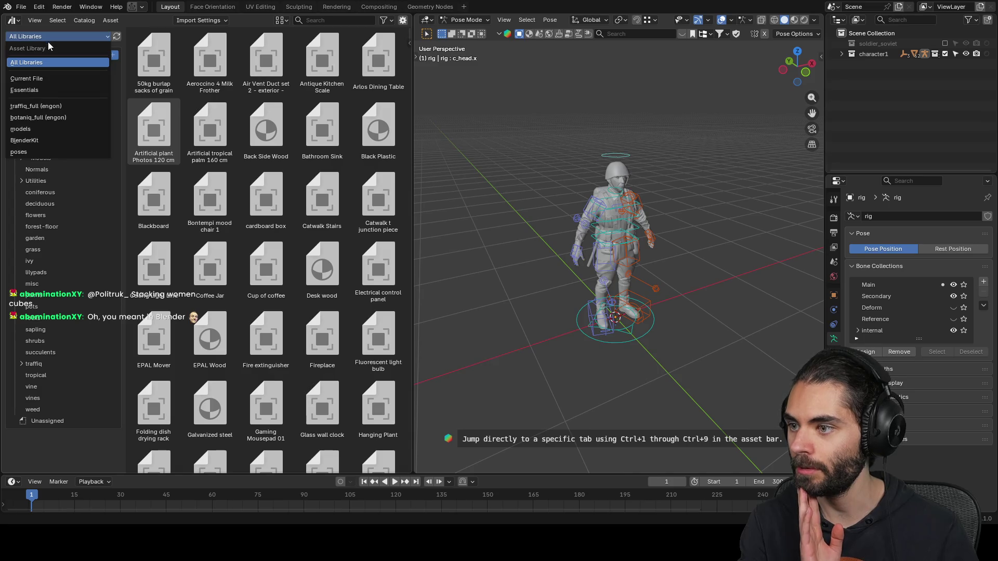
pyautogui.click(57, 149)
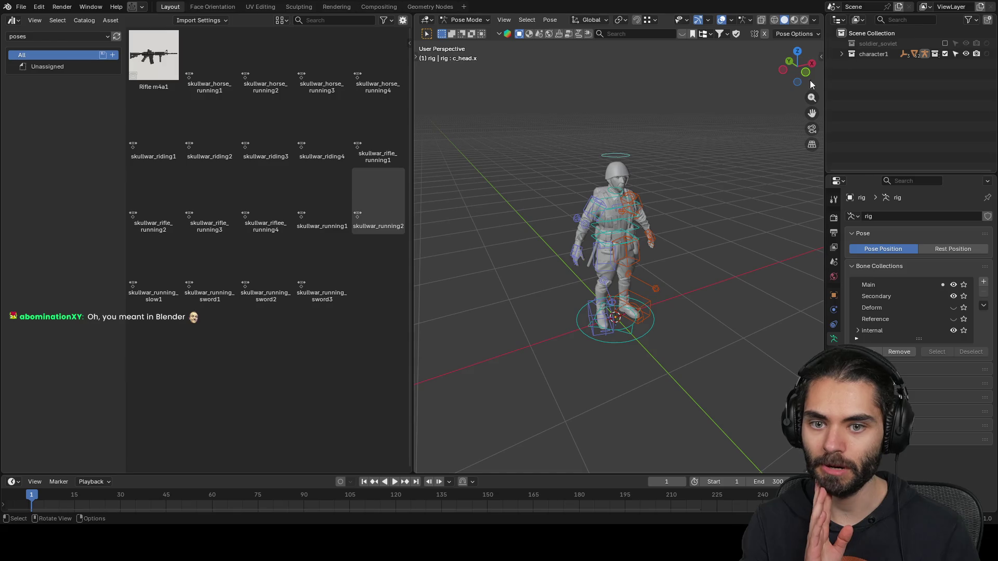
pyautogui.hotkey('ctrl', 'Tab')
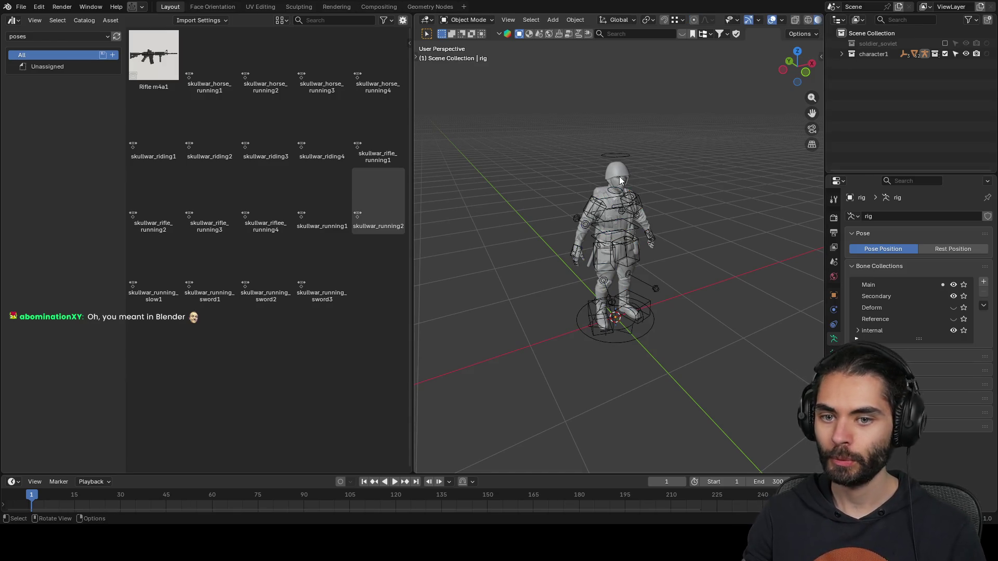
# - Collapse the character1_rig and character1_cs groups in the outliner and select the soldier_soviet mesh
pyautogui.click(620, 179)
pyautogui.click(842, 54)
pyautogui.click(852, 65)
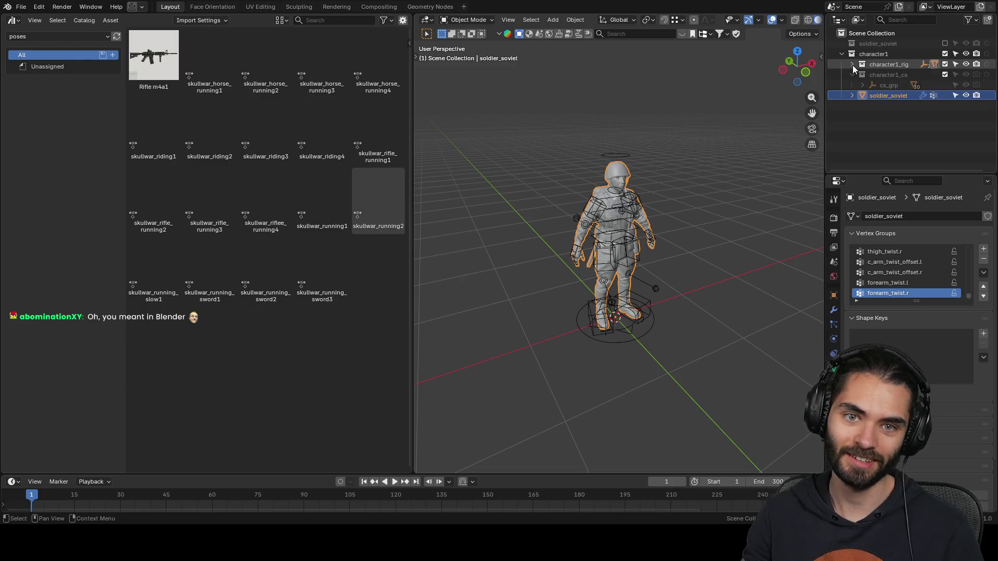
pyautogui.click(852, 75)
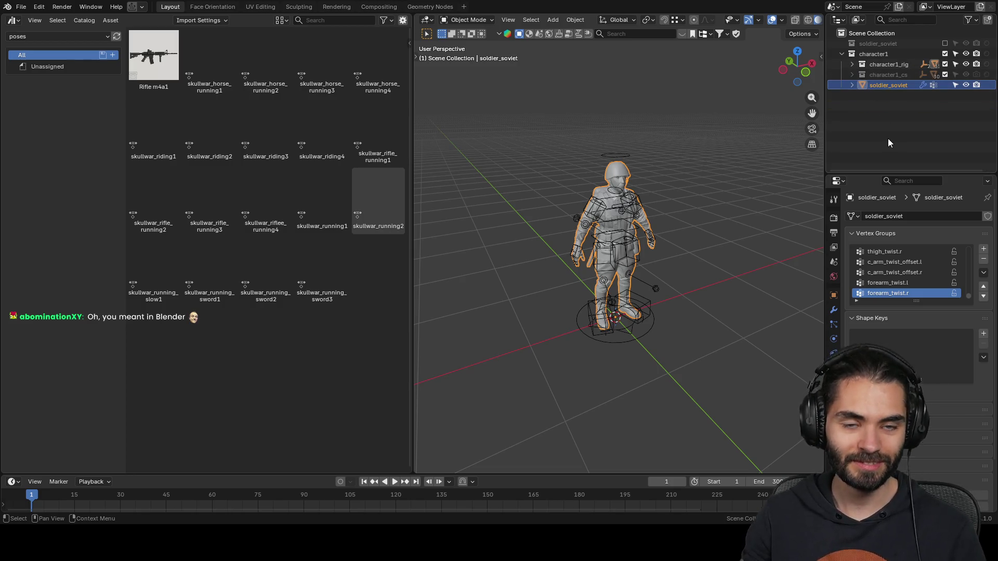
pyautogui.click(883, 101)
pyautogui.click(886, 86)
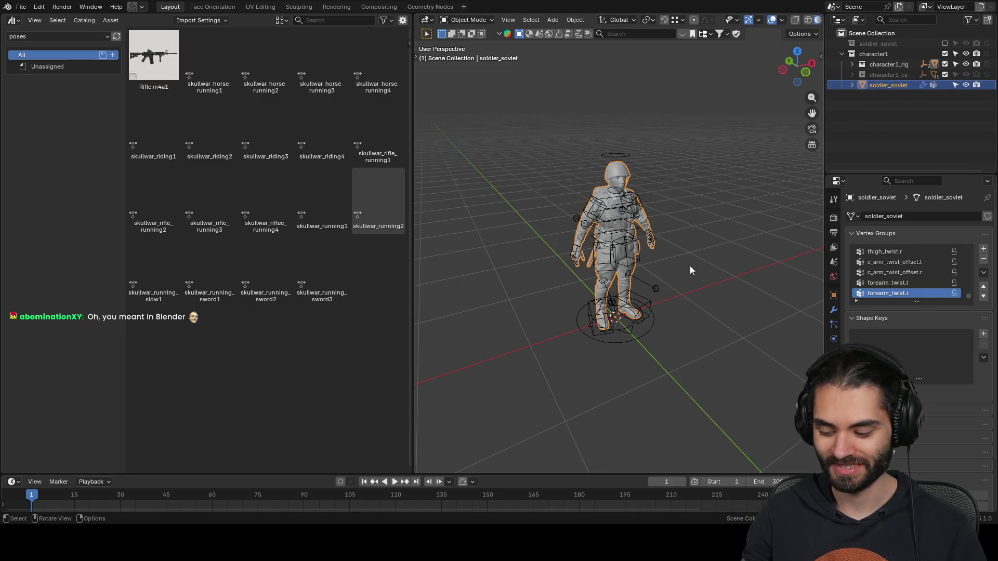
# - Make in-place copies of soldier_soviet, up to soldier_soviet.007, without moving them
pyautogui.hotkey('shift', 'd')
pyautogui.press('Escape')
pyautogui.hotkey('shift', 'd')
pyautogui.press('Escape')
pyautogui.hotkey('shift', 'd')
pyautogui.press('Escape')
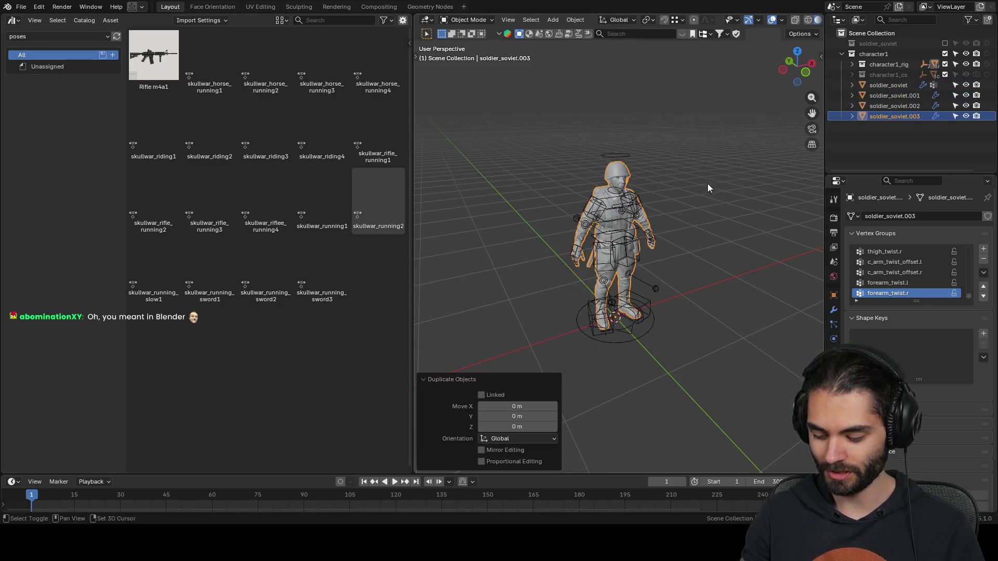
pyautogui.hotkey('shift', 'd')
pyautogui.press('Escape')
pyautogui.hotkey('shift', 'd')
pyautogui.press('Escape')
pyautogui.hotkey('shift', 'd')
pyautogui.press('Escape')
pyautogui.hotkey('shift', 'd')
pyautogui.press('Escape')
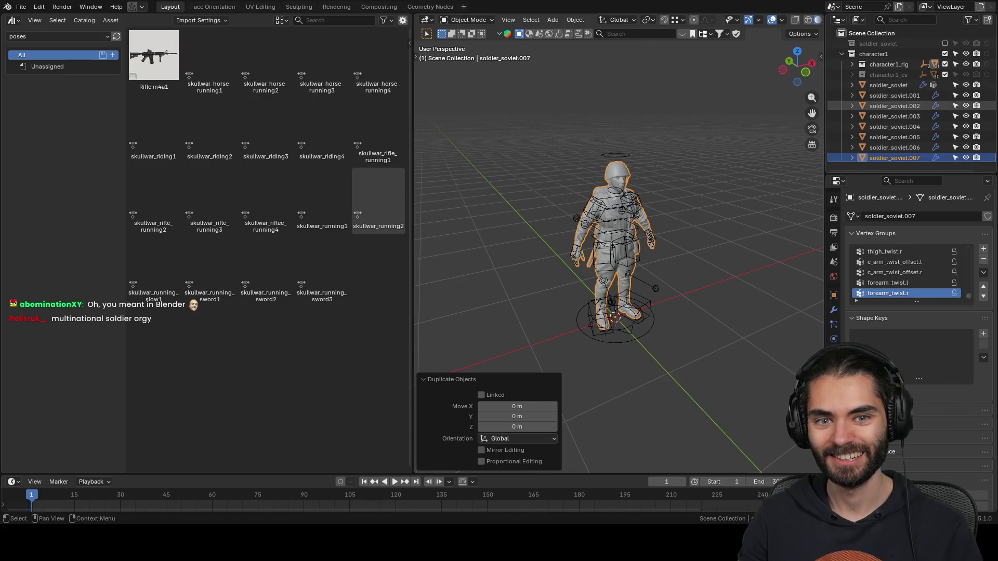
# - Hide all soldier copies in the outliner except soldier_soviet.001
pyautogui.moveTo(826, 99); pyautogui.dragTo(808, 99)
pyautogui.moveTo(966, 84); pyautogui.dragTo(966, 158)
pyautogui.click(966, 95)
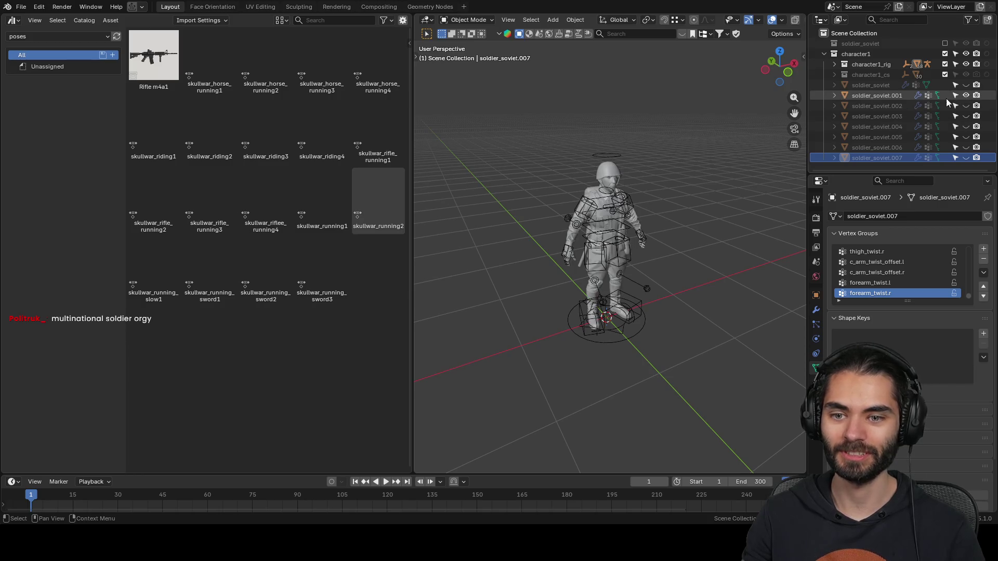
# - Rename soldier_soviet.001 to soldier_soviet_running_rifle1 in the outliner
pyautogui.click(621, 161)
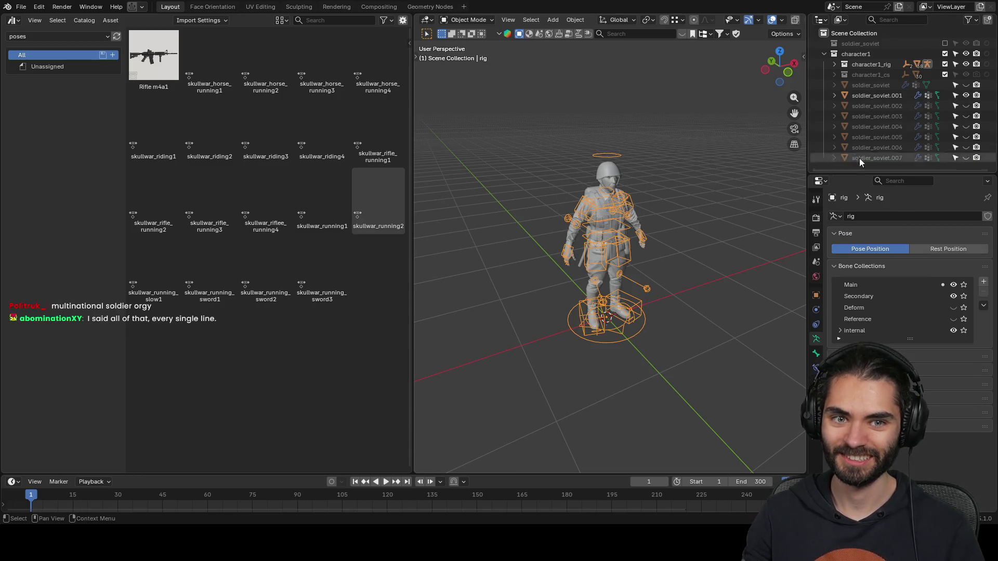
pyautogui.click(900, 95)
pyautogui.doubleClick(914, 95)
pyautogui.write('_running_rifle')
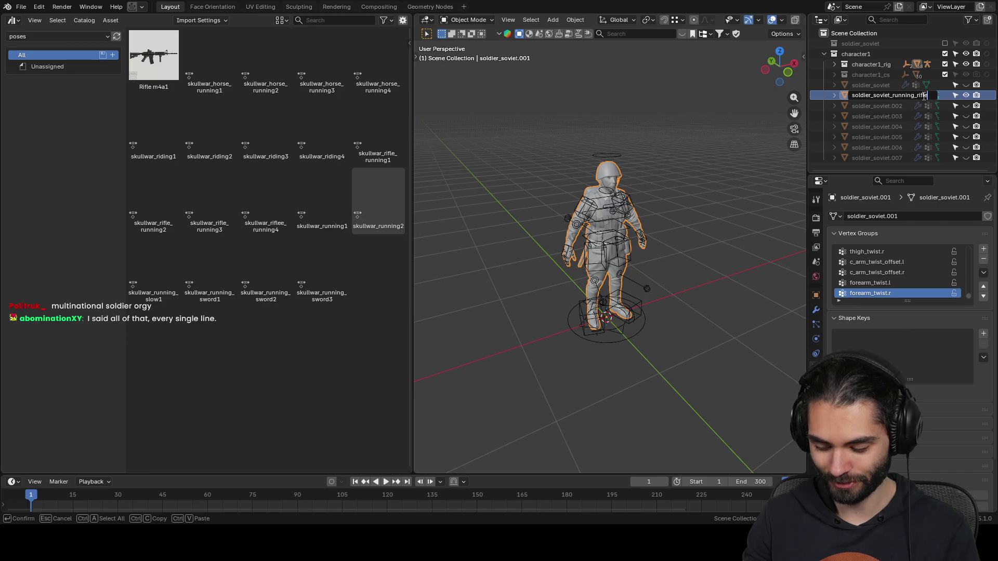
pyautogui.hotkey('ctrl', 'a')
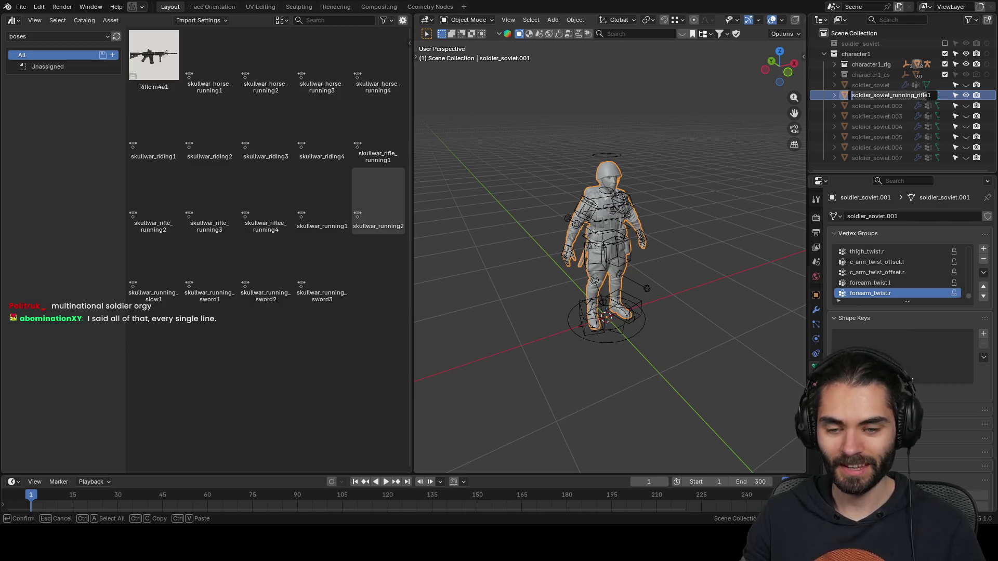
pyautogui.press('Return')
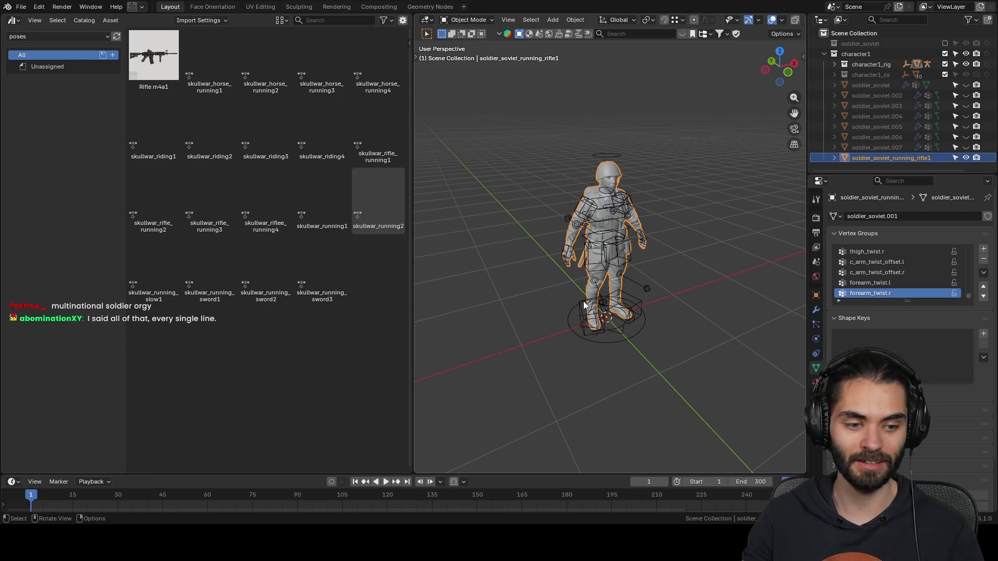
# - Purge unused data, then apply the skullwar_rifle_running1 pose to the rig
pyautogui.scroll(2, 602, 291)
pyautogui.press('q')
pyautogui.click(564, 322)
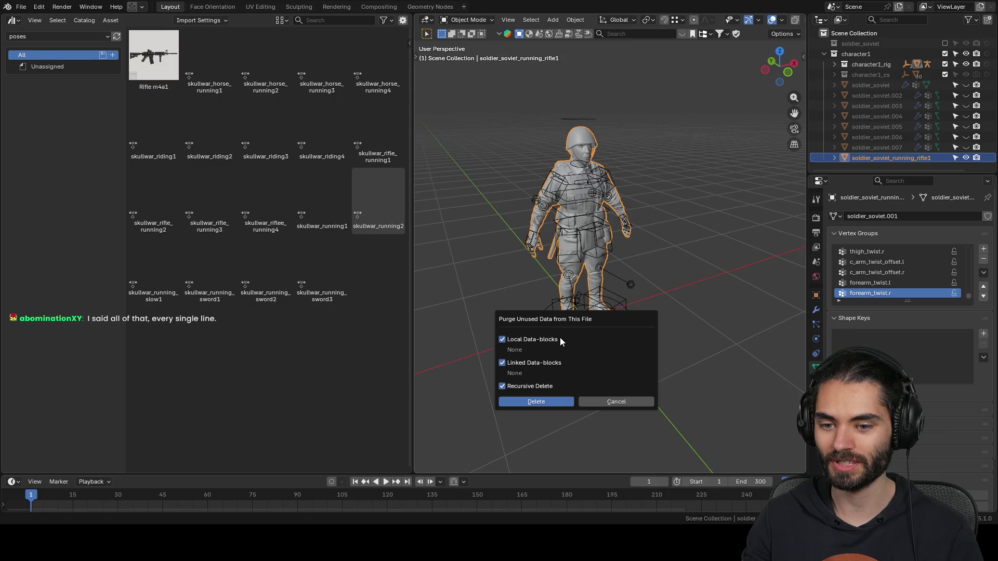
pyautogui.click(552, 403)
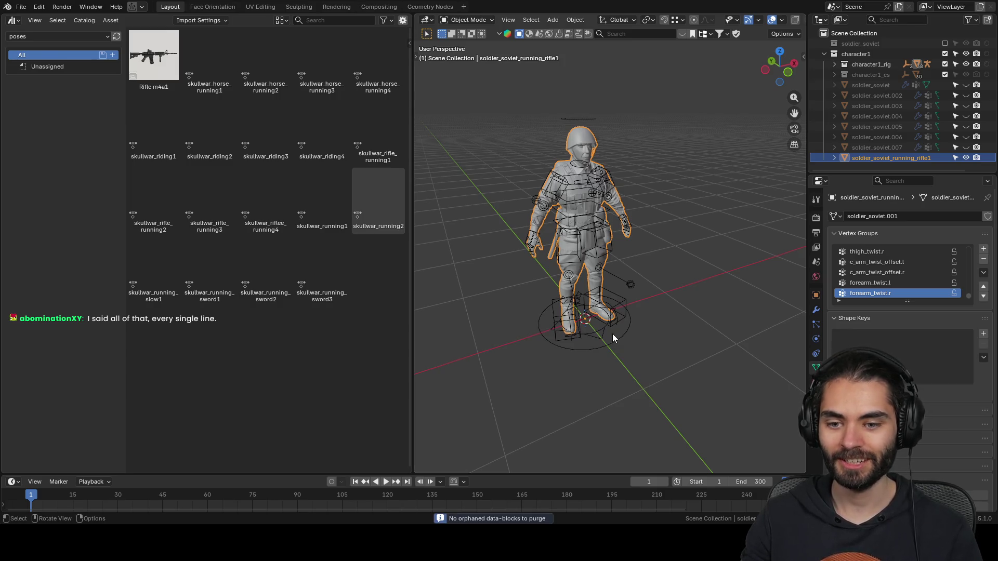
pyautogui.click(616, 332)
pyautogui.doubleClick(381, 129)
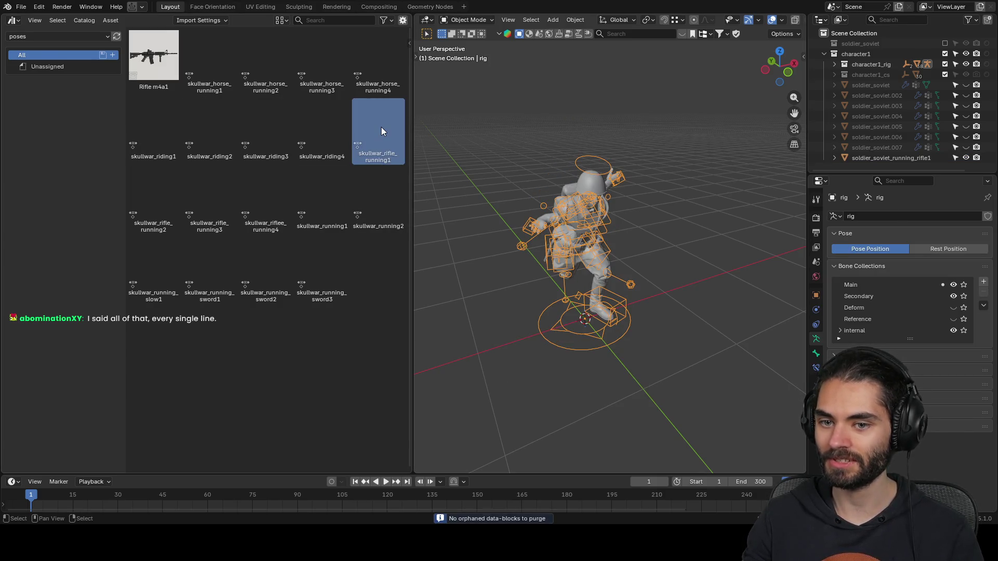
# - Compare skullwar_riding4 and skullwar_riflee_running4 on the rig, returning to skullwar_rifle_running1 in Pose Mode
pyautogui.moveTo(616, 151)
pyautogui.mouseDown(button='middle')
pyautogui.moveTo(760, 147)
pyautogui.moveTo(716, 217)
pyautogui.moveTo(588, 231)
pyautogui.moveTo(523, 218)
pyautogui.moveTo(488, 194)
pyautogui.mouseUp(button='middle')
pyautogui.doubleClick(340, 133)
pyautogui.click(367, 129)
pyautogui.doubleClick(367, 129)
pyautogui.moveTo(650, 212)
pyautogui.mouseDown(button='middle')
pyautogui.moveTo(557, 226)
pyautogui.moveTo(645, 225)
pyautogui.mouseUp(button='middle')
pyautogui.hotkey('ctrl', 'Tab')
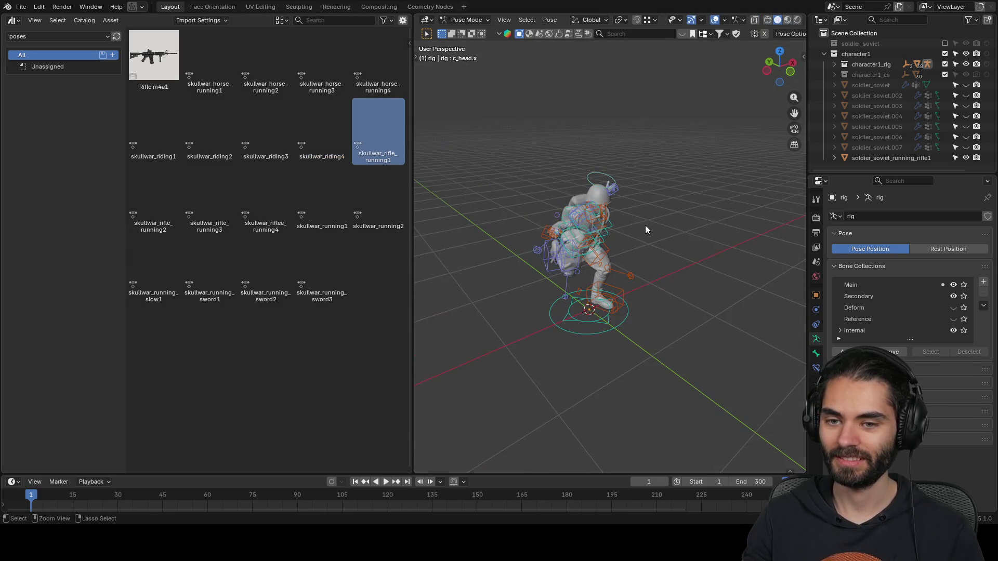
pyautogui.scroll(3, 647, 229)
pyautogui.hotkey('ctrl', 'a')
pyautogui.press('a')
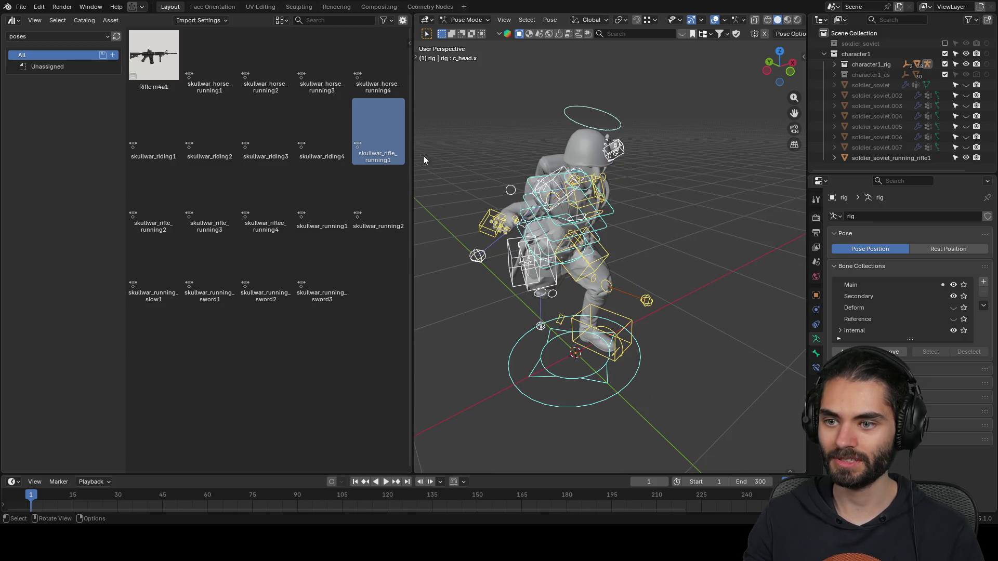
pyautogui.doubleClick(284, 190)
pyautogui.doubleClick(369, 128)
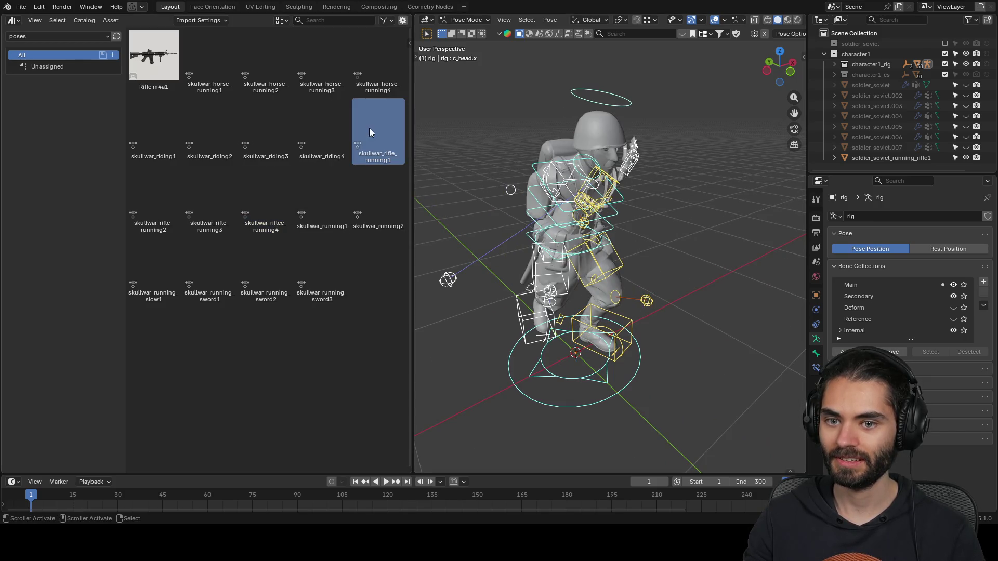
# - Try skullwar_rifle_running2 with rig and grid overlays hidden, then reapply skullwar_rifle_running1
pyautogui.moveTo(680, 198)
pyautogui.mouseDown(button='middle')
pyautogui.moveTo(508, 207)
pyautogui.moveTo(804, 231)
pyautogui.moveTo(520, 197)
pyautogui.moveTo(642, 188)
pyautogui.mouseUp(button='middle')
pyautogui.doubleClick(167, 201)
pyautogui.moveTo(572, 203)
pyautogui.mouseDown(button='middle')
pyautogui.moveTo(666, 202)
pyautogui.moveTo(691, 61)
pyautogui.mouseUp(button='middle')
pyautogui.click(715, 20)
pyautogui.moveTo(607, 211)
pyautogui.mouseDown(button='middle')
pyautogui.moveTo(449, 206)
pyautogui.moveTo(685, 224)
pyautogui.moveTo(643, 196)
pyautogui.mouseUp(button='middle')
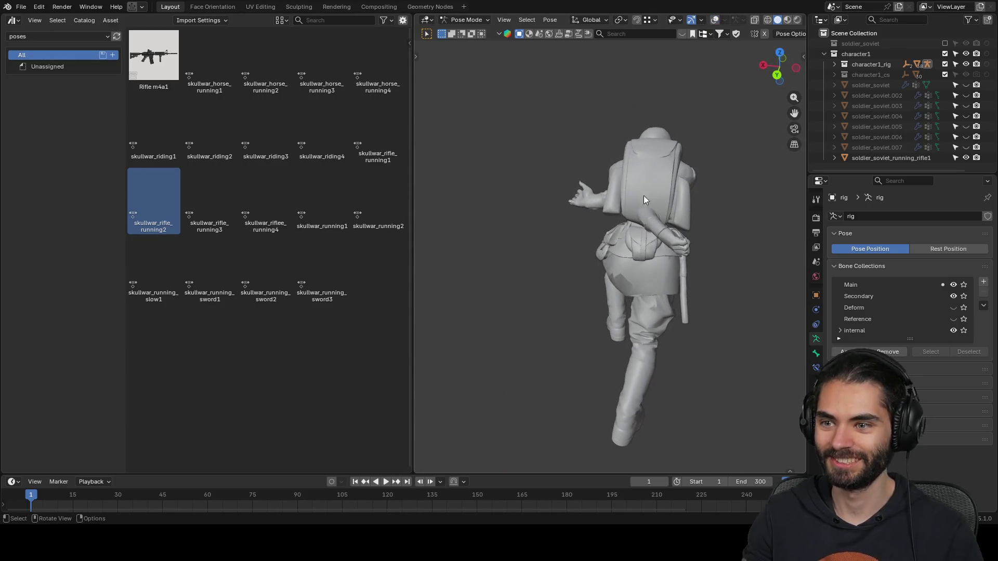
pyautogui.doubleClick(360, 136)
pyautogui.moveTo(598, 229)
pyautogui.mouseDown(button='middle')
pyautogui.moveTo(682, 243)
pyautogui.moveTo(775, 220)
pyautogui.moveTo(614, 198)
pyautogui.moveTo(715, 202)
pyautogui.moveTo(587, 205)
pyautogui.moveTo(620, 179)
pyautogui.moveTo(691, 204)
pyautogui.moveTo(664, 214)
pyautogui.moveTo(653, 201)
pyautogui.mouseUp(button='middle')
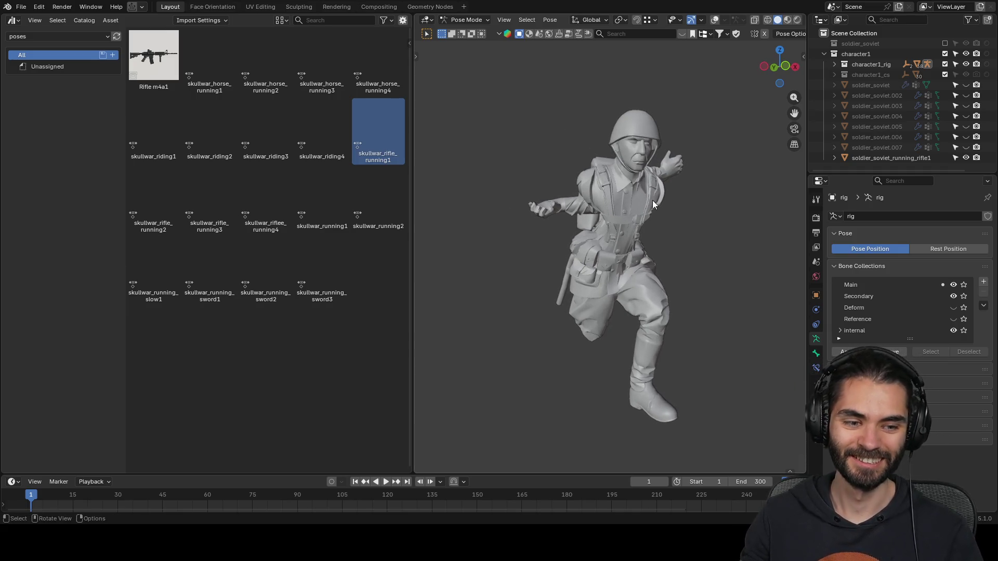
# - Restore the navigation gizmo and overlays, then select the left hand IK control c_hand_ik.l
pyautogui.click(691, 20)
pyautogui.click(713, 19)
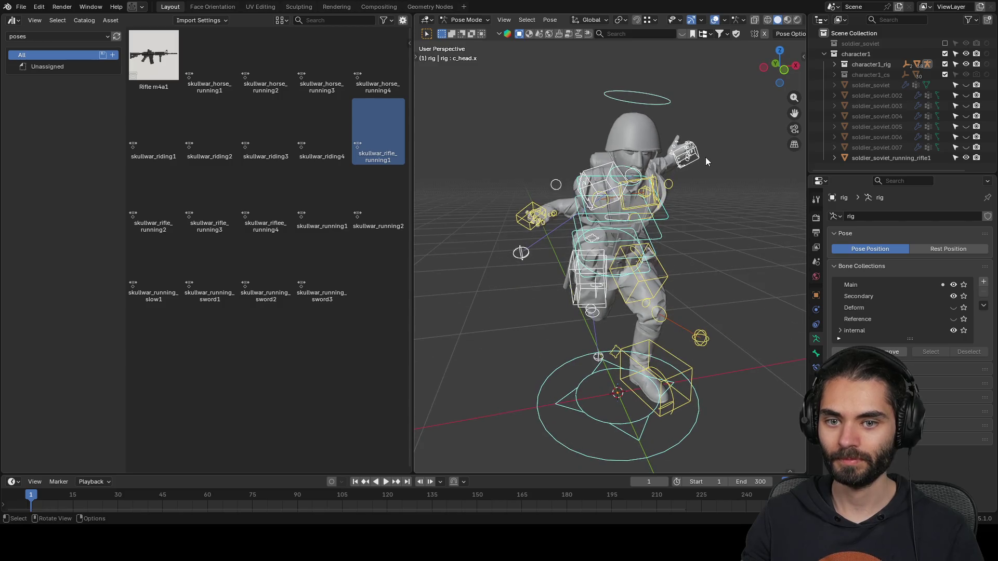
pyautogui.click(530, 217)
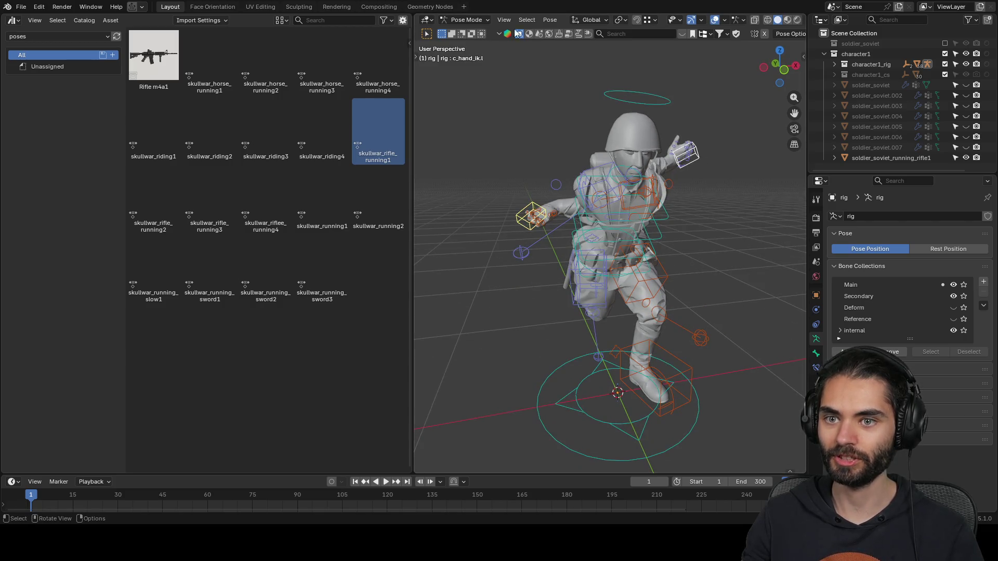
pyautogui.click(550, 20)
pyautogui.moveTo(564, 43)
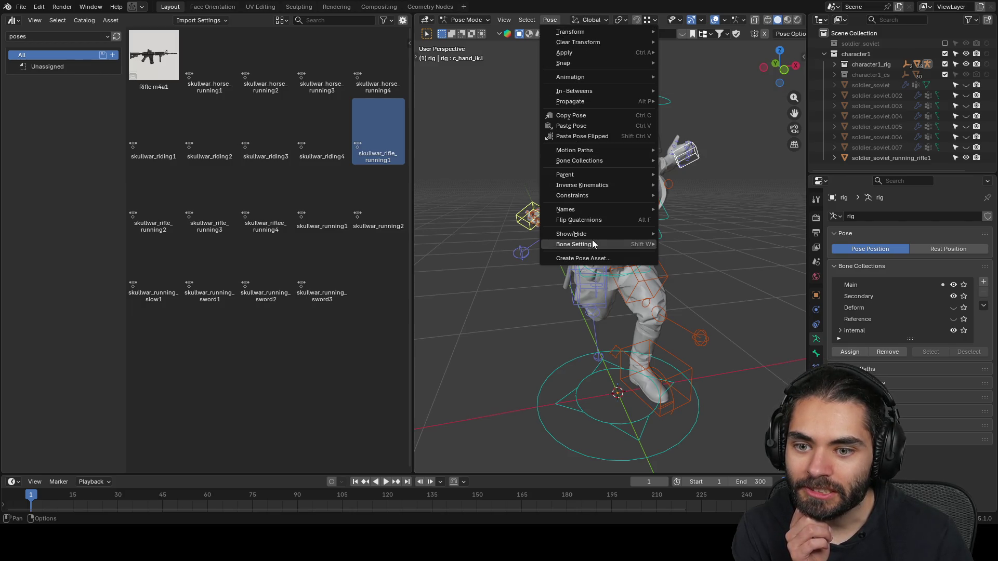
# - Apply Paste Pose Flipped to mirror the running pose
pyautogui.moveTo(602, 196)
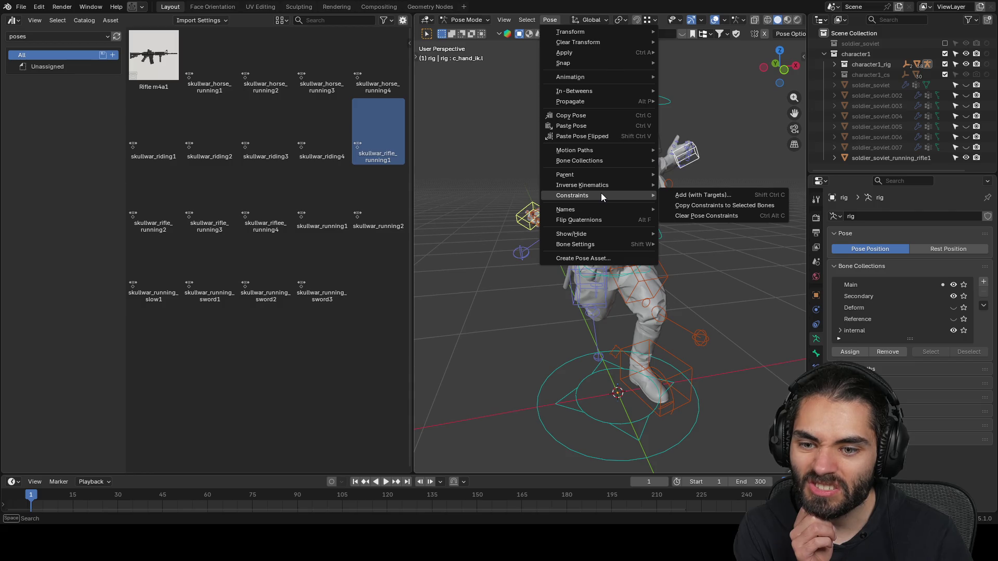
pyautogui.moveTo(601, 249)
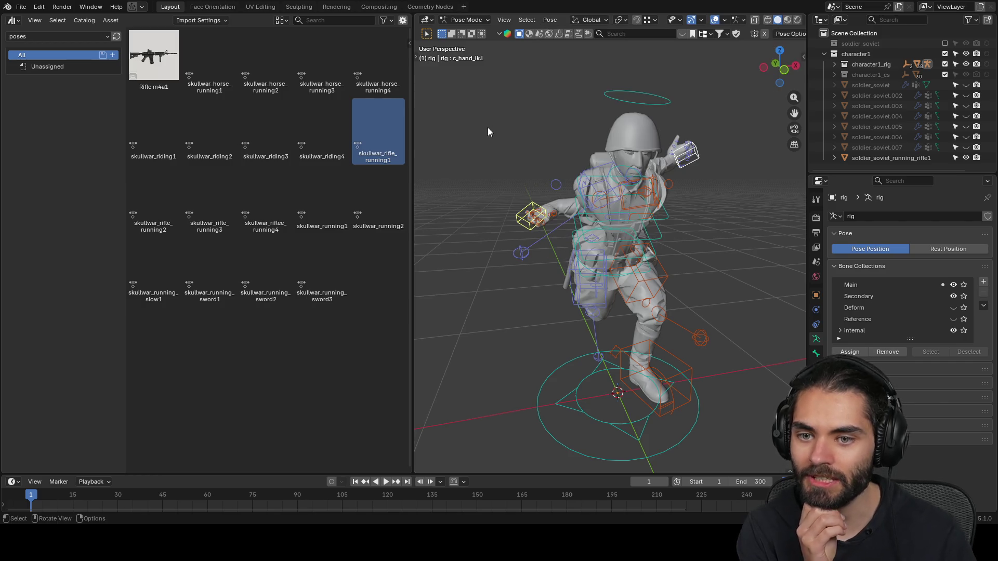
pyautogui.press('F3')
pyautogui.write('flip')
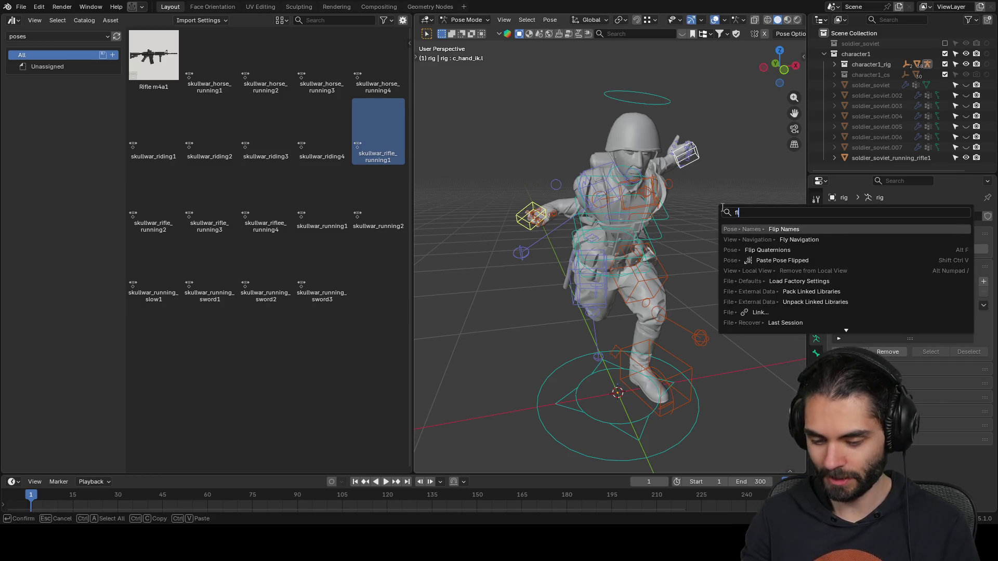
pyautogui.press('Down')
pyautogui.press('Down')
pyautogui.press('Return')
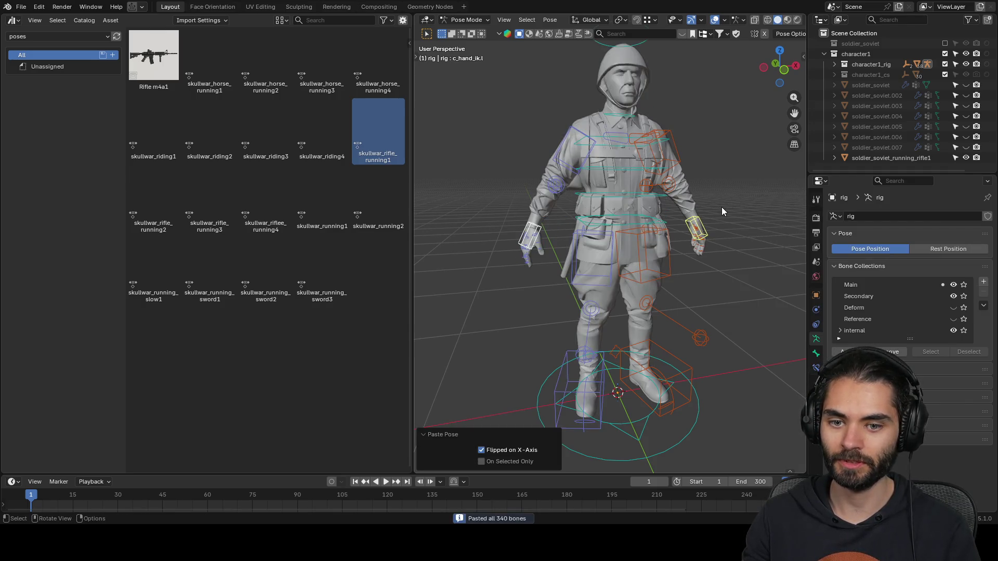
# - Mirror the left hand IK control across X with scale -1 using the Only Locations pivot
pyautogui.moveTo(721, 207)
pyautogui.mouseDown(button='middle')
pyautogui.moveTo(691, 248)
pyautogui.moveTo(704, 196)
pyautogui.mouseUp(button='middle')
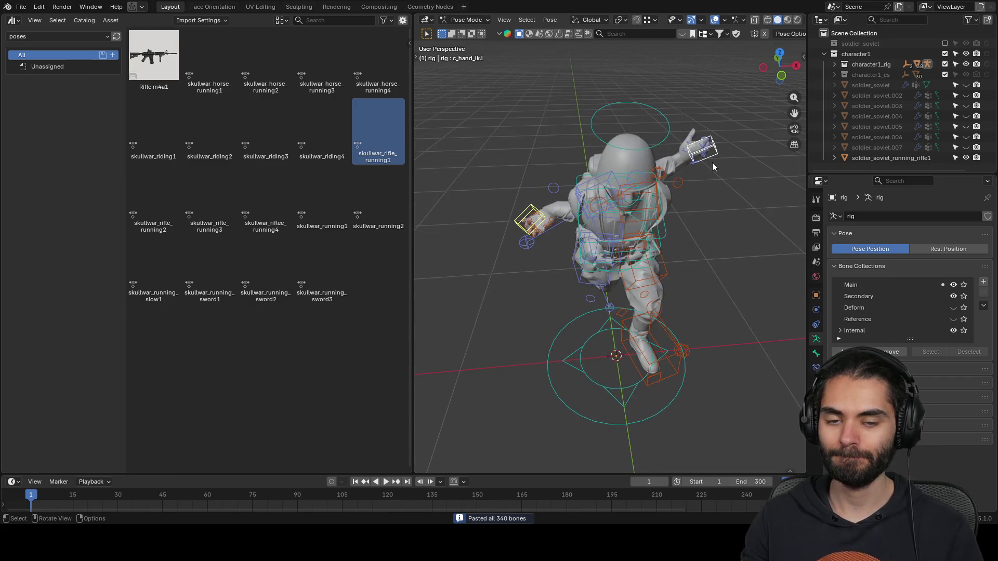
pyautogui.click(525, 223)
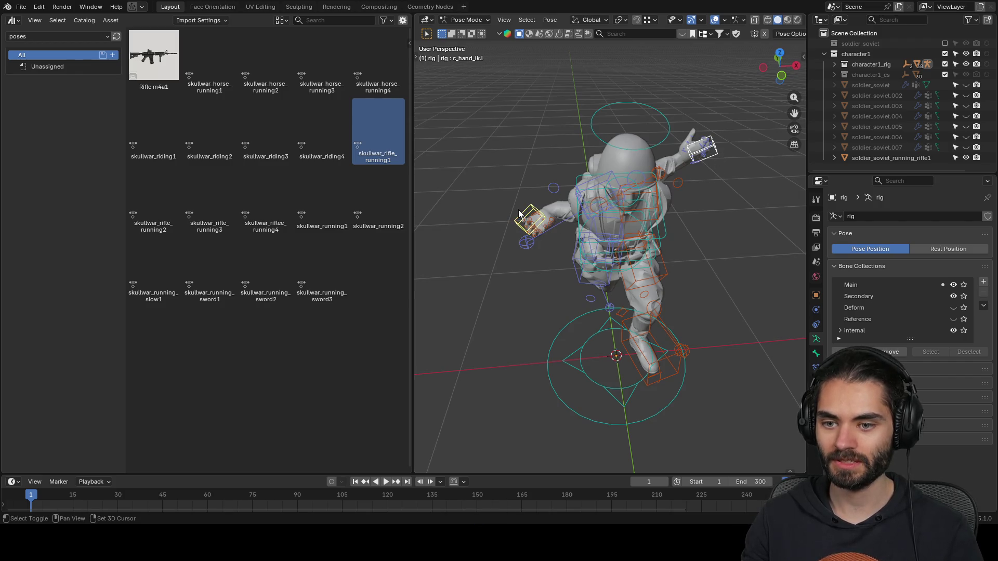
pyautogui.press('.')
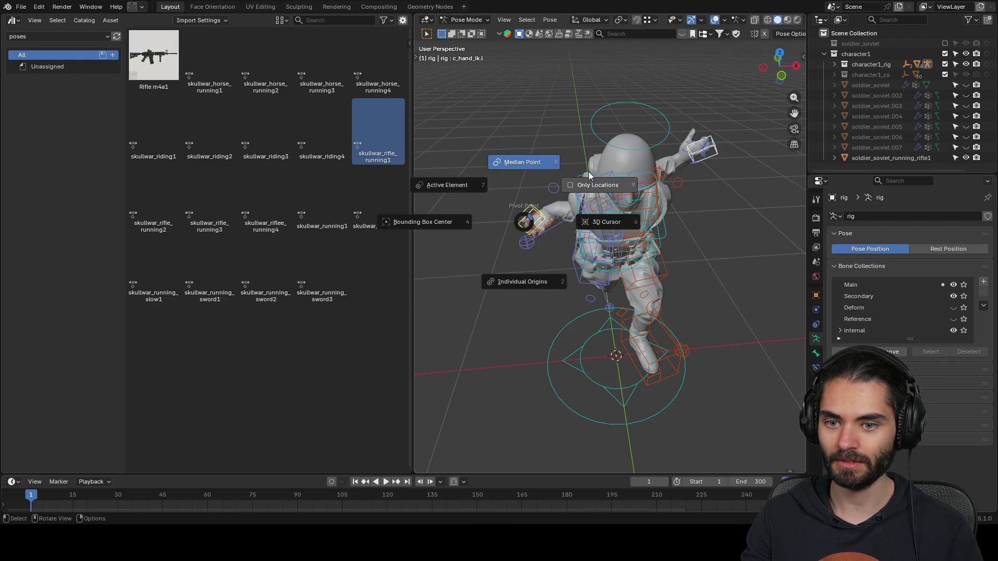
pyautogui.click(591, 177)
pyautogui.write('sx-1')
pyautogui.press('Return')
# - Move the left hand IK control forward ahead of the soldier's body
pyautogui.moveTo(591, 180)
pyautogui.mouseDown(button='middle')
pyautogui.moveTo(623, 198)
pyautogui.moveTo(605, 171)
pyautogui.moveTo(454, 221)
pyautogui.moveTo(797, 235)
pyautogui.moveTo(497, 221)
pyautogui.moveTo(675, 198)
pyautogui.mouseUp(button='middle')
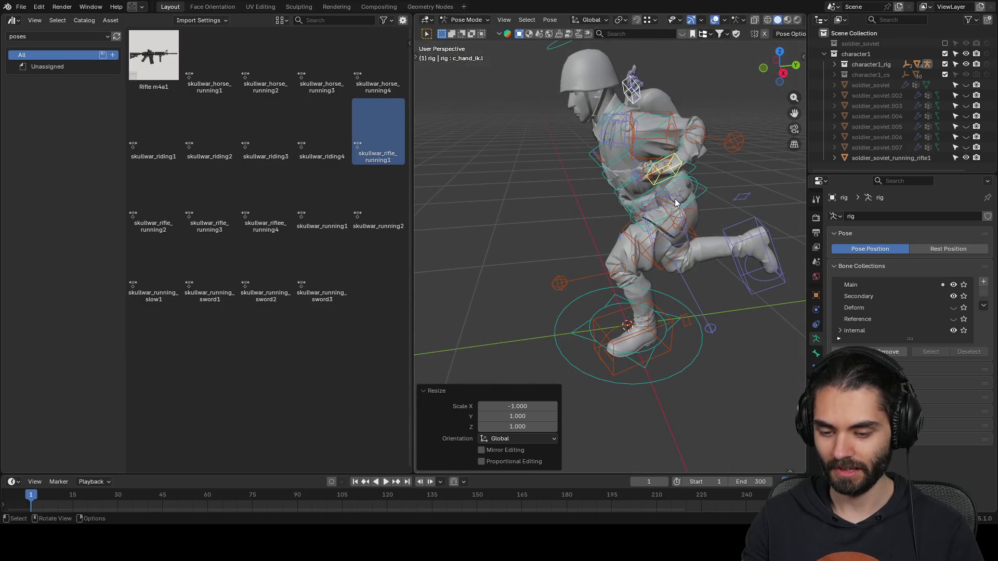
pyautogui.press('g')
pyautogui.click(614, 234)
pyautogui.moveTo(614, 234)
pyautogui.mouseDown(button='middle')
pyautogui.moveTo(764, 186)
pyautogui.moveTo(711, 234)
pyautogui.moveTo(630, 230)
pyautogui.moveTo(526, 254)
pyautogui.mouseUp(button='middle')
# - Select the right hand IK control and move it to a new position
pyautogui.click(694, 255)
pyautogui.moveTo(698, 249)
pyautogui.mouseDown(button='middle')
pyautogui.moveTo(594, 242)
pyautogui.moveTo(687, 247)
pyautogui.moveTo(738, 219)
pyautogui.moveTo(734, 187)
pyautogui.moveTo(721, 233)
pyautogui.moveTo(669, 252)
pyautogui.moveTo(746, 238)
pyautogui.moveTo(696, 258)
pyautogui.moveTo(588, 235)
pyautogui.moveTo(625, 242)
pyautogui.mouseUp(button='middle')
pyautogui.moveTo(685, 239); pyautogui.dragTo(718, 239, button='middle')
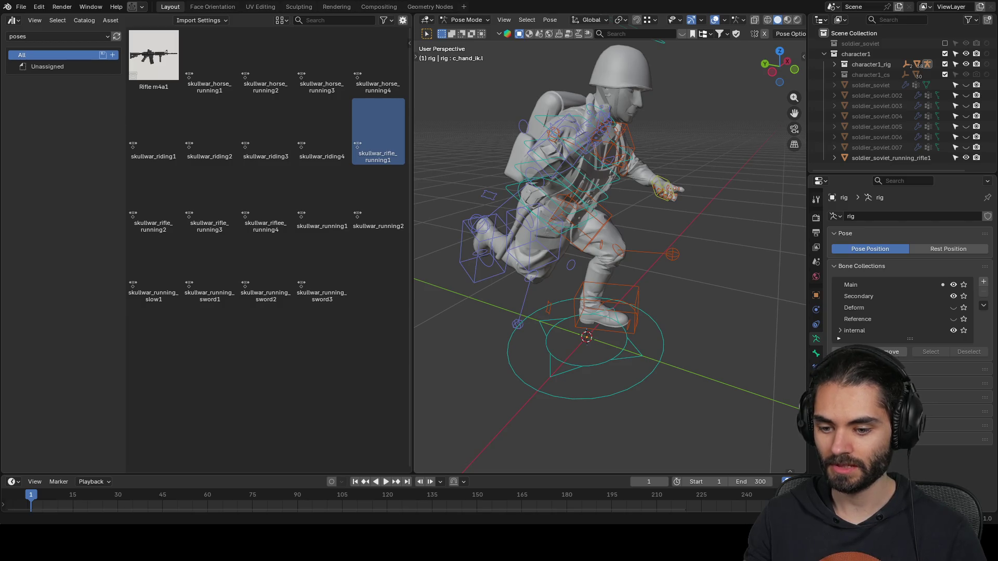
pyautogui.moveTo(541, 328)
pyautogui.mouseDown(button='middle')
pyautogui.moveTo(620, 291)
pyautogui.moveTo(562, 276)
pyautogui.moveTo(627, 282)
pyautogui.moveTo(610, 304)
pyautogui.mouseUp(button='middle')
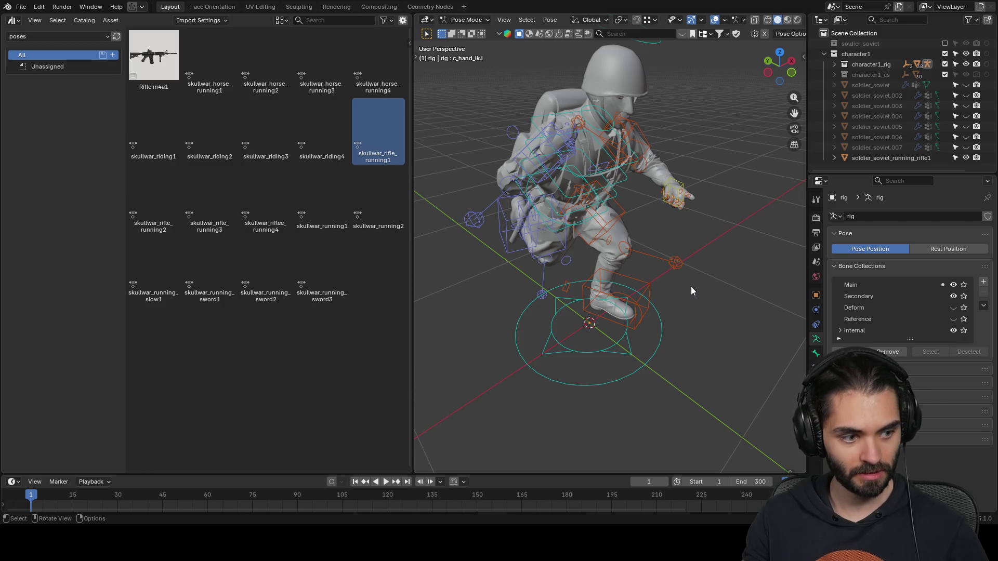
pyautogui.click(562, 145)
pyautogui.moveTo(561, 144)
pyautogui.mouseDown(button='middle')
pyautogui.moveTo(631, 205)
pyautogui.moveTo(699, 185)
pyautogui.moveTo(669, 189)
pyautogui.moveTo(694, 180)
pyautogui.moveTo(692, 170)
pyautogui.moveTo(680, 215)
pyautogui.mouseUp(button='middle')
pyautogui.press('g')
pyautogui.click(632, 211)
# - Try further rotations and moves of the right hand, cancelling each one
pyautogui.press('r')
pyautogui.rightClick(706, 163)
pyautogui.press('g')
pyautogui.rightClick(694, 180)
pyautogui.press('g')
pyautogui.rightClick(651, 151)
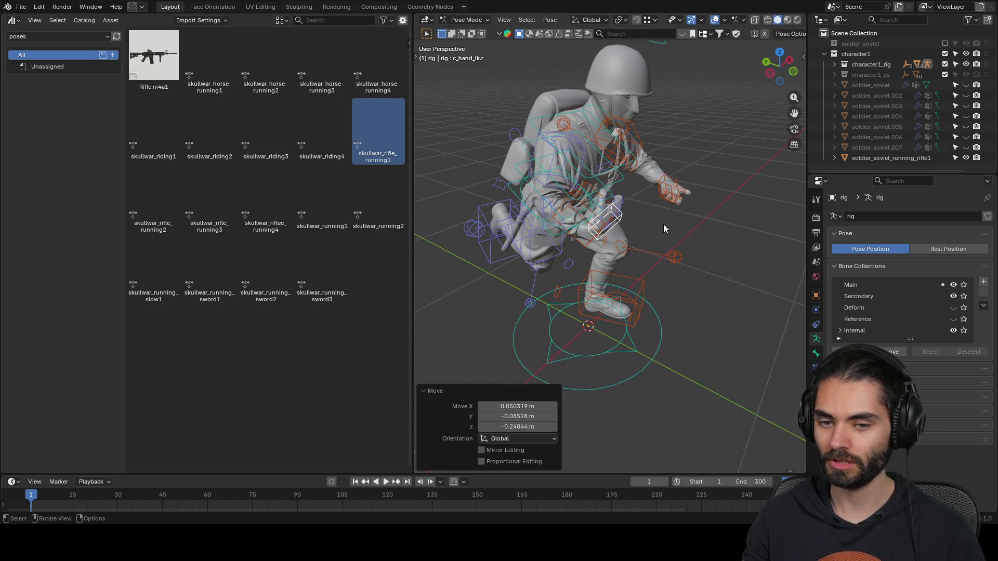
pyautogui.press('g')
pyautogui.press('Escape')
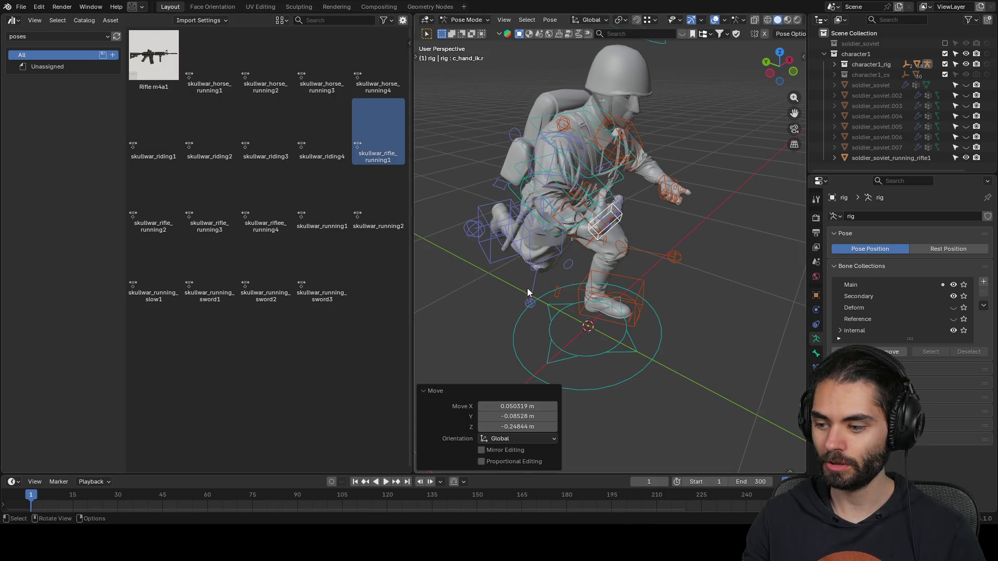
# - Select the left hand IK control and move it to a new position
pyautogui.moveTo(666, 224)
pyautogui.mouseDown(button='middle')
pyautogui.moveTo(651, 195)
pyautogui.moveTo(601, 156)
pyautogui.moveTo(609, 161)
pyautogui.mouseUp(button='middle')
pyautogui.click(668, 187)
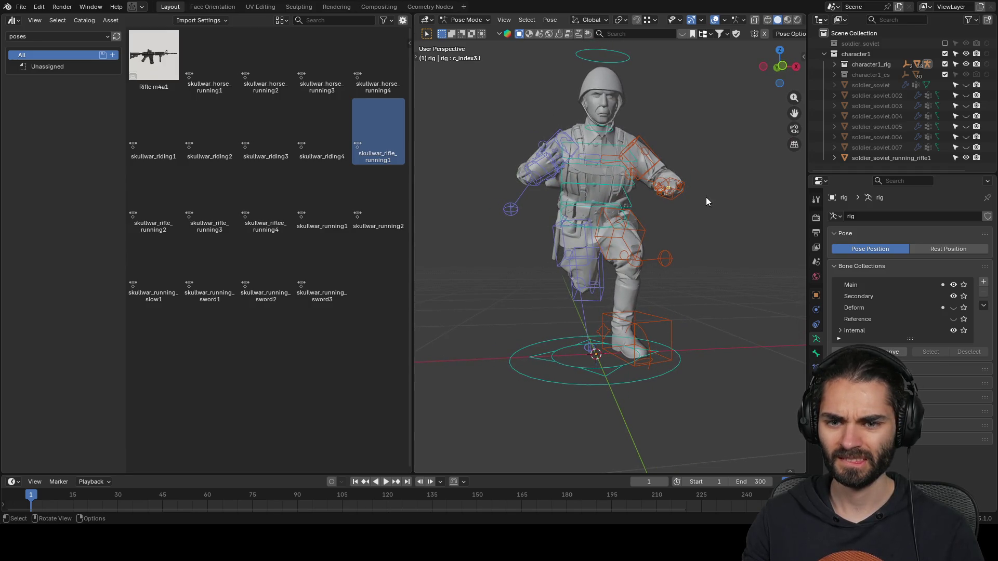
pyautogui.click(688, 195)
pyautogui.press('g')
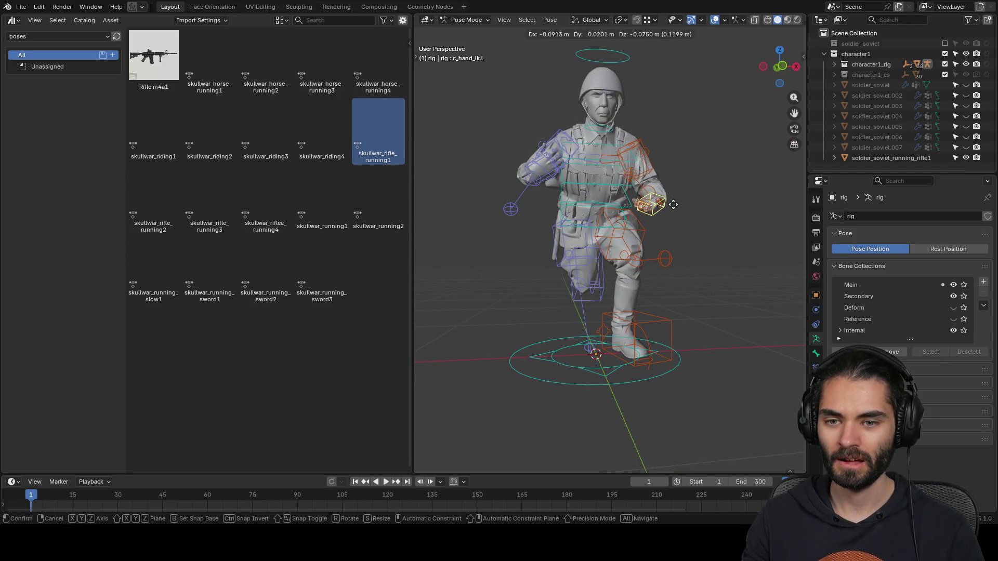
pyautogui.click(666, 214)
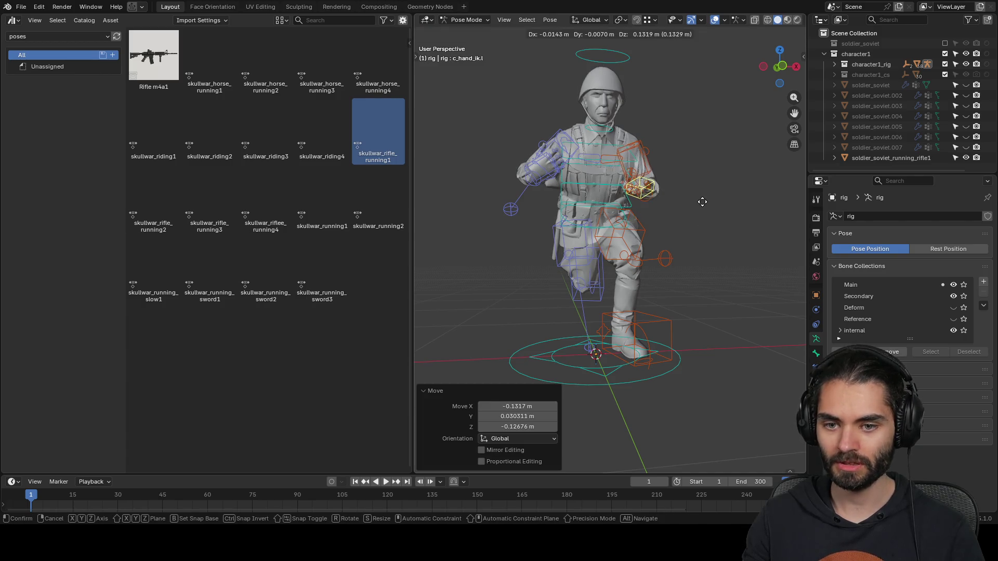
pyautogui.moveTo(664, 201); pyautogui.dragTo(554, 245, button='middle')
# - Reapply the skullwar_rifle_running1 pose and rotate the right hand IK control 28.69°
pyautogui.doubleClick(374, 130)
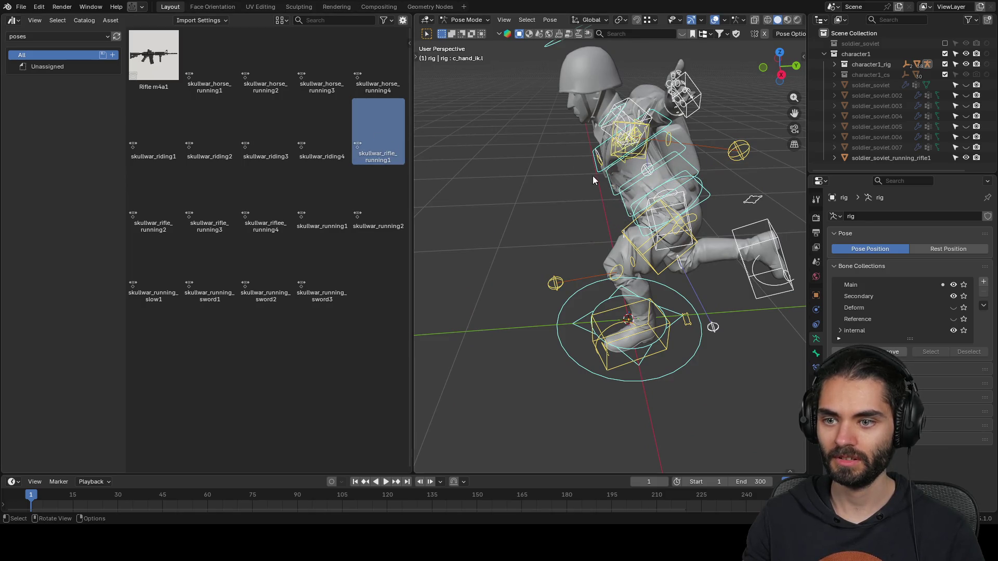
pyautogui.click(701, 94)
pyautogui.press('r')
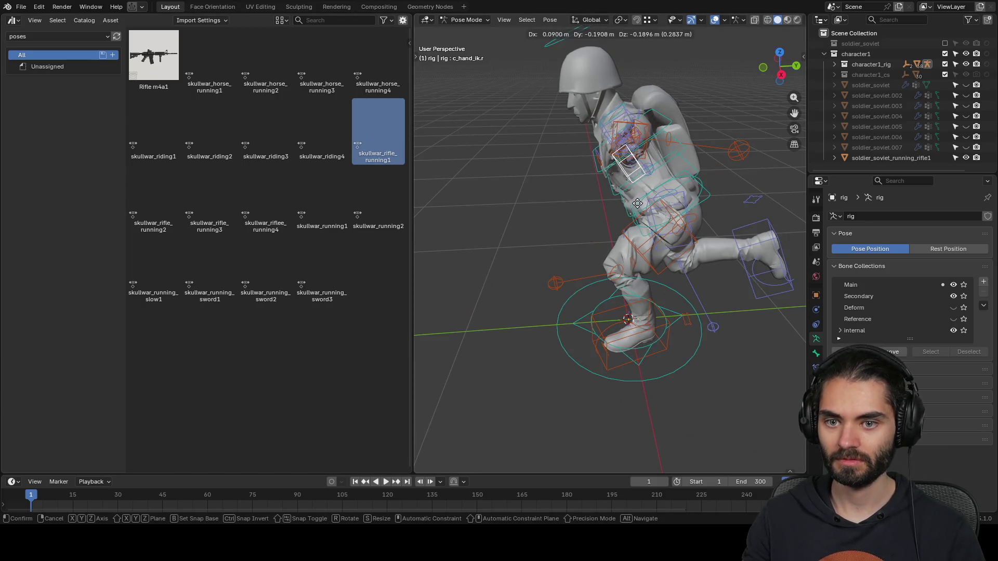
pyautogui.click(704, 176)
pyautogui.click(713, 182)
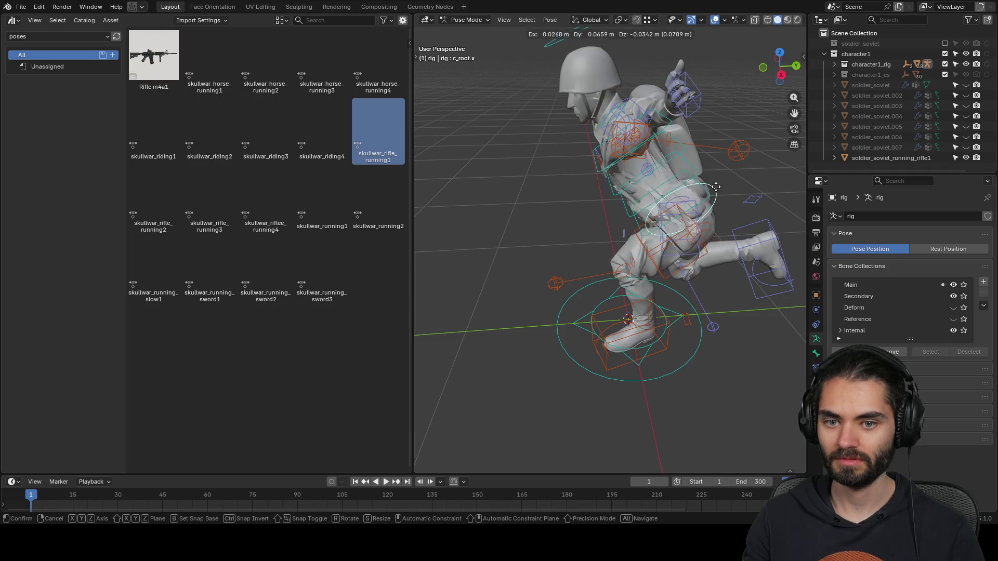
pyautogui.click(696, 94)
pyautogui.press('r')
pyautogui.press('Escape')
pyautogui.press('r')
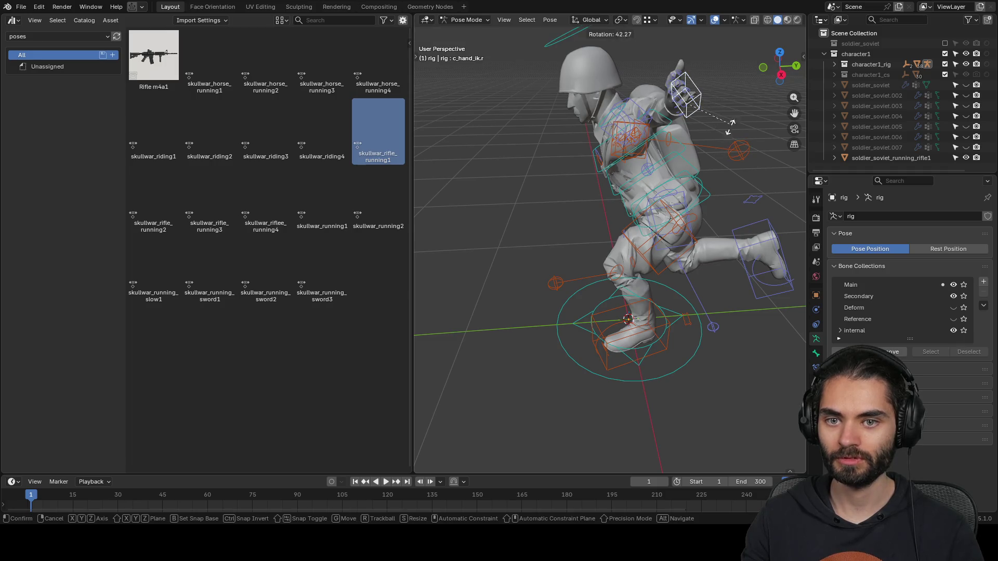
pyautogui.click(730, 118)
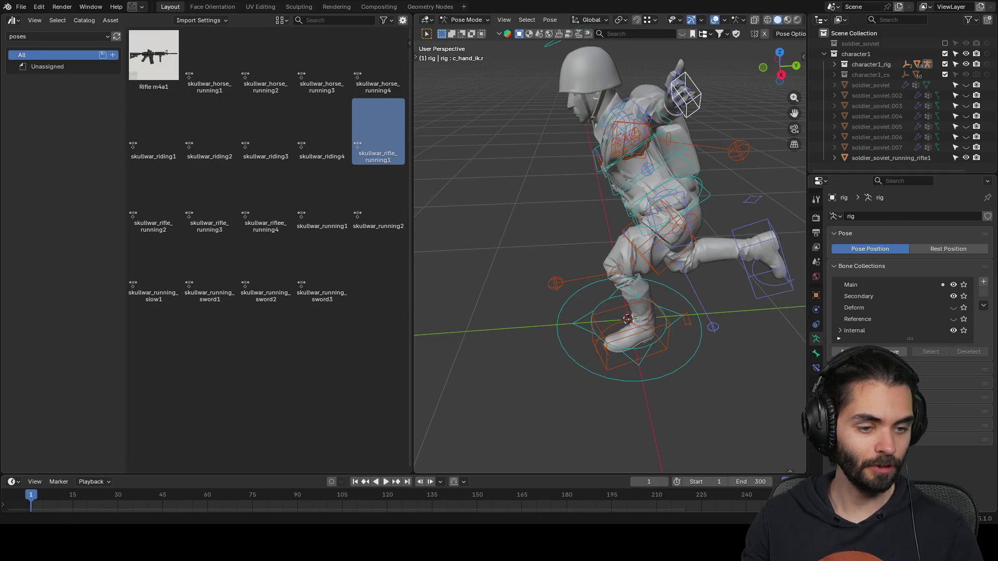
# - Select both hand IK controls, swing them around Z and mirror them with S X -1
pyautogui.moveTo(554, 285)
pyautogui.mouseDown(button='middle')
pyautogui.moveTo(668, 262)
pyautogui.moveTo(654, 261)
pyautogui.moveTo(657, 283)
pyautogui.moveTo(697, 273)
pyautogui.moveTo(632, 292)
pyautogui.moveTo(537, 246)
pyautogui.mouseUp(button='middle')
pyautogui.keyDown('shift'); pyautogui.click(715, 141); pyautogui.keyUp('shift')
pyautogui.moveTo(718, 141)
pyautogui.mouseDown(button='middle')
pyautogui.moveTo(713, 231)
pyautogui.moveTo(622, 243)
pyautogui.mouseUp(button='middle')
pyautogui.press('r')
pyautogui.press('z')
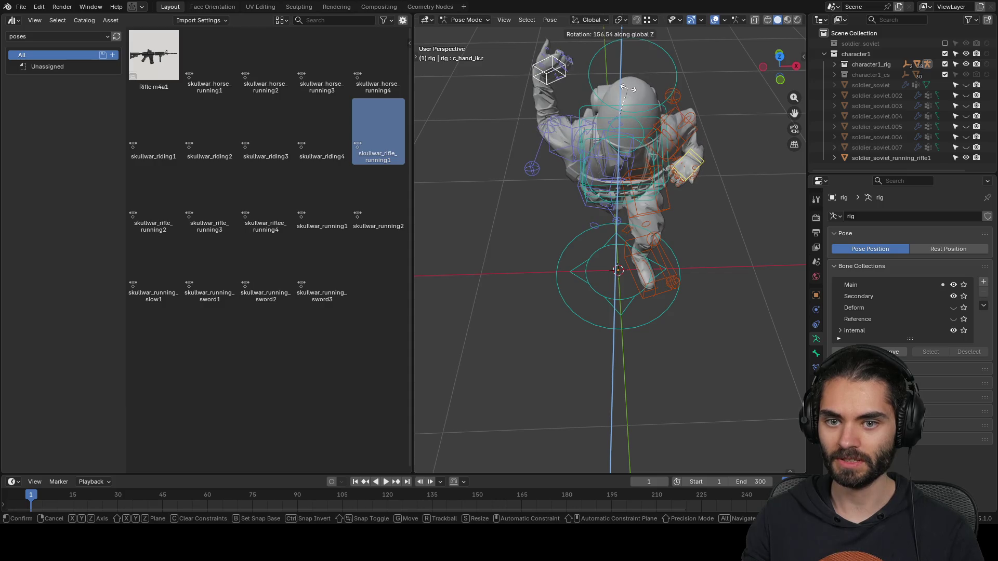
pyautogui.click(628, 88)
pyautogui.moveTo(655, 197)
pyautogui.mouseDown(button='middle')
pyautogui.moveTo(694, 205)
pyautogui.moveTo(744, 180)
pyautogui.moveTo(697, 214)
pyautogui.mouseUp(button='middle')
pyautogui.write('sx-1')
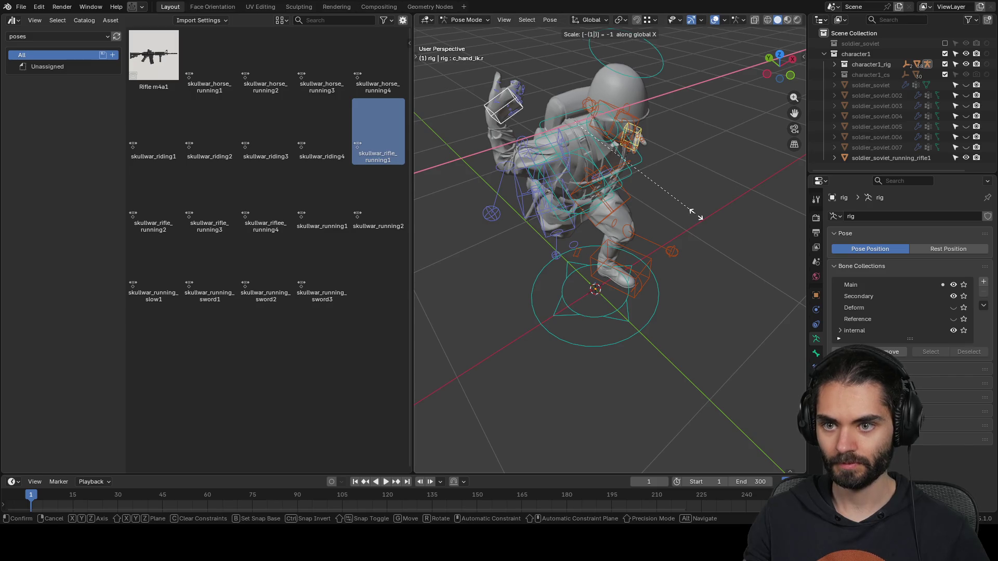
pyautogui.press('Return')
pyautogui.write('sy-1')
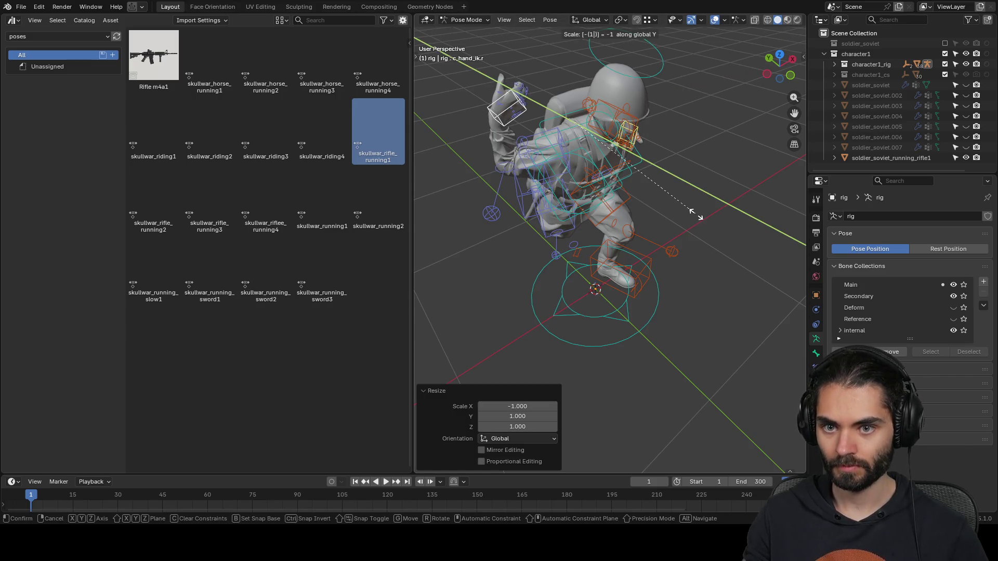
pyautogui.write('z')
pyautogui.press('Escape')
# - Move both hand controls into place in front of the soldier, then deselect them
pyautogui.moveTo(697, 214)
pyautogui.mouseDown(button='middle')
pyautogui.moveTo(654, 216)
pyautogui.moveTo(549, 193)
pyautogui.moveTo(656, 168)
pyautogui.mouseUp(button='middle')
pyautogui.press('g')
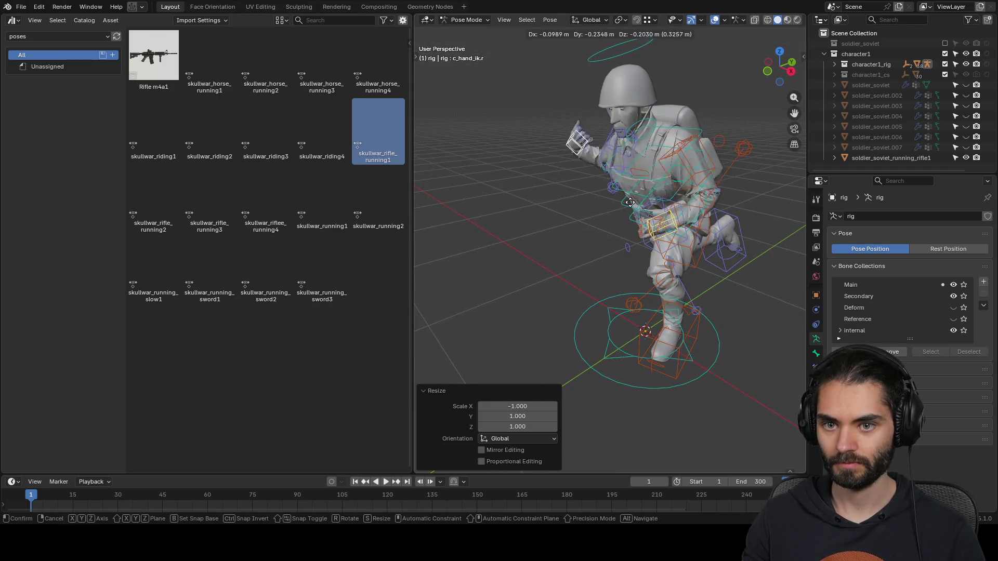
pyautogui.moveTo(603, 217); pyautogui.dragTo(565, 198, button='middle')
pyautogui.click(632, 223)
pyautogui.moveTo(633, 223)
pyautogui.mouseDown(button='middle')
pyautogui.moveTo(687, 237)
pyautogui.moveTo(554, 189)
pyautogui.moveTo(520, 162)
pyautogui.moveTo(607, 301)
pyautogui.moveTo(583, 215)
pyautogui.mouseUp(button='middle')
pyautogui.click(553, 189)
# - Select the c_traj root control without moving it and show the Auto-Rig Pro side panel
pyautogui.moveTo(586, 169)
pyautogui.mouseDown(button='middle')
pyautogui.moveTo(649, 214)
pyautogui.moveTo(667, 276)
pyautogui.moveTo(699, 229)
pyautogui.mouseUp(button='middle')
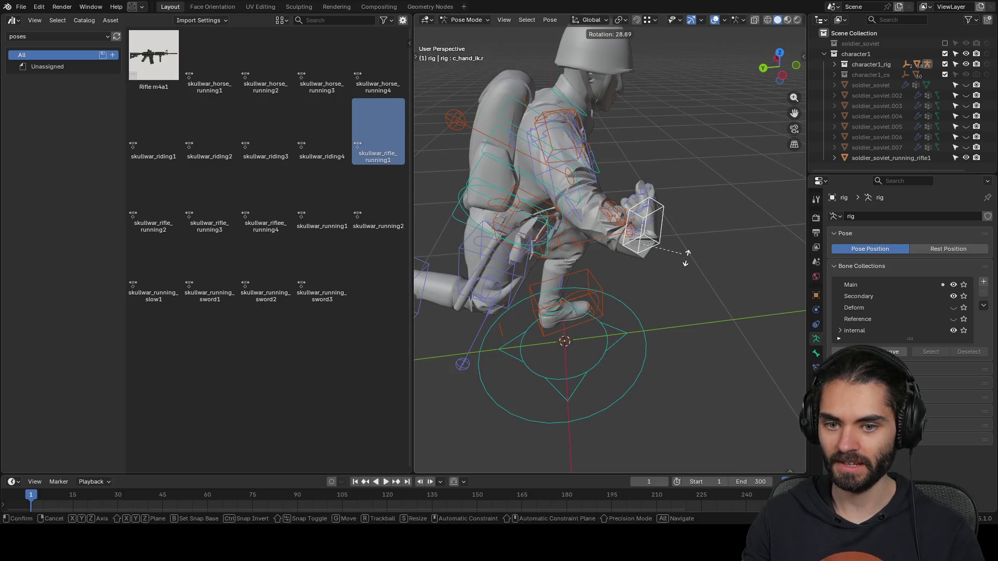
pyautogui.click(620, 339)
pyautogui.press('g')
pyautogui.press('Escape')
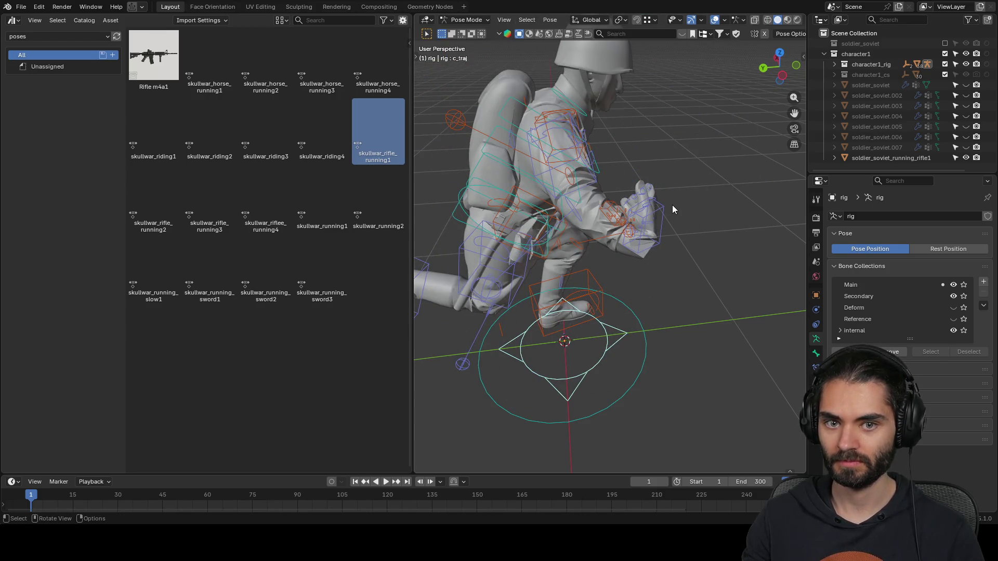
pyautogui.press('n')
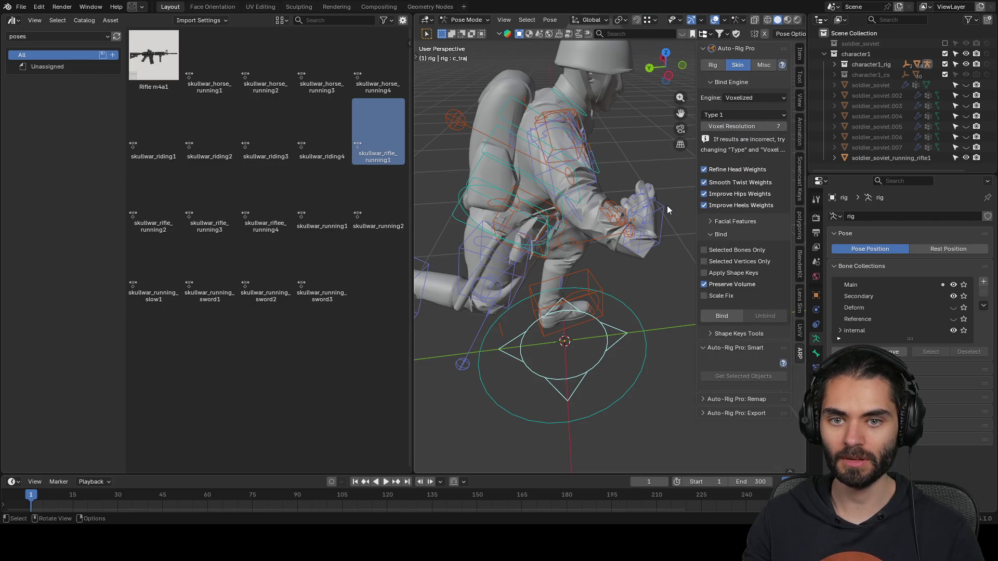
# - Collapse the Bind Engine settings, deselect the skullwar_rifle_running1 asset and close the side panel
pyautogui.click(707, 81)
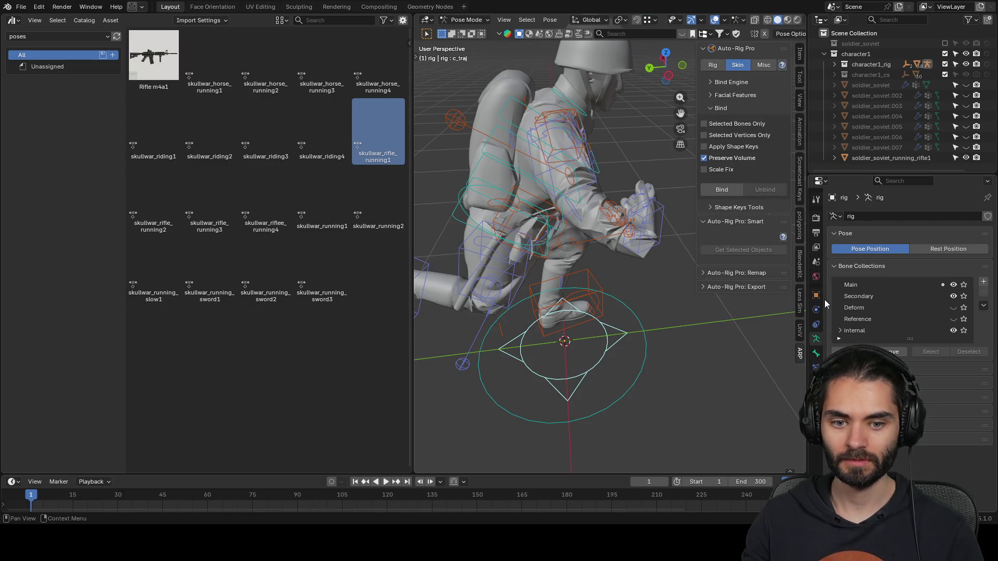
pyautogui.click(816, 354)
pyautogui.click(816, 339)
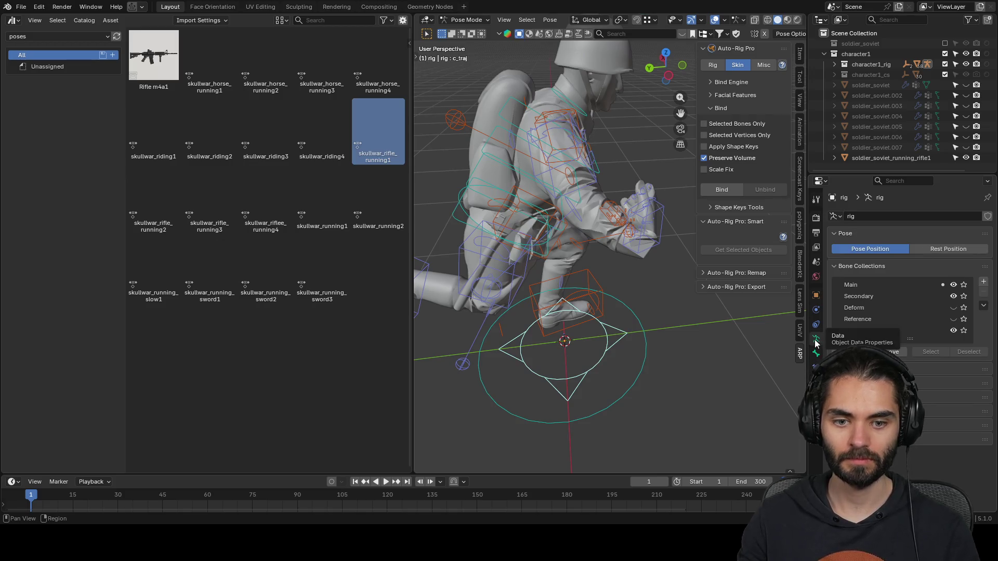
pyautogui.click(381, 292)
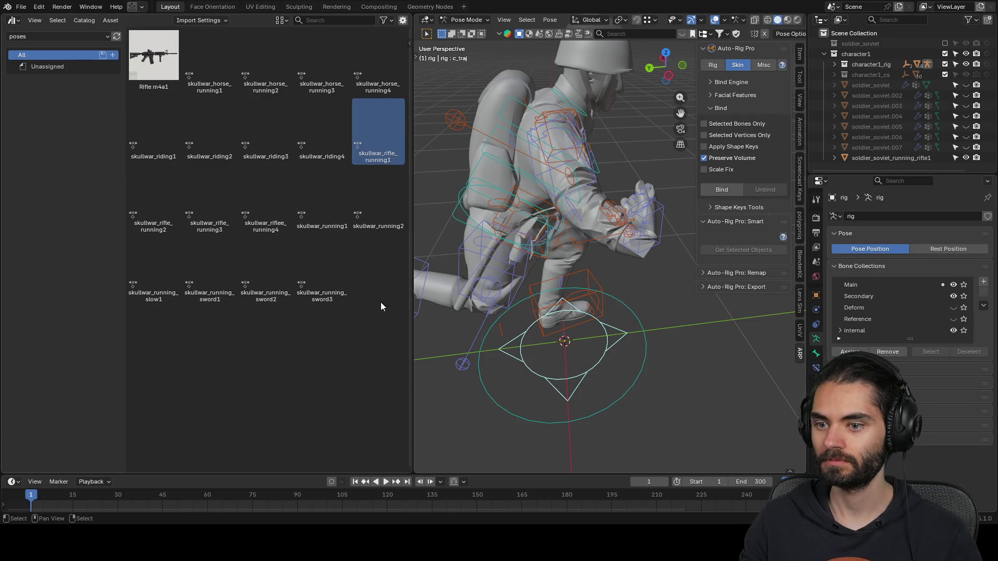
pyautogui.press('n')
# - Check the pivot point choices and select the c_spine_02.x control, cancelling a rotation
pyautogui.rightClick(635, 258)
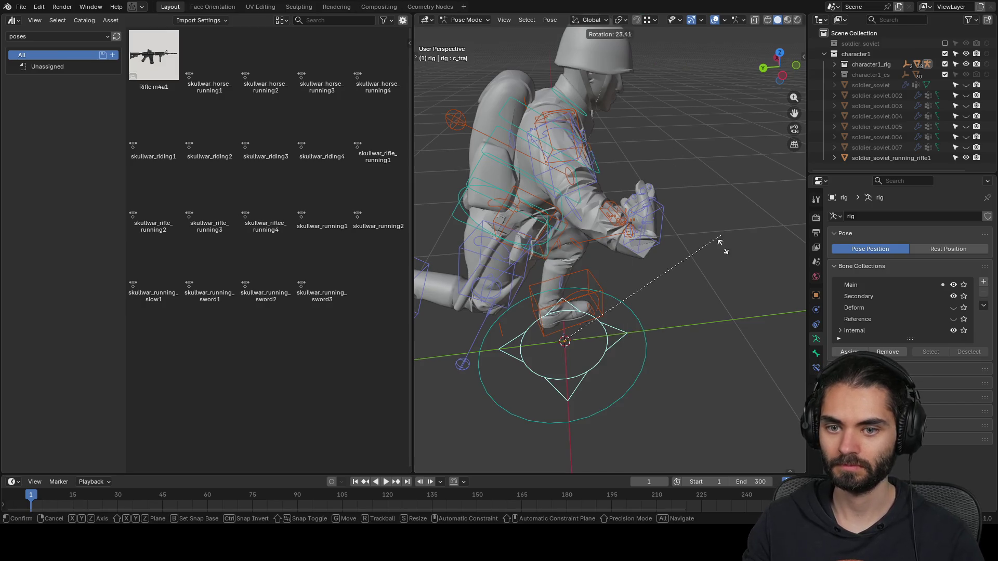
pyautogui.moveTo(679, 208); pyautogui.dragTo(655, 238, button='middle')
pyautogui.press('.')
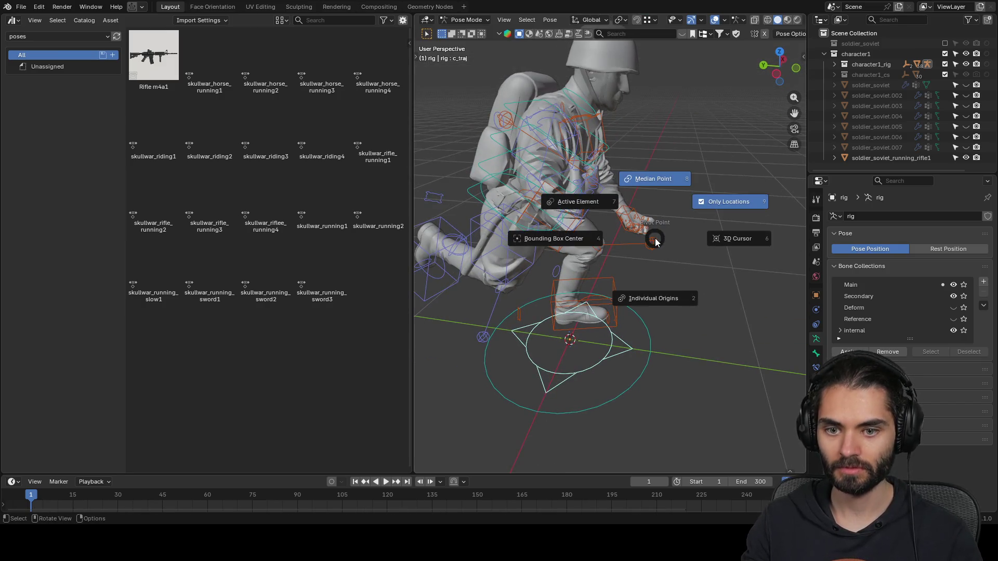
pyautogui.click(704, 201)
pyautogui.press('r')
pyautogui.press('Escape')
pyautogui.click(581, 202)
pyautogui.moveTo(580, 203); pyautogui.dragTo(712, 226, button='middle')
# - Rotate c_hand_ik.r 77.5° and move it 0.378 m so the hand sits before the chest
pyautogui.click(655, 213)
pyautogui.press('g')
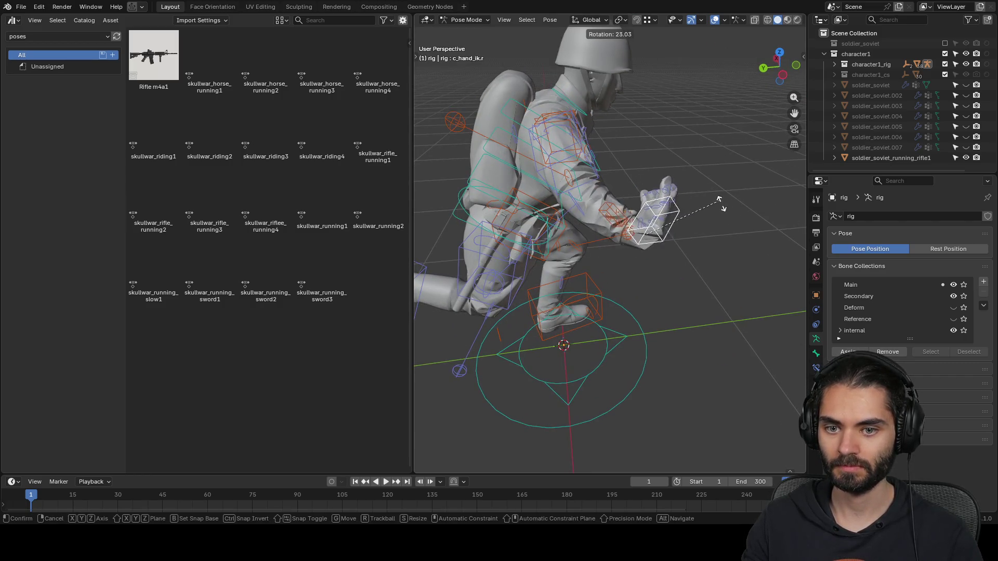
pyautogui.click(691, 239)
pyautogui.moveTo(660, 281)
pyautogui.mouseDown(button='middle')
pyautogui.moveTo(591, 226)
pyautogui.moveTo(658, 166)
pyautogui.mouseUp(button='middle')
pyautogui.press('r')
pyautogui.click(632, 320)
pyautogui.moveTo(631, 320)
pyautogui.mouseDown(button='middle')
pyautogui.moveTo(686, 142)
pyautogui.moveTo(710, 310)
pyautogui.mouseUp(button='middle')
pyautogui.press('r')
pyautogui.click(770, 331)
pyautogui.moveTo(770, 331)
pyautogui.mouseDown(button='middle')
pyautogui.moveTo(672, 261)
pyautogui.moveTo(763, 264)
pyautogui.moveTo(666, 217)
pyautogui.moveTo(522, 233)
pyautogui.mouseUp(button='middle')
pyautogui.press('g')
pyautogui.click(622, 269)
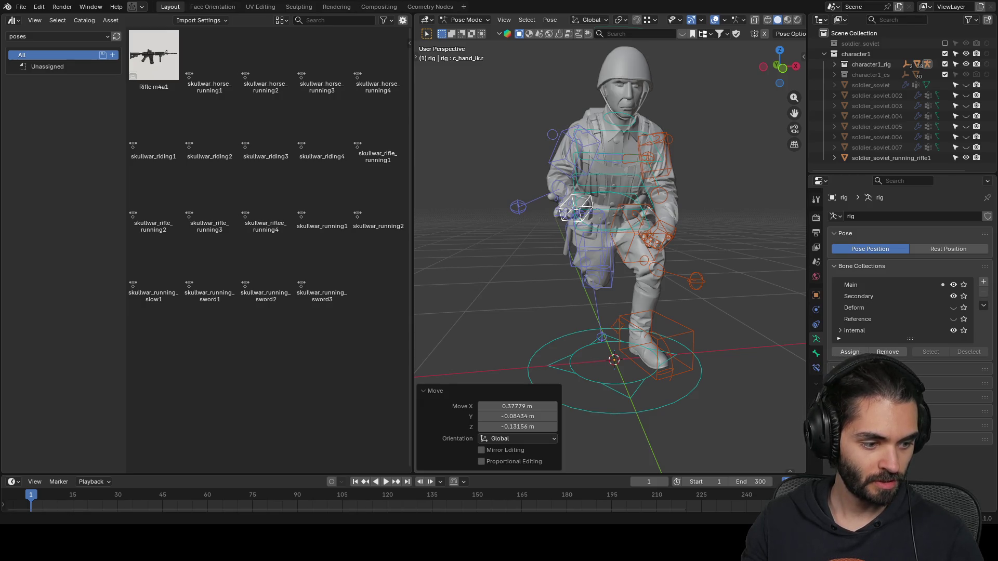
# - Rotate and nudge the right hand IK control further
pyautogui.moveTo(644, 299)
pyautogui.mouseDown(button='middle')
pyautogui.moveTo(529, 312)
pyautogui.moveTo(507, 263)
pyautogui.moveTo(567, 246)
pyautogui.mouseUp(button='middle')
pyautogui.press('r')
pyautogui.press('r')
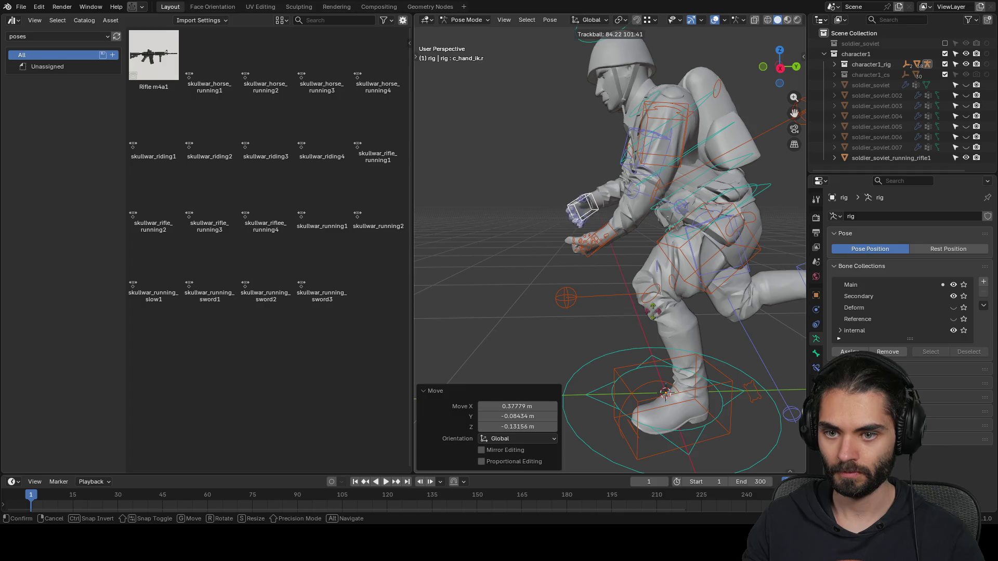
pyautogui.click(621, 289)
pyautogui.moveTo(621, 289)
pyautogui.mouseDown(button='middle')
pyautogui.moveTo(753, 301)
pyautogui.moveTo(639, 279)
pyautogui.moveTo(575, 288)
pyautogui.moveTo(728, 270)
pyautogui.moveTo(701, 254)
pyautogui.moveTo(714, 270)
pyautogui.moveTo(681, 311)
pyautogui.moveTo(655, 242)
pyautogui.moveTo(673, 273)
pyautogui.moveTo(614, 253)
pyautogui.moveTo(651, 285)
pyautogui.moveTo(622, 312)
pyautogui.moveTo(718, 307)
pyautogui.mouseUp(button='middle')
pyautogui.press('g')
pyautogui.click(597, 291)
# - Move and rotate c_hand_ik.l several times, raising the left hand
pyautogui.click(613, 253)
pyautogui.press('g')
pyautogui.click(651, 285)
pyautogui.press('r')
pyautogui.press('r')
pyautogui.press('r')
pyautogui.click(663, 317)
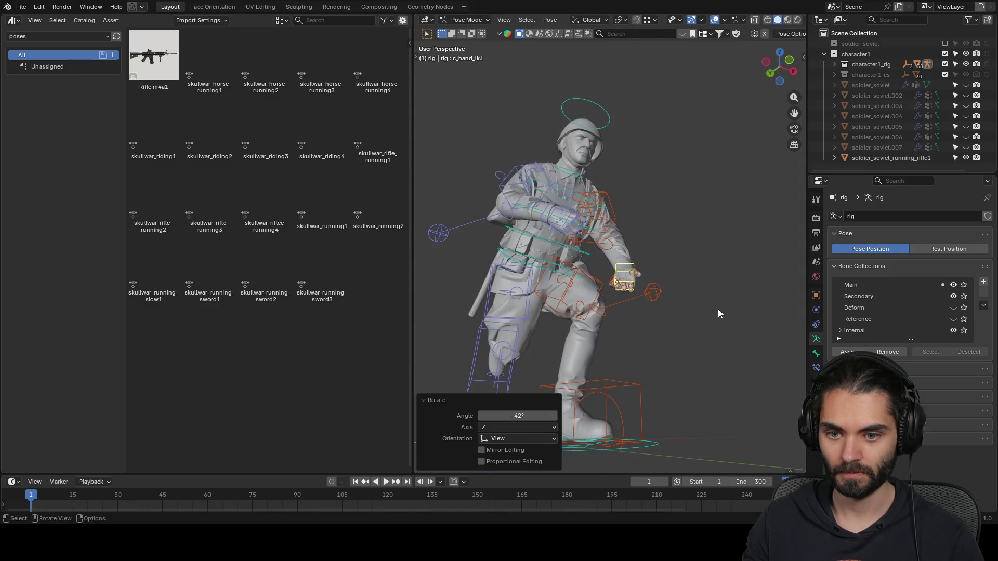
pyautogui.press('r')
pyautogui.press('r')
pyautogui.click(707, 303)
pyautogui.press('r')
pyautogui.click(665, 347)
pyautogui.moveTo(660, 344)
pyautogui.mouseDown(button='middle')
pyautogui.moveTo(610, 348)
pyautogui.moveTo(519, 383)
pyautogui.moveTo(604, 347)
pyautogui.mouseUp(button='middle')
pyautogui.press('g')
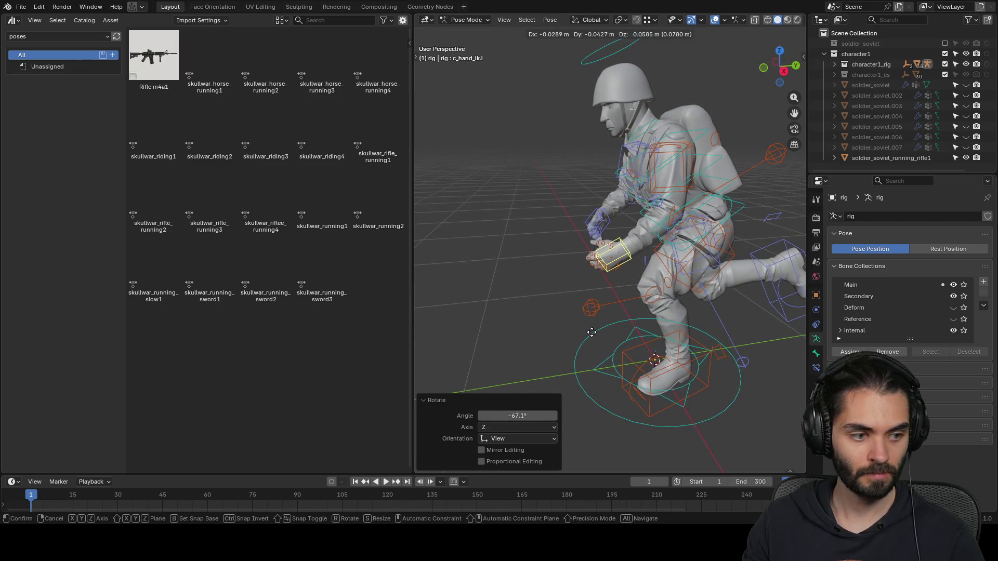
pyautogui.click(593, 333)
# - Shift the left hand to the right and readjust the right hand's position
pyautogui.moveTo(592, 332)
pyautogui.mouseDown(button='middle')
pyautogui.moveTo(670, 297)
pyautogui.moveTo(691, 207)
pyautogui.mouseUp(button='middle')
pyautogui.press('r')
pyautogui.press('g')
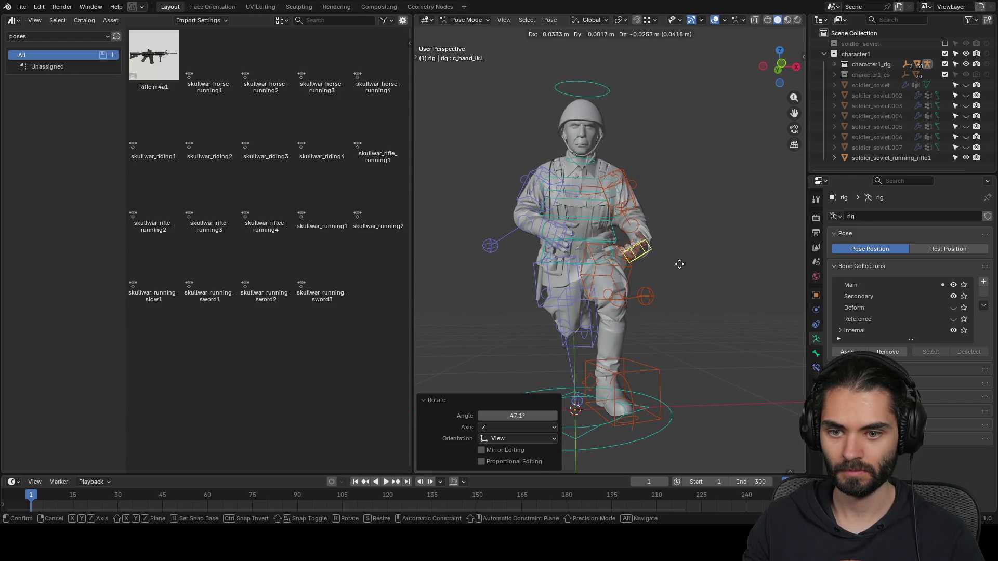
pyautogui.click(684, 265)
pyautogui.moveTo(638, 252); pyautogui.dragTo(653, 350, button='middle')
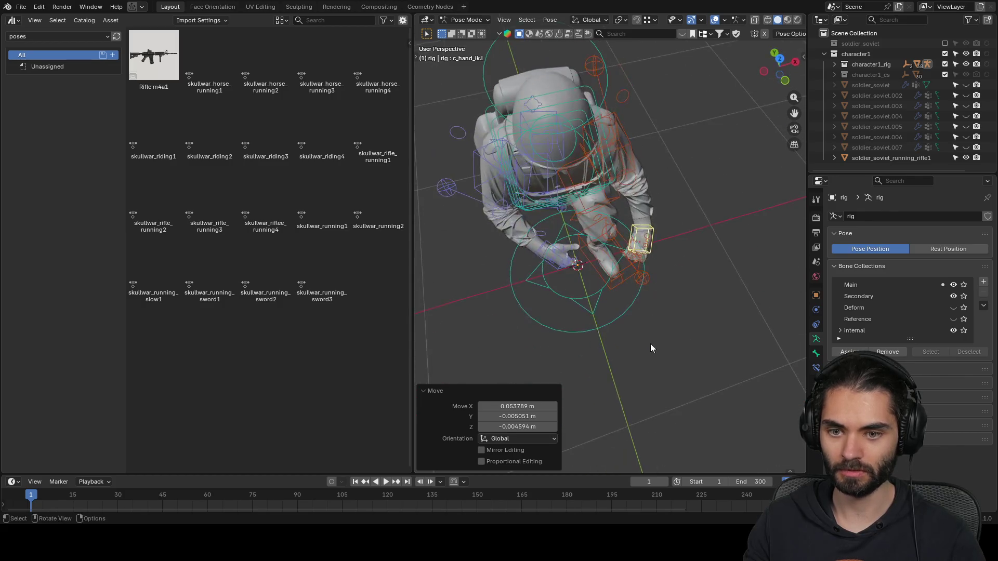
pyautogui.click(566, 264)
pyautogui.moveTo(567, 264)
pyautogui.mouseDown(button='middle')
pyautogui.moveTo(568, 199)
pyautogui.moveTo(634, 280)
pyautogui.moveTo(591, 361)
pyautogui.moveTo(654, 264)
pyautogui.moveTo(667, 285)
pyautogui.moveTo(650, 236)
pyautogui.moveTo(622, 277)
pyautogui.moveTo(557, 266)
pyautogui.moveTo(601, 271)
pyautogui.moveTo(592, 307)
pyautogui.moveTo(474, 312)
pyautogui.mouseUp(button='middle')
pyautogui.press('g')
pyautogui.click(620, 260)
# - Finalize the left hand's position, save soldier_soviet.blend and return to Object Mode
pyautogui.click(656, 248)
pyautogui.press('g')
pyautogui.click(638, 282)
pyautogui.press('g')
pyautogui.click(590, 268)
pyautogui.scroll(-3, 589, 284)
pyautogui.moveTo(598, 276)
pyautogui.mouseDown(button='middle')
pyautogui.moveTo(734, 269)
pyautogui.moveTo(668, 268)
pyautogui.mouseUp(button='middle')
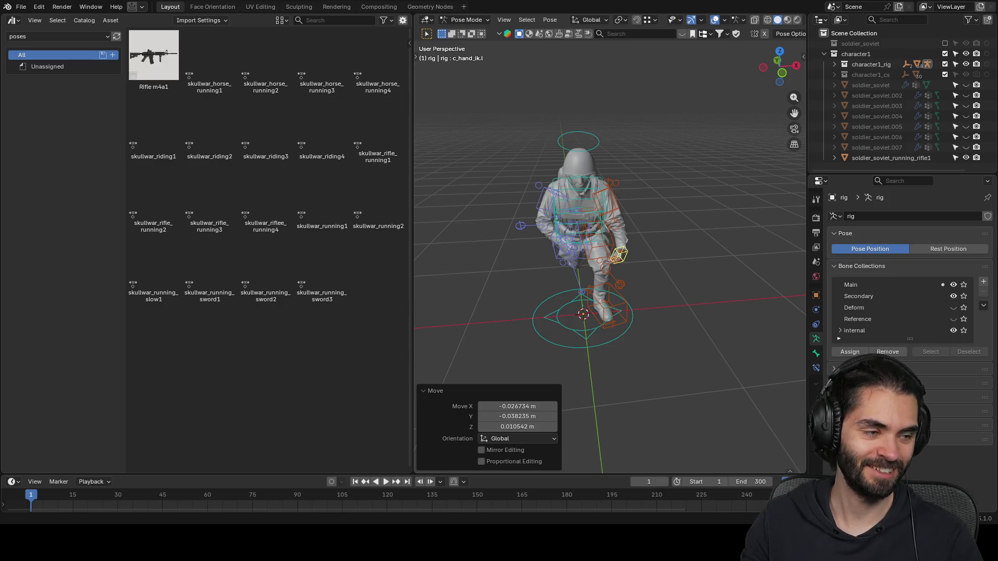
pyautogui.moveTo(669, 352)
pyautogui.mouseDown(button='middle')
pyautogui.moveTo(641, 335)
pyautogui.moveTo(669, 285)
pyautogui.mouseUp(button='middle')
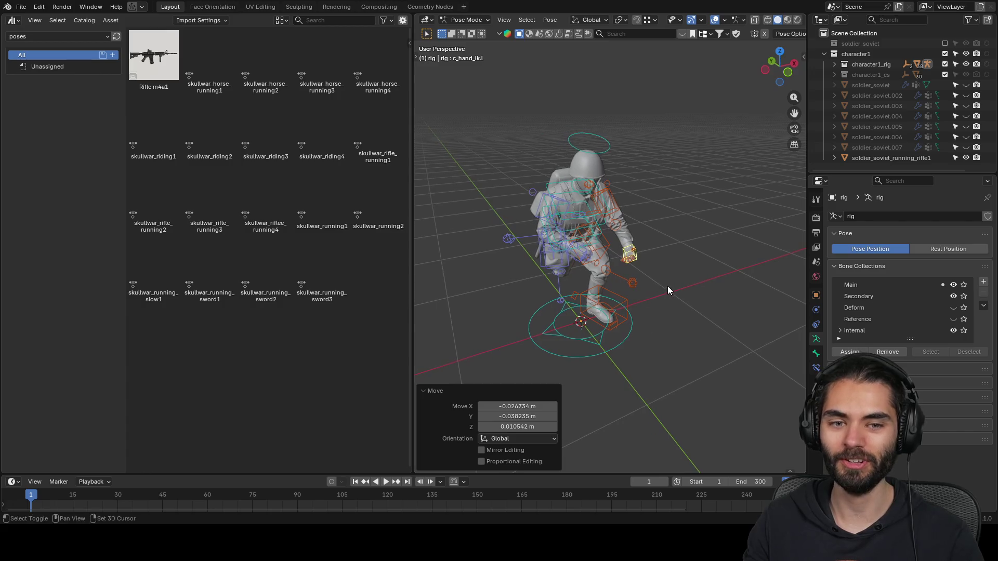
pyautogui.scroll(2, 665, 264)
pyautogui.hotkey('ctrl', 's')
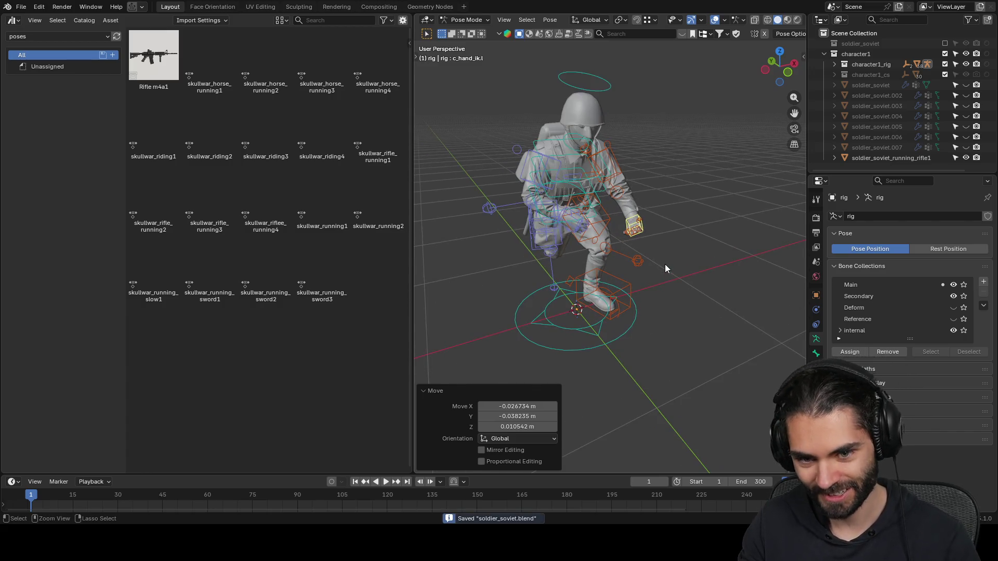
pyautogui.hotkey('ctrl', 'Tab')
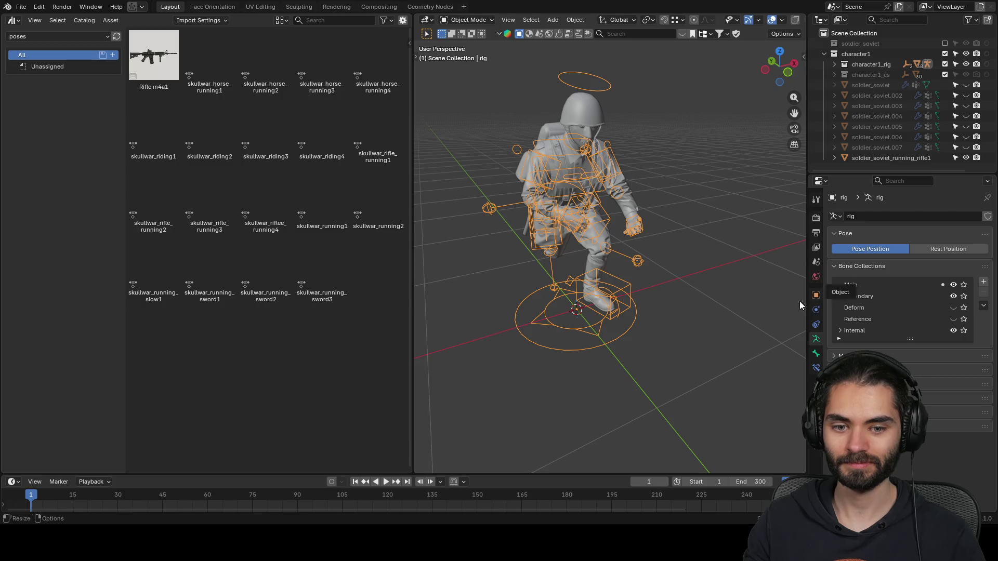
# - Apply the rig modifier to bake soldier_soviet_running_rifle1, hide it and show soldier_soviet.002
pyautogui.click(625, 210)
pyautogui.click(815, 310)
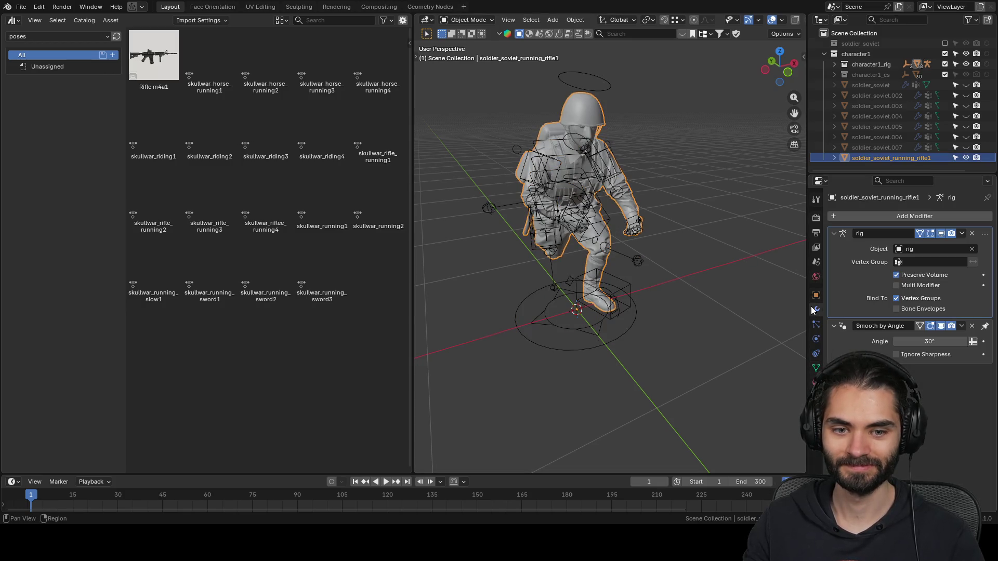
pyautogui.hotkey('ctrl', 'a')
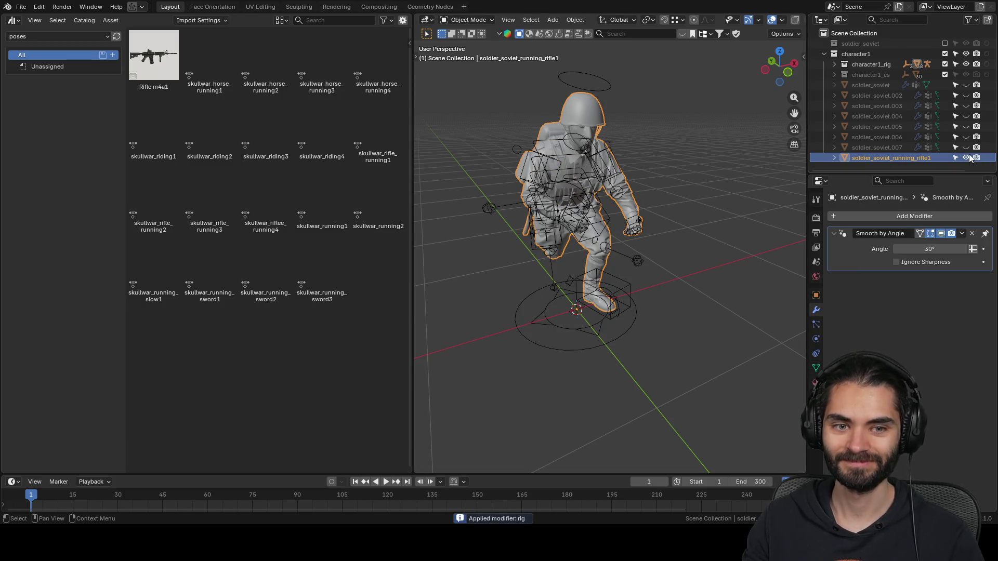
pyautogui.click(966, 157)
pyautogui.click(966, 95)
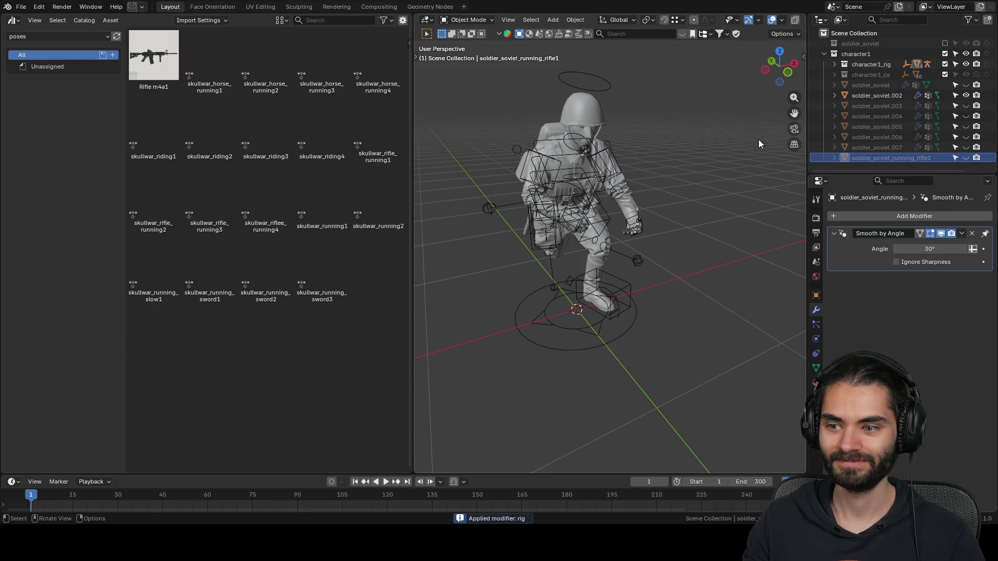
# - Rename soldier_soviet.002 to soldier_soviet_running_rifle2, then reselect the first soldier and the rig
pyautogui.doubleClick(890, 158)
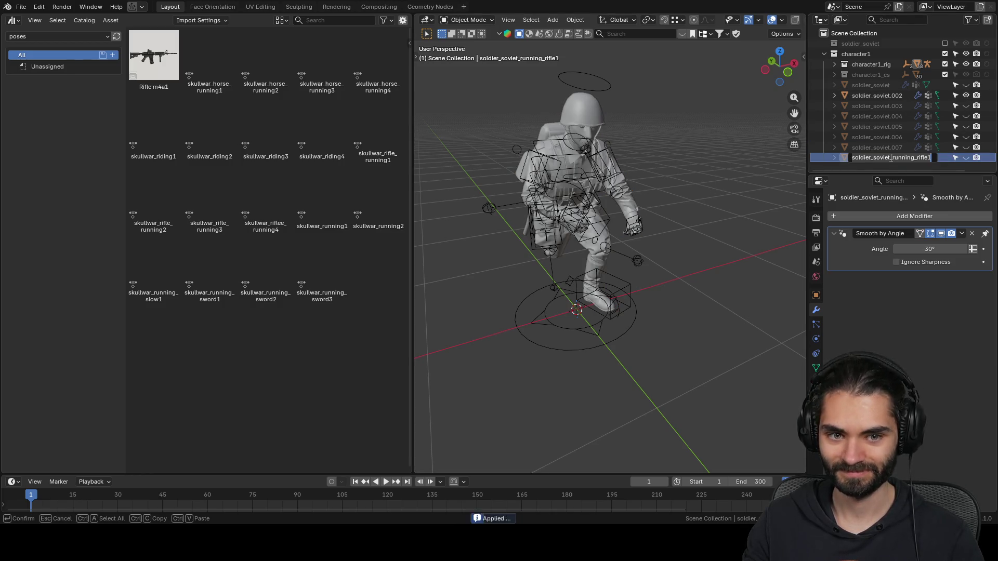
pyautogui.hotkey('ctrl', 'c')
pyautogui.press('Return')
pyautogui.doubleClick(899, 95)
pyautogui.hotkey('ctrl', 'v')
pyautogui.press('BackSpace')
pyautogui.write('2')
pyautogui.press('Return')
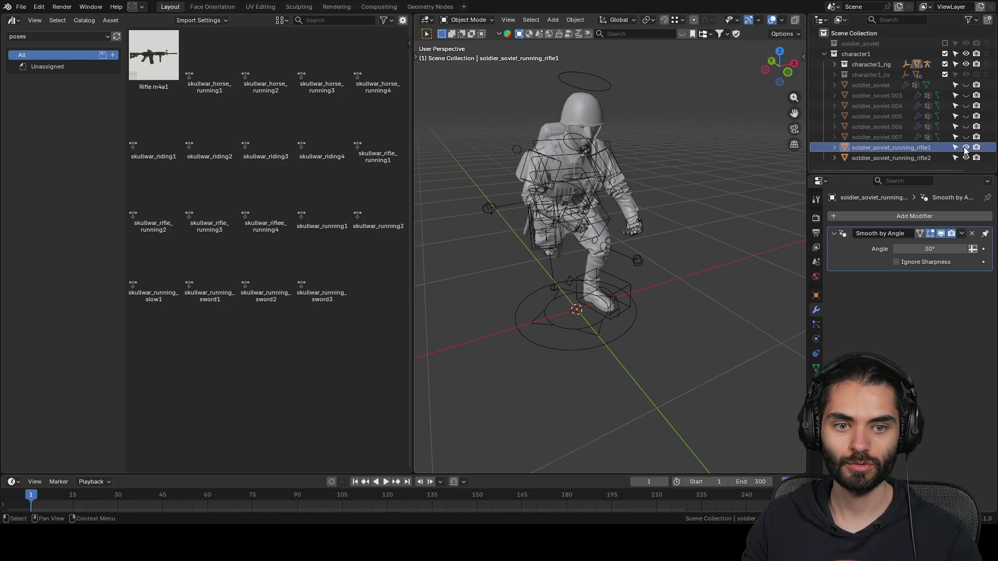
pyautogui.click(905, 147)
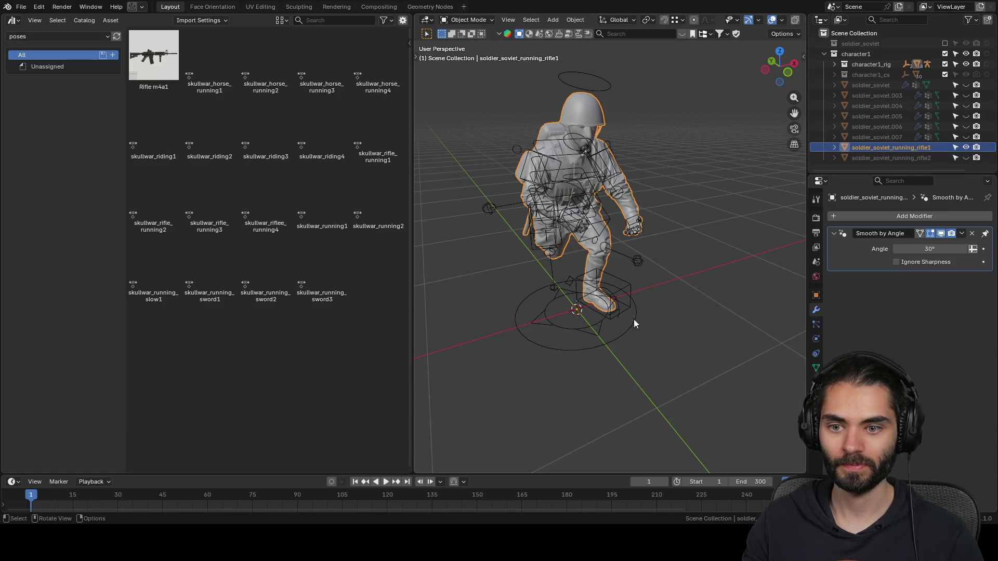
pyautogui.click(612, 341)
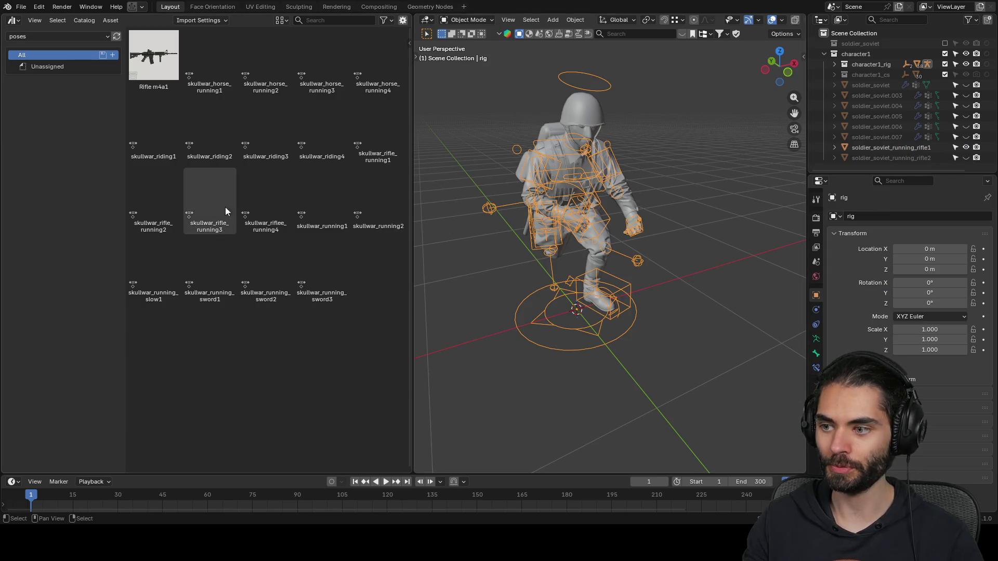
# - Apply skullwar_rifle_running2 to the rig in Pose Mode, showing soldier_soviet_running_rifle2 instead of rifle1
pyautogui.doubleClick(166, 205)
pyautogui.moveTo(582, 260)
pyautogui.mouseDown(button='middle')
pyautogui.moveTo(633, 254)
pyautogui.moveTo(622, 252)
pyautogui.mouseUp(button='middle')
pyautogui.hotkey('ctrl', 'Tab')
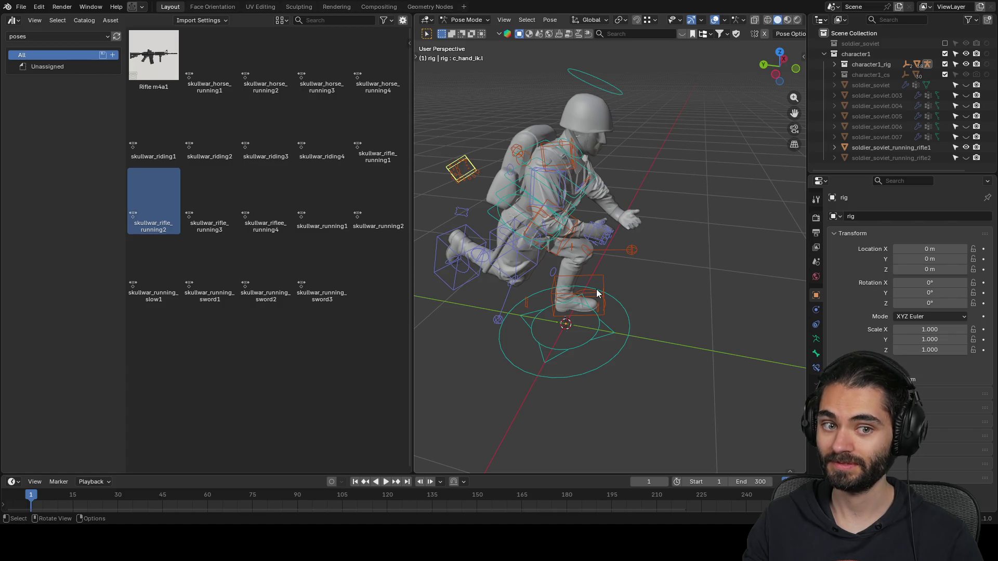
pyautogui.click(966, 147)
pyautogui.click(965, 157)
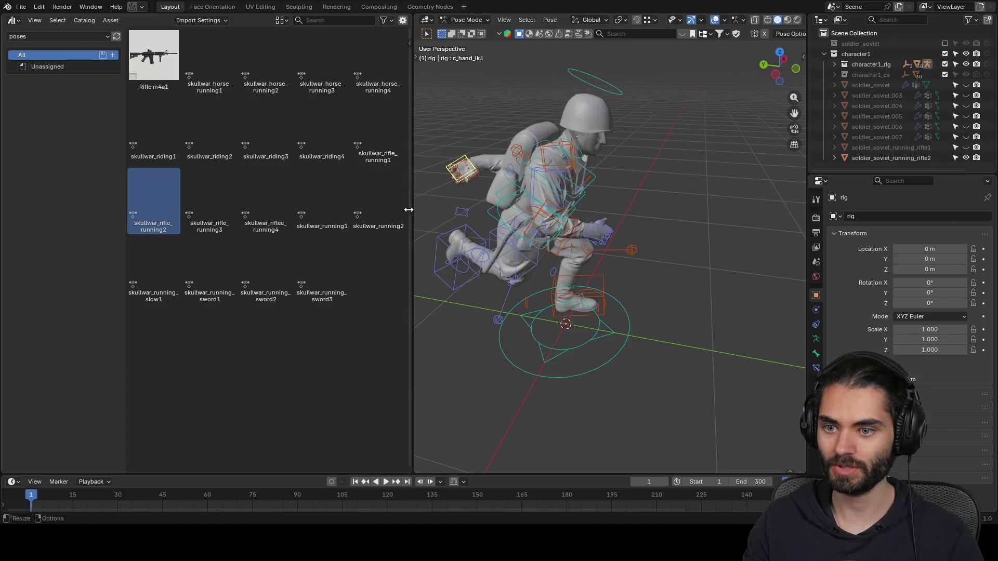
# - Preview the skullwar_rifle_running3, skullwar_riflee_running4 and skullwar_rifle_running1 poses on the rig
pyautogui.click(207, 207)
pyautogui.click(166, 207)
pyautogui.click(223, 204)
pyautogui.click(247, 202)
pyautogui.moveTo(248, 202); pyautogui.dragTo(550, 197)
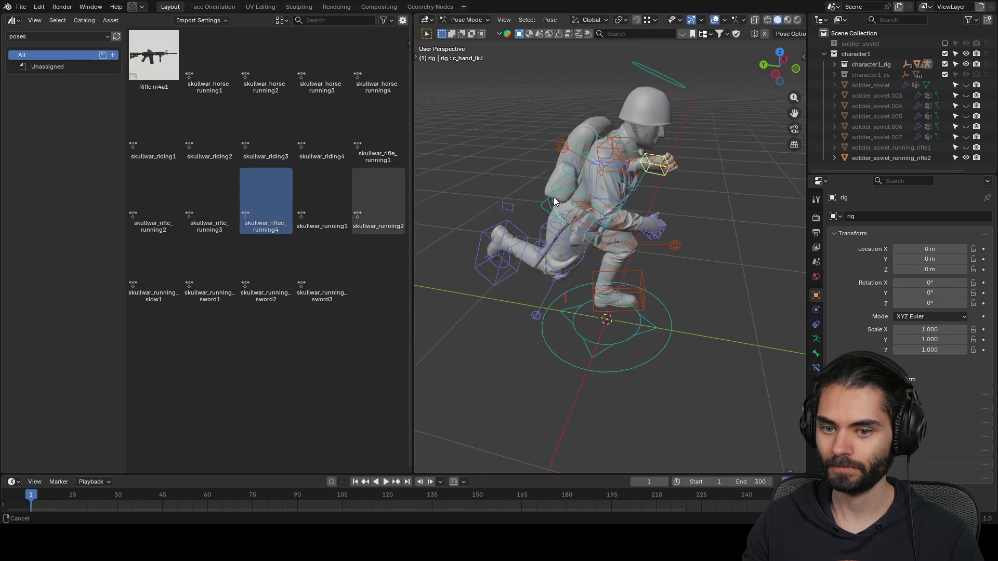
pyautogui.moveTo(550, 198); pyautogui.dragTo(518, 182, button='middle')
pyautogui.click(376, 122)
pyautogui.moveTo(376, 122); pyautogui.dragTo(731, 256)
# - Re-compare running1 and running3, settle on skullwar_rifle_running2 and check it in front view
pyautogui.click(166, 215)
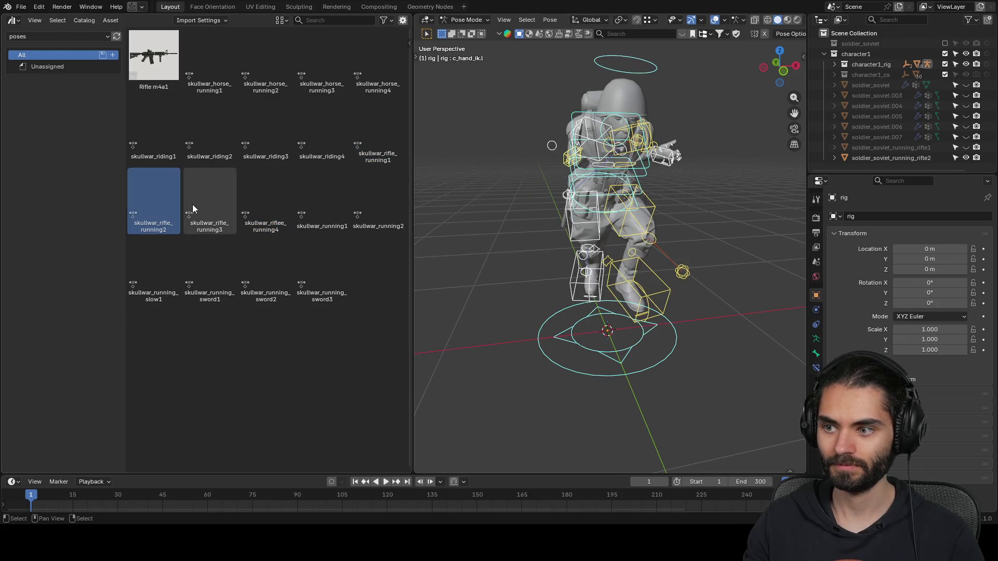
pyautogui.click(379, 136)
pyautogui.click(212, 200)
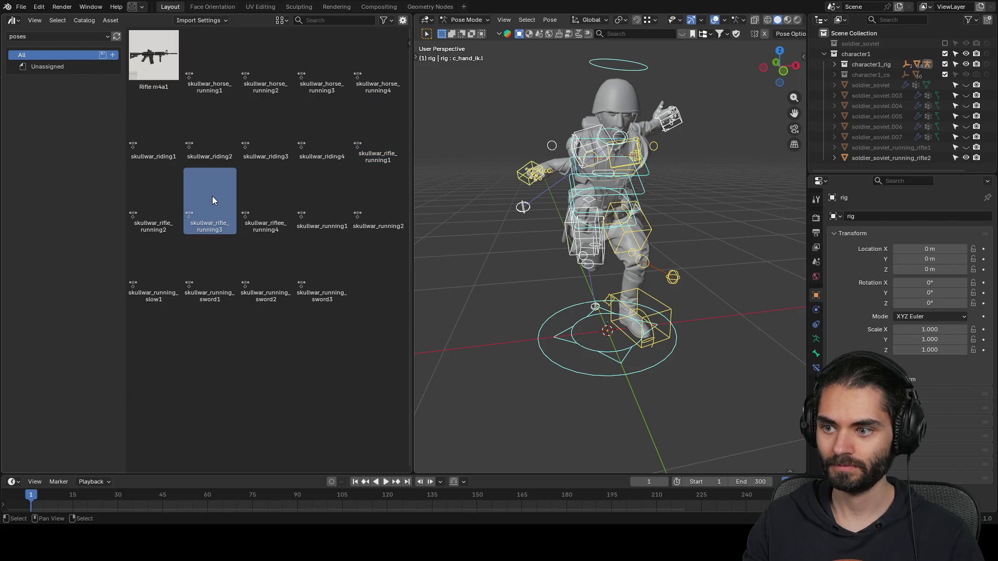
pyautogui.click(159, 196)
pyautogui.moveTo(460, 222)
pyautogui.mouseDown(button='middle')
pyautogui.moveTo(647, 223)
pyautogui.moveTo(607, 252)
pyautogui.moveTo(546, 252)
pyautogui.moveTo(602, 300)
pyautogui.moveTo(587, 289)
pyautogui.mouseUp(button='middle')
pyautogui.press('KP_1')
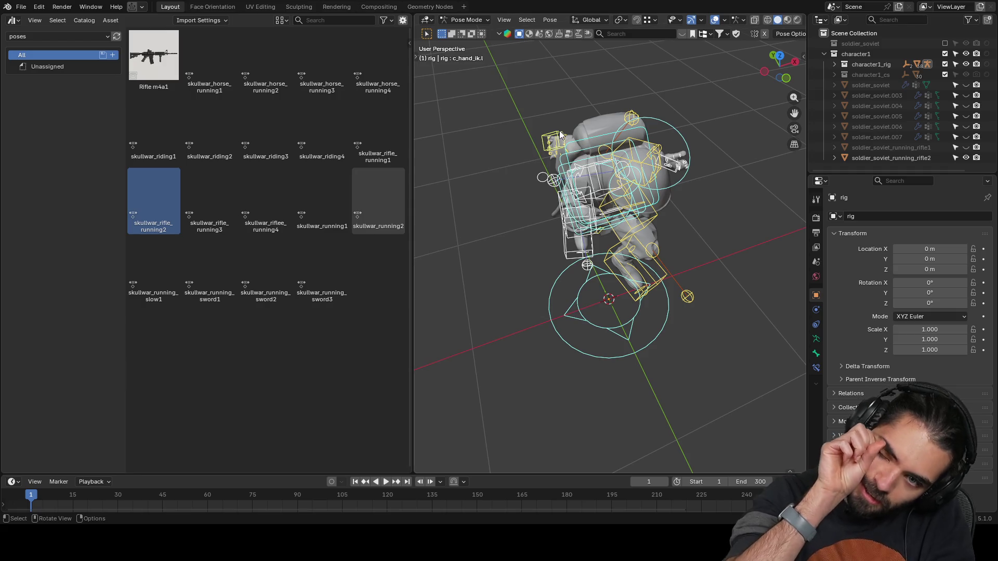
# - From a rear view, mirror the hand control with an X scale of -1
pyautogui.moveTo(541, 127)
pyautogui.mouseDown(button='middle')
pyautogui.moveTo(519, 134)
pyautogui.moveTo(636, 185)
pyautogui.mouseUp(button='middle')
pyautogui.scroll(2, 636, 186)
pyautogui.moveTo(636, 280); pyautogui.dragTo(612, 229, button='middle')
pyautogui.scroll(2, 677, 178)
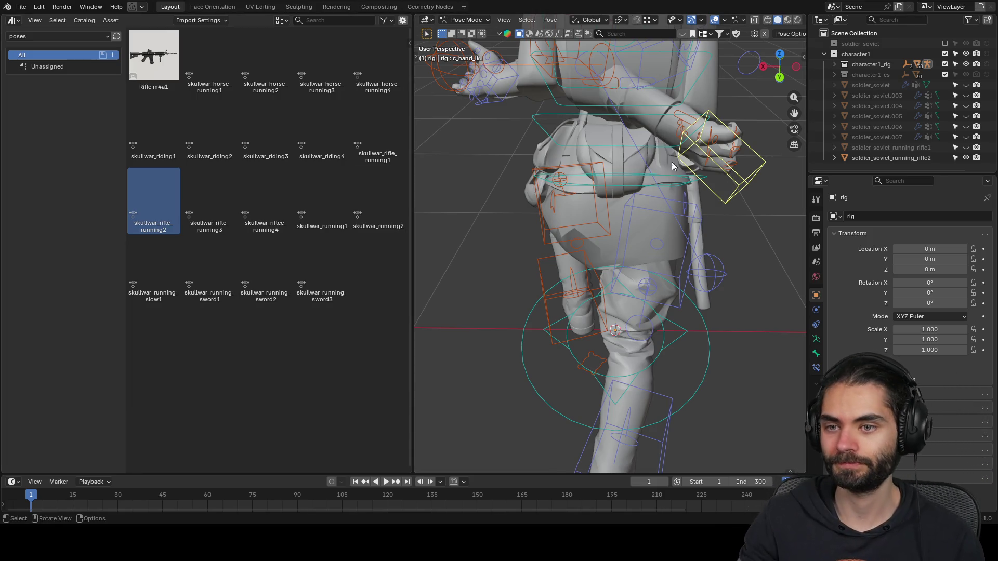
pyautogui.press('z')
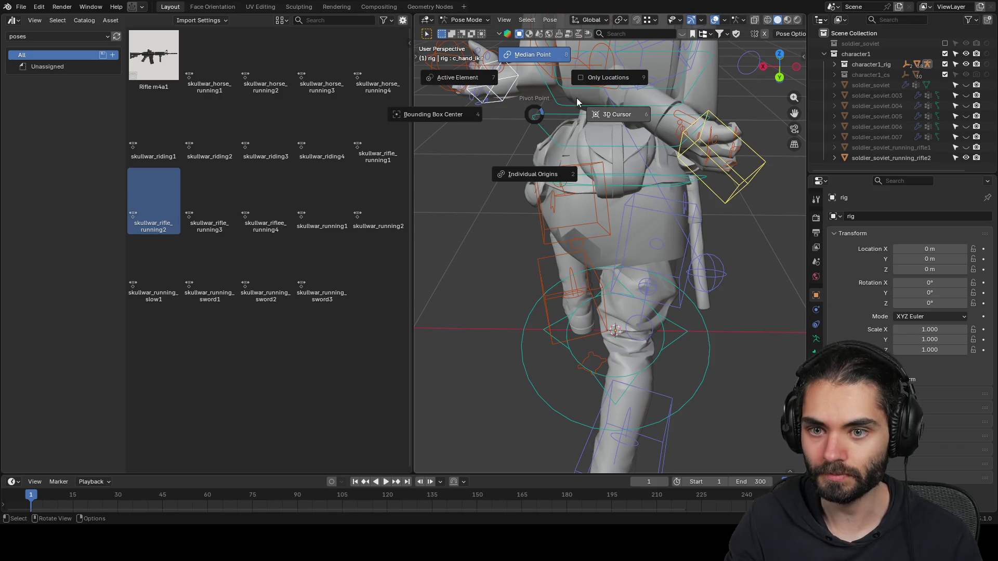
pyautogui.write('sx-4')
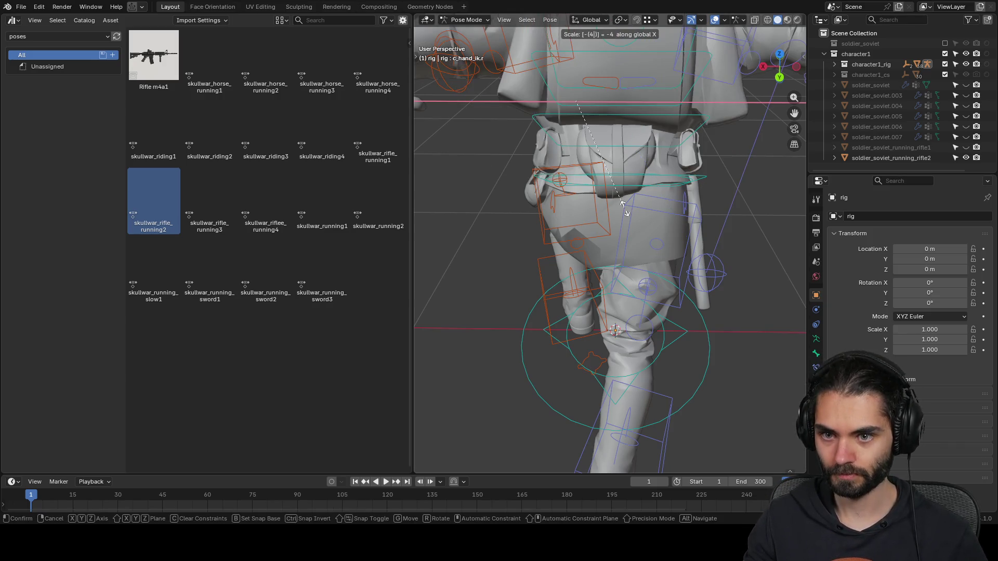
pyautogui.press('BackSpace')
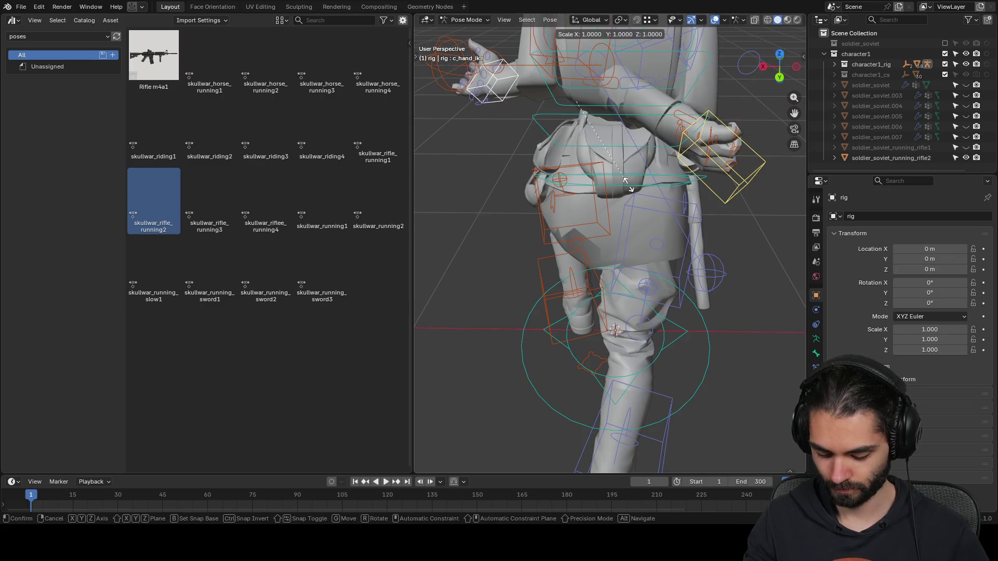
pyautogui.write('1')
pyautogui.press('Return')
# - Move the hand control along Y, lower the right hand vertically, then nudge it into place
pyautogui.scroll(-5, 629, 186)
pyautogui.moveTo(638, 199)
pyautogui.mouseDown(button='middle')
pyautogui.moveTo(535, 180)
pyautogui.moveTo(644, 204)
pyautogui.moveTo(665, 218)
pyautogui.moveTo(514, 206)
pyautogui.mouseUp(button='middle')
pyautogui.press('g')
pyautogui.press('y')
pyautogui.click(667, 221)
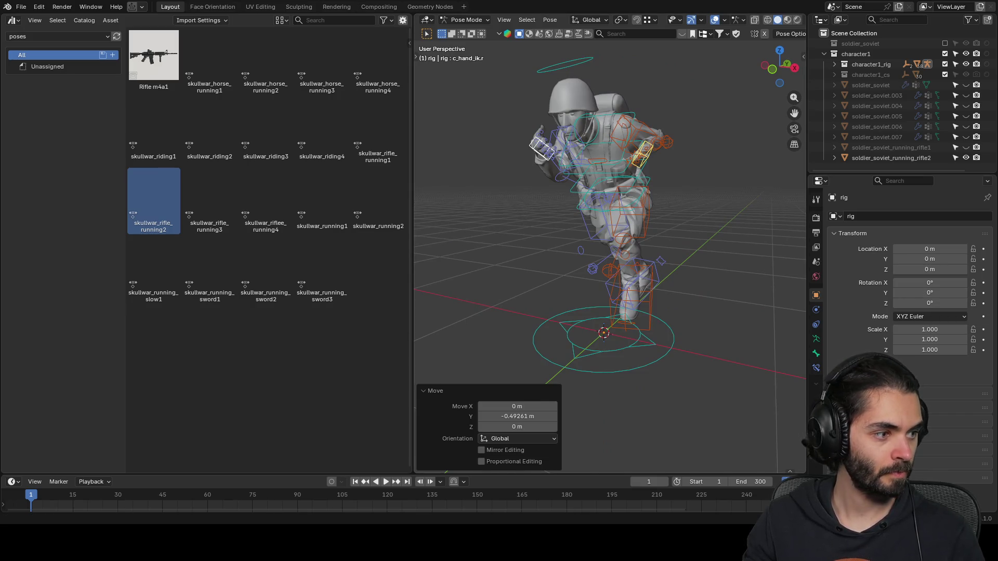
pyautogui.moveTo(645, 250)
pyautogui.mouseDown(button='middle')
pyautogui.moveTo(639, 268)
pyautogui.moveTo(668, 202)
pyautogui.moveTo(641, 247)
pyautogui.moveTo(669, 233)
pyautogui.mouseUp(button='middle')
pyautogui.press('g')
pyautogui.press('z')
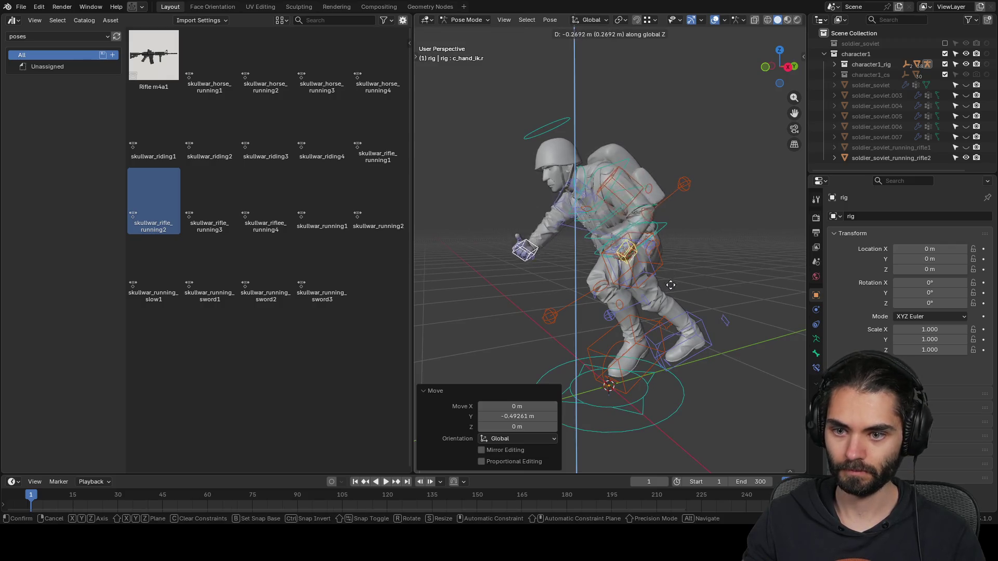
pyautogui.click(674, 281)
pyautogui.moveTo(676, 278); pyautogui.dragTo(597, 286, button='middle')
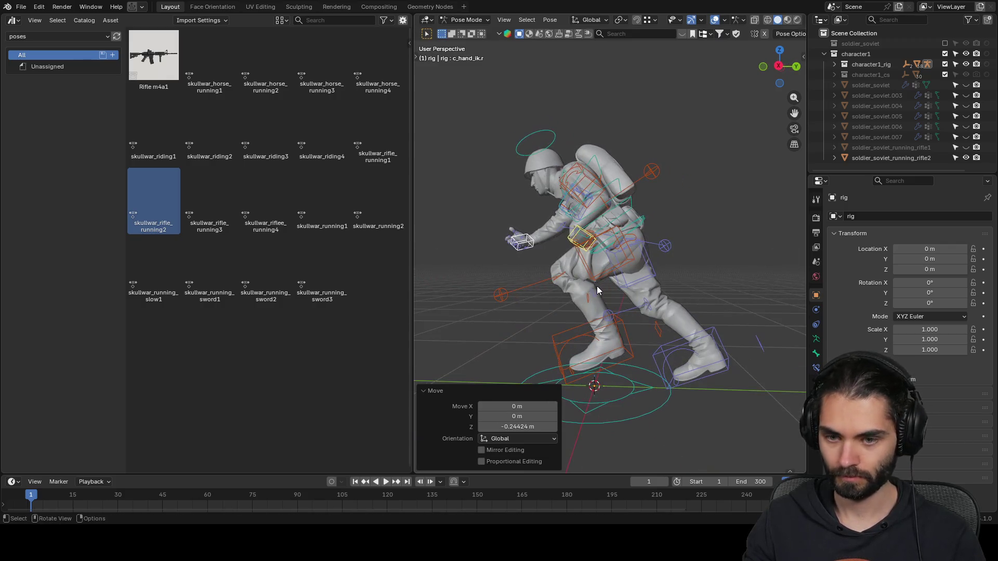
pyautogui.press('g')
pyautogui.click(614, 294)
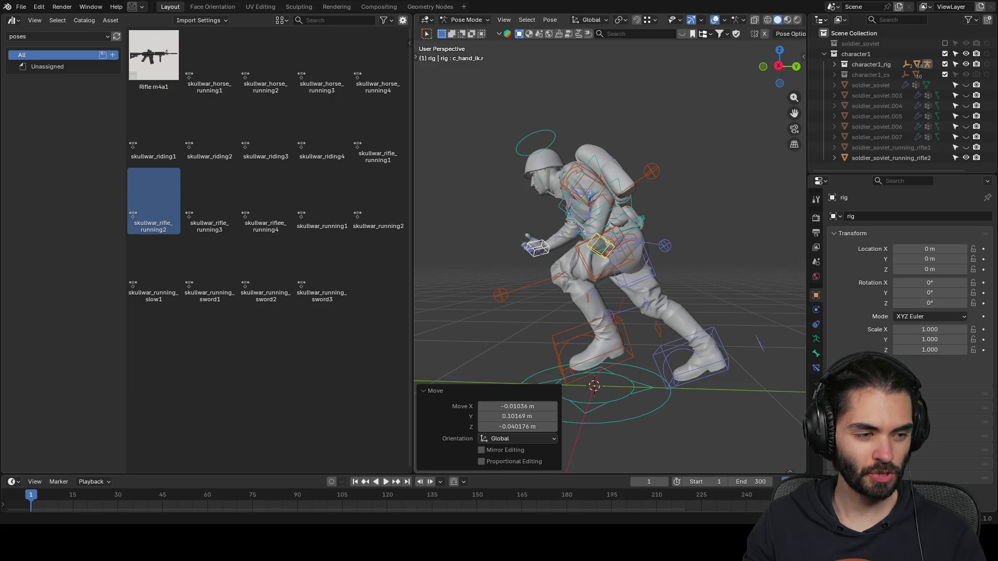
# - Reposition c_hand_ik.l, trying rotations with a different pivot point before cancelling them
pyautogui.moveTo(614, 294)
pyautogui.mouseDown(button='middle')
pyautogui.moveTo(672, 267)
pyautogui.moveTo(578, 220)
pyautogui.moveTo(619, 240)
pyautogui.moveTo(526, 232)
pyautogui.moveTo(614, 260)
pyautogui.moveTo(635, 235)
pyautogui.moveTo(659, 256)
pyautogui.mouseUp(button='middle')
pyautogui.click(574, 224)
pyautogui.click(578, 220)
pyautogui.press('g')
pyautogui.click(620, 249)
pyautogui.press('r')
pyautogui.press('Escape')
pyautogui.press('.')
pyautogui.click(711, 222)
pyautogui.press('r')
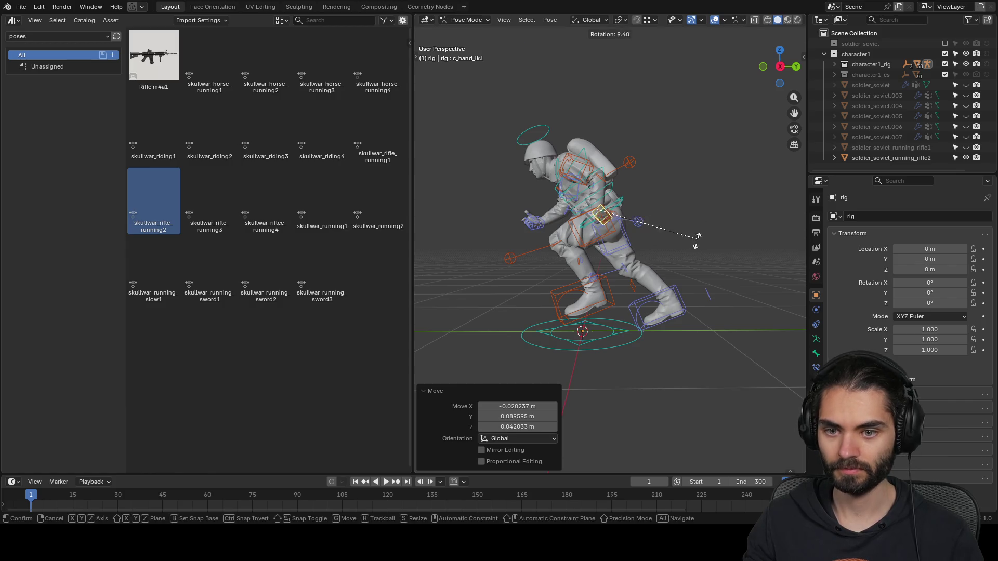
pyautogui.press('Escape')
pyautogui.moveTo(665, 267); pyautogui.dragTo(624, 267, button='middle')
pyautogui.moveTo(624, 224)
pyautogui.mouseDown(button='middle')
pyautogui.moveTo(615, 219)
pyautogui.moveTo(614, 240)
pyautogui.moveTo(732, 241)
pyautogui.moveTo(719, 214)
pyautogui.moveTo(728, 267)
pyautogui.moveTo(738, 263)
pyautogui.mouseUp(button='middle')
# - Move c_hand_ik.r slightly and rotate it by 9.3°, 50.3°, -24.2° and once more
pyautogui.click(616, 219)
pyautogui.press('g')
pyautogui.click(621, 251)
pyautogui.press('r')
pyautogui.click(750, 242)
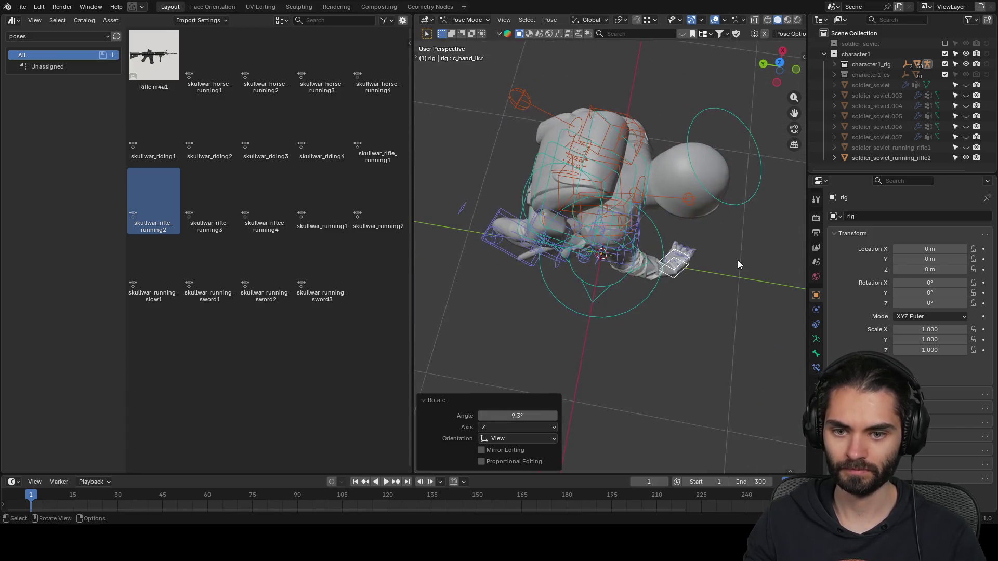
pyautogui.press('r')
pyautogui.click(745, 338)
pyautogui.moveTo(744, 338)
pyautogui.mouseDown(button='middle')
pyautogui.moveTo(610, 273)
pyautogui.moveTo(565, 198)
pyautogui.moveTo(521, 191)
pyautogui.moveTo(664, 206)
pyautogui.mouseUp(button='middle')
pyautogui.press('r')
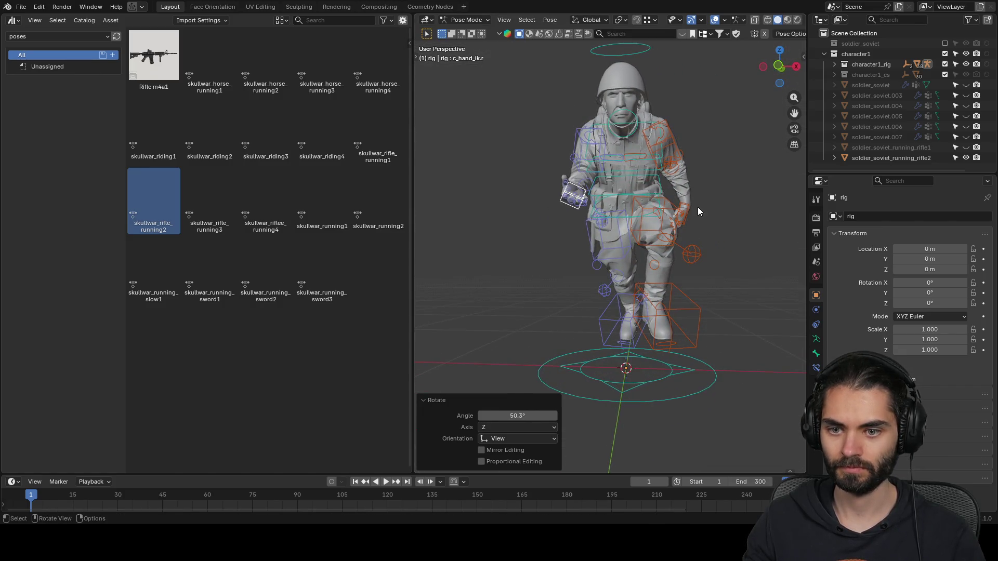
pyautogui.click(649, 286)
pyautogui.moveTo(649, 286); pyautogui.dragTo(675, 359, button='middle')
pyautogui.press('r')
pyautogui.click(668, 312)
pyautogui.moveTo(668, 312)
pyautogui.mouseDown(button='middle')
pyautogui.moveTo(644, 239)
pyautogui.moveTo(662, 221)
pyautogui.moveTo(506, 203)
pyautogui.mouseUp(button='middle')
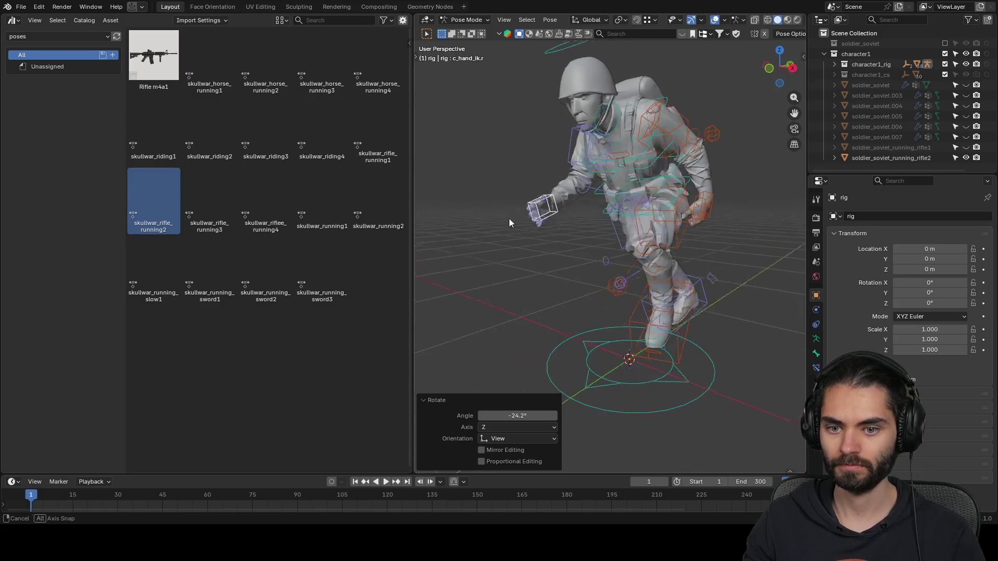
# - Return to Object Mode and select soldier_soviet_running_rifle2 with its modifier stack shown
pyautogui.hotkey('ctrl', 'Tab')
pyautogui.click(902, 156)
pyautogui.click(816, 310)
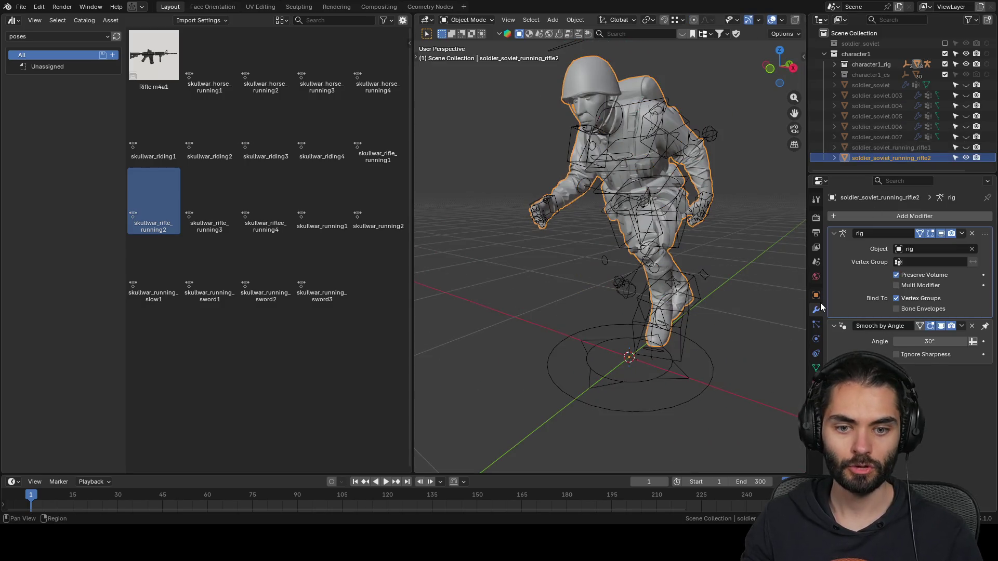
# - Bake and hide soldier_soviet_running_rifle2, then rename soldier_soviet.003 to soldier_soviet_running_rifle3 and unhide it
pyautogui.hotkey('ctrl', 'a')
pyautogui.press('h')
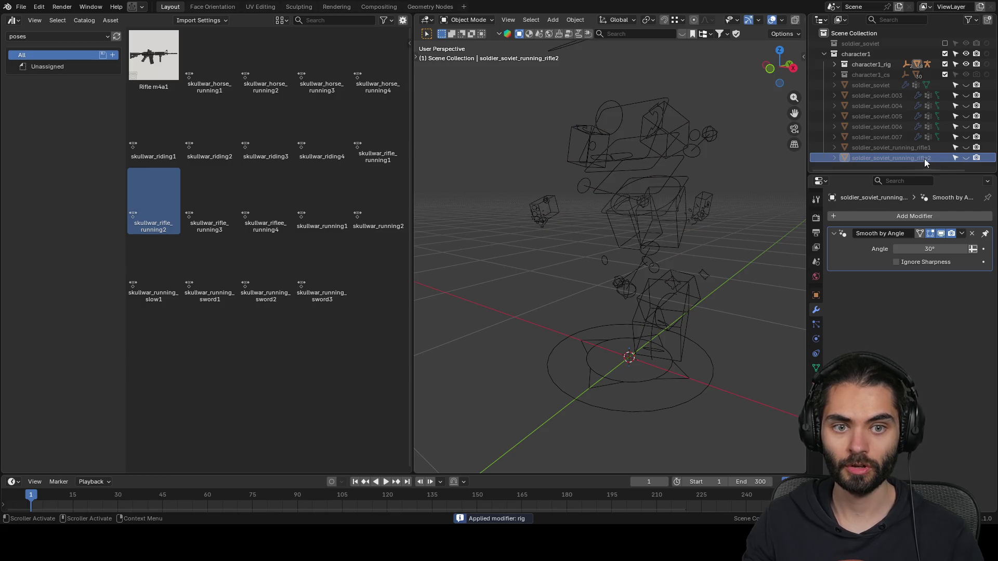
pyautogui.doubleClick(890, 96)
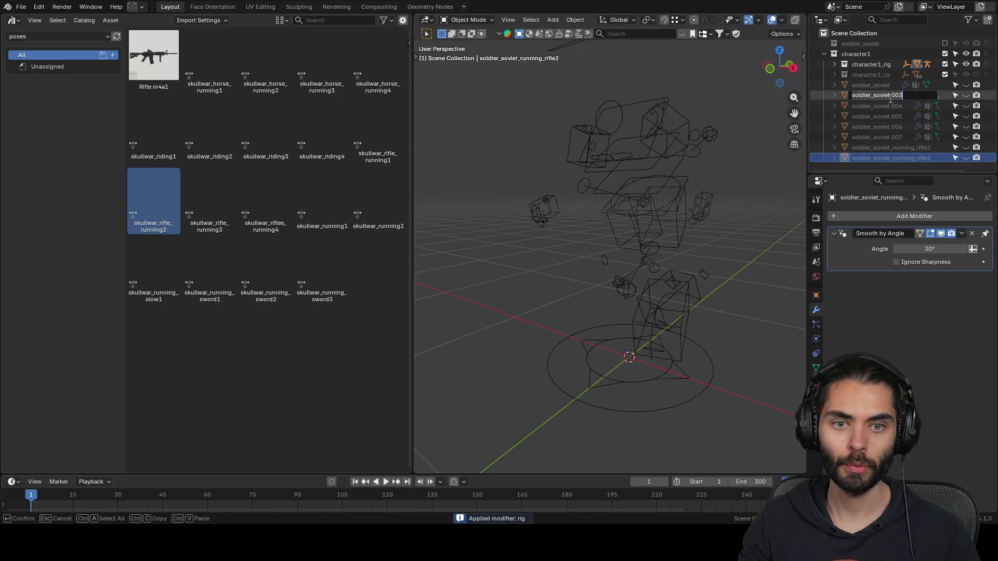
pyautogui.write('_running_rifle3')
pyautogui.press('Return')
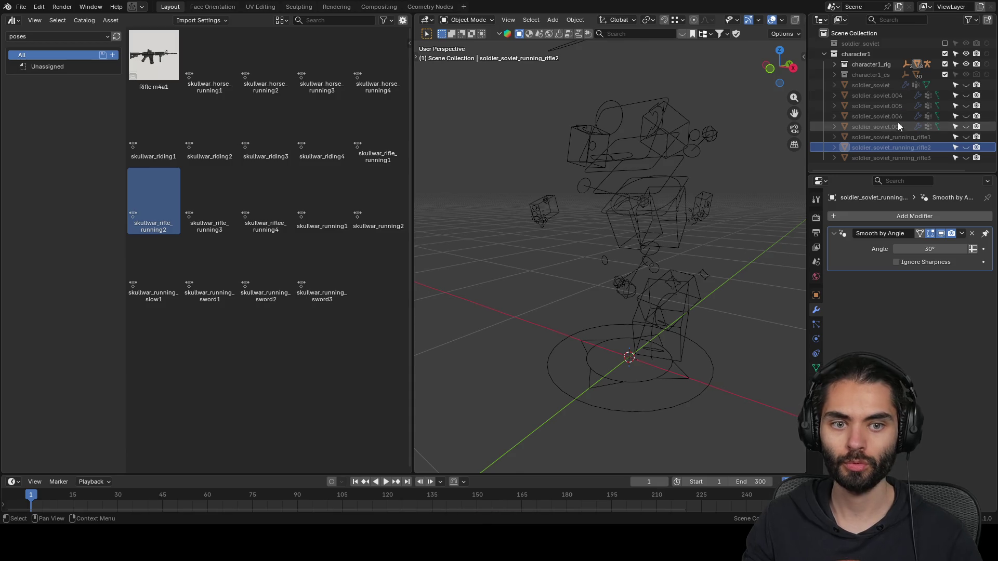
pyautogui.click(966, 158)
# - Put the rig in Pose Mode, select all bones and apply skullwar_rifle_running3
pyautogui.click(588, 169)
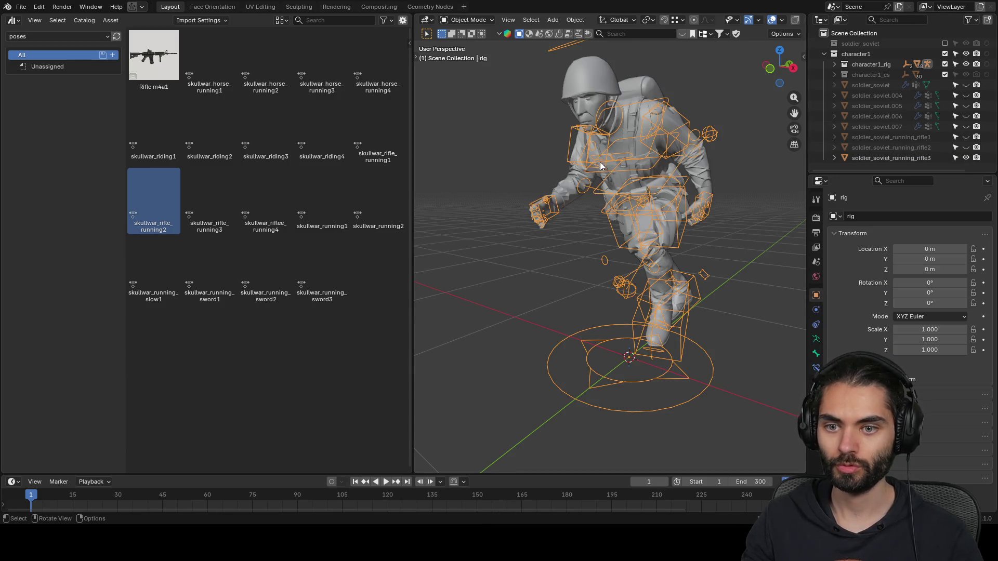
pyautogui.hotkey('ctrl', 'Tab')
pyautogui.press('a')
pyautogui.doubleClick(205, 204)
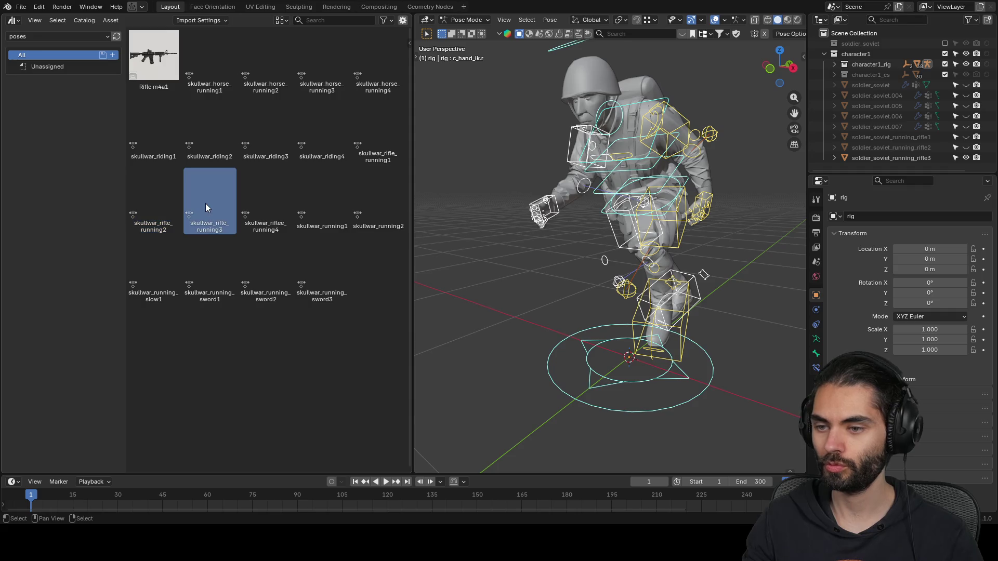
pyautogui.moveTo(205, 204); pyautogui.dragTo(592, 253)
pyautogui.moveTo(591, 253); pyautogui.dragTo(764, 250, button='middle')
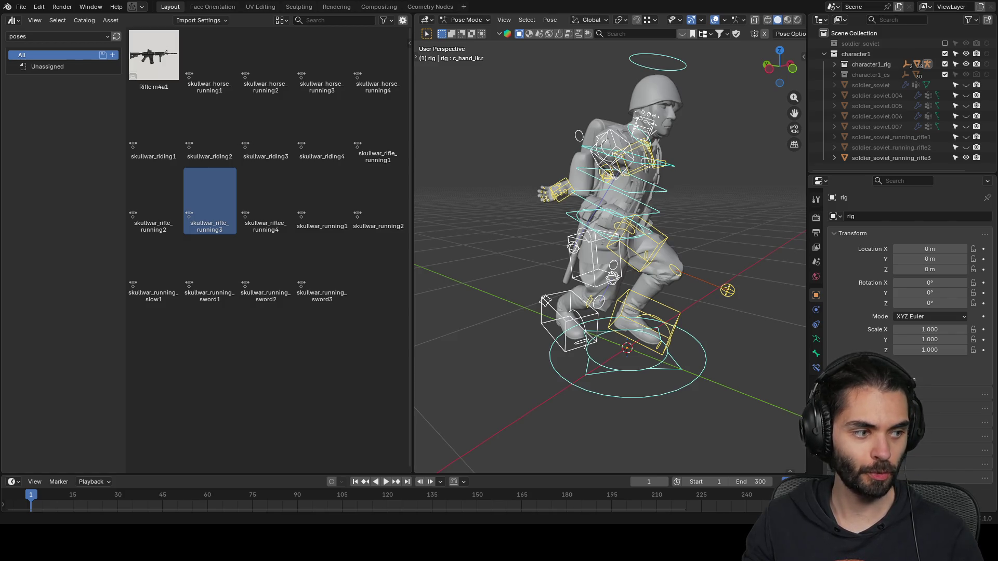
pyautogui.moveTo(764, 250)
pyautogui.mouseDown(button='middle')
pyautogui.moveTo(563, 208)
pyautogui.moveTo(641, 239)
pyautogui.mouseUp(button='middle')
pyautogui.click(679, 156)
pyautogui.moveTo(679, 156); pyautogui.dragTo(571, 192, button='middle')
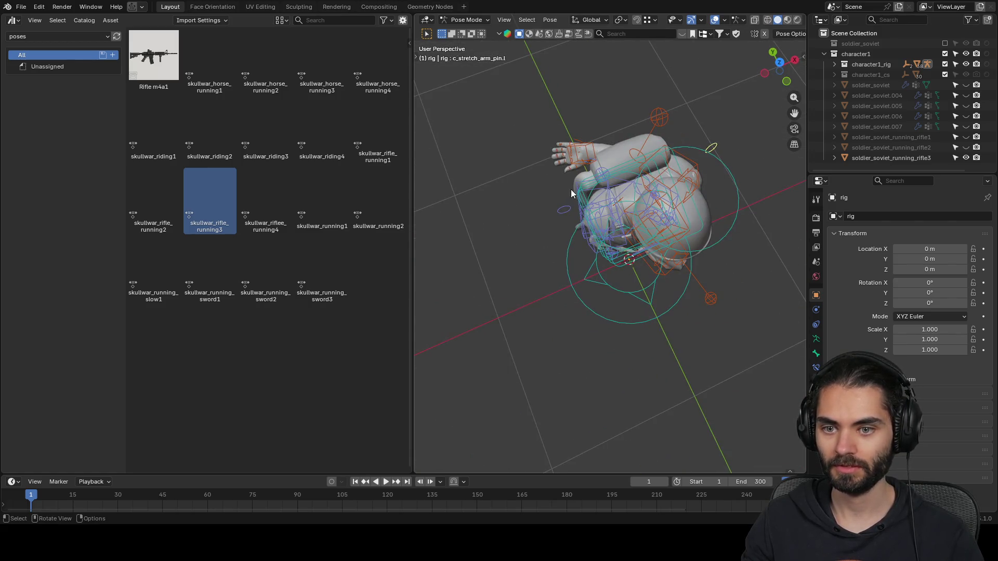
pyautogui.moveTo(613, 159)
pyautogui.mouseDown(button='middle')
pyautogui.moveTo(652, 182)
pyautogui.moveTo(570, 243)
pyautogui.mouseUp(button='middle')
pyautogui.scroll(3, 570, 244)
pyautogui.moveTo(492, 202)
pyautogui.mouseDown(button='middle')
pyautogui.moveTo(654, 202)
pyautogui.moveTo(657, 246)
pyautogui.moveTo(578, 229)
pyautogui.moveTo(550, 192)
pyautogui.moveTo(632, 227)
pyautogui.moveTo(626, 218)
pyautogui.moveTo(710, 211)
pyautogui.moveTo(625, 200)
pyautogui.moveTo(752, 211)
pyautogui.moveTo(651, 167)
pyautogui.moveTo(713, 183)
pyautogui.moveTo(668, 164)
pyautogui.moveTo(641, 208)
pyautogui.moveTo(620, 170)
pyautogui.moveTo(623, 189)
pyautogui.moveTo(754, 195)
pyautogui.moveTo(601, 256)
pyautogui.moveTo(627, 216)
pyautogui.moveTo(535, 214)
pyautogui.moveTo(597, 214)
pyautogui.moveTo(591, 228)
pyautogui.moveTo(594, 132)
pyautogui.moveTo(604, 171)
pyautogui.moveTo(583, 176)
pyautogui.moveTo(607, 241)
pyautogui.moveTo(579, 226)
pyautogui.moveTo(584, 185)
pyautogui.moveTo(628, 201)
pyautogui.moveTo(750, 209)
pyautogui.moveTo(672, 123)
pyautogui.moveTo(548, 218)
pyautogui.moveTo(619, 213)
pyautogui.moveTo(576, 207)
pyautogui.mouseUp(button='middle')
pyautogui.scroll(-4, 654, 202)
pyautogui.scroll(2, 632, 227)
pyautogui.scroll(-4, 585, 186)
pyautogui.keyDown('shift'); pyautogui.click(576, 207); pyautogui.keyUp('shift')
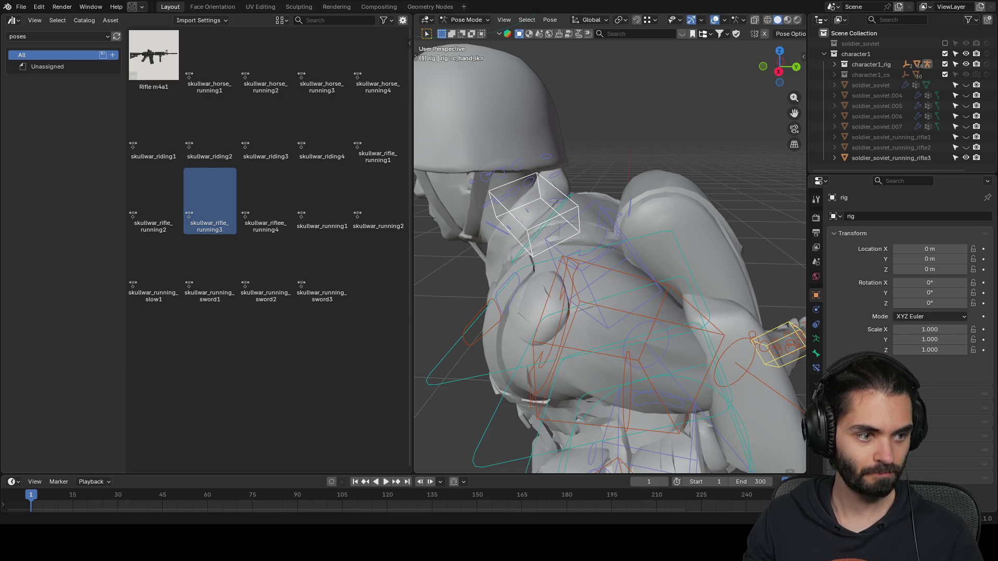
pyautogui.scroll(-5, 650, 250)
pyautogui.moveTo(650, 250)
pyautogui.mouseDown(button='middle')
pyautogui.moveTo(670, 261)
pyautogui.moveTo(616, 253)
pyautogui.moveTo(654, 213)
pyautogui.mouseUp(button='middle')
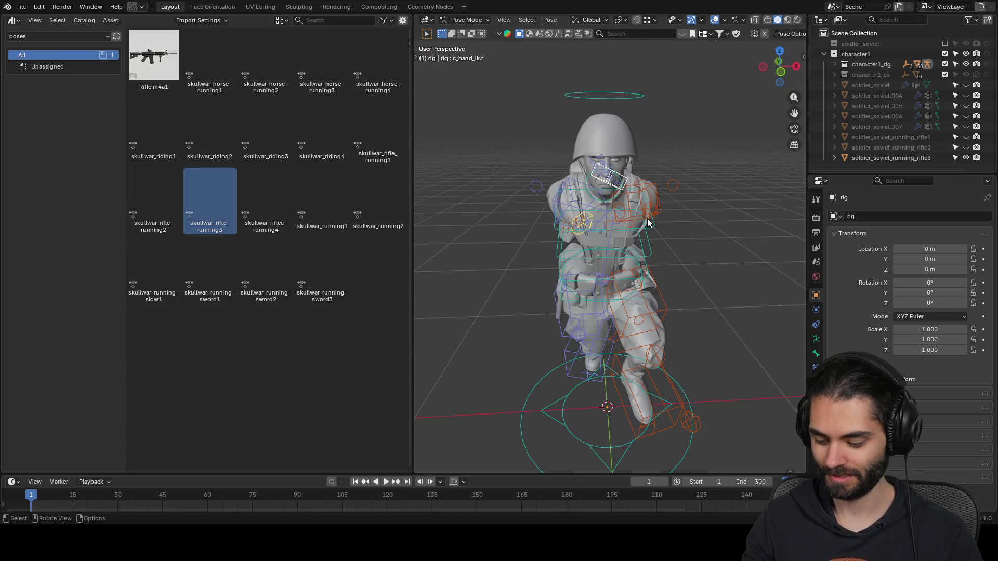
# - Mirror the hand control with S X -1 and shift it along Y to the soldier's left
pyautogui.hotkey('shift', 's')
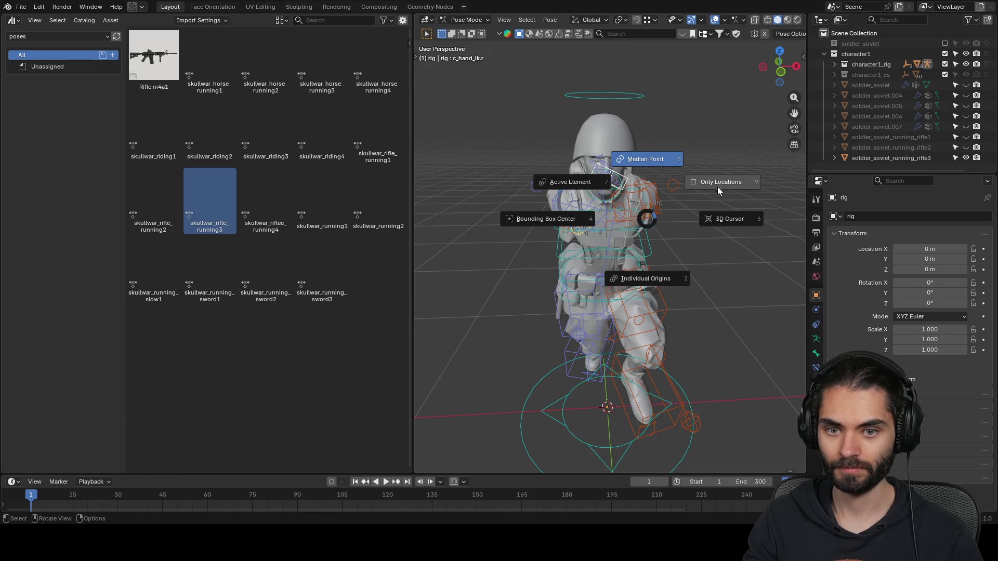
pyautogui.press('Escape')
pyautogui.write('sx-1')
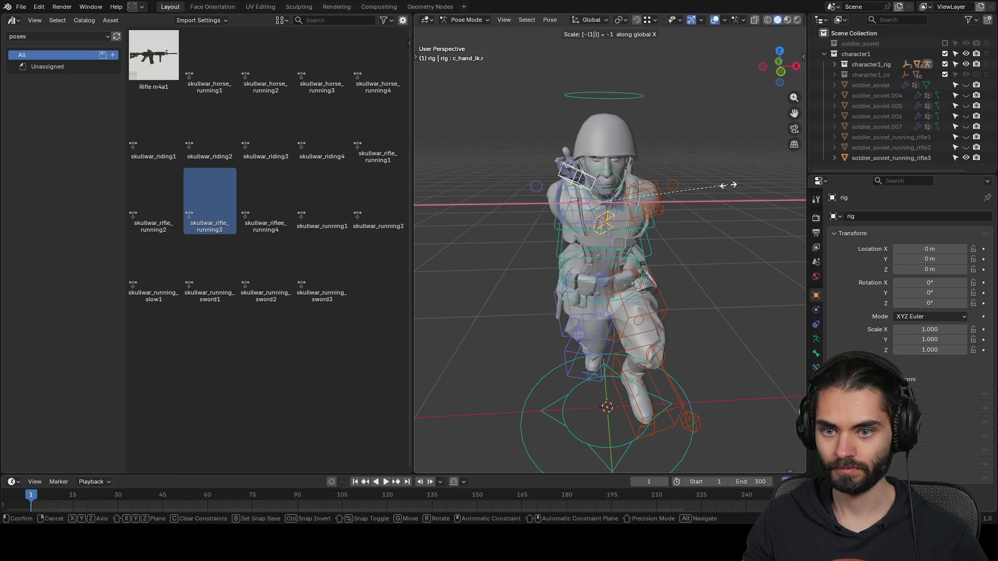
pyautogui.press('Return')
pyautogui.moveTo(728, 186); pyautogui.dragTo(677, 219, button='middle')
pyautogui.press('g')
pyautogui.press('y')
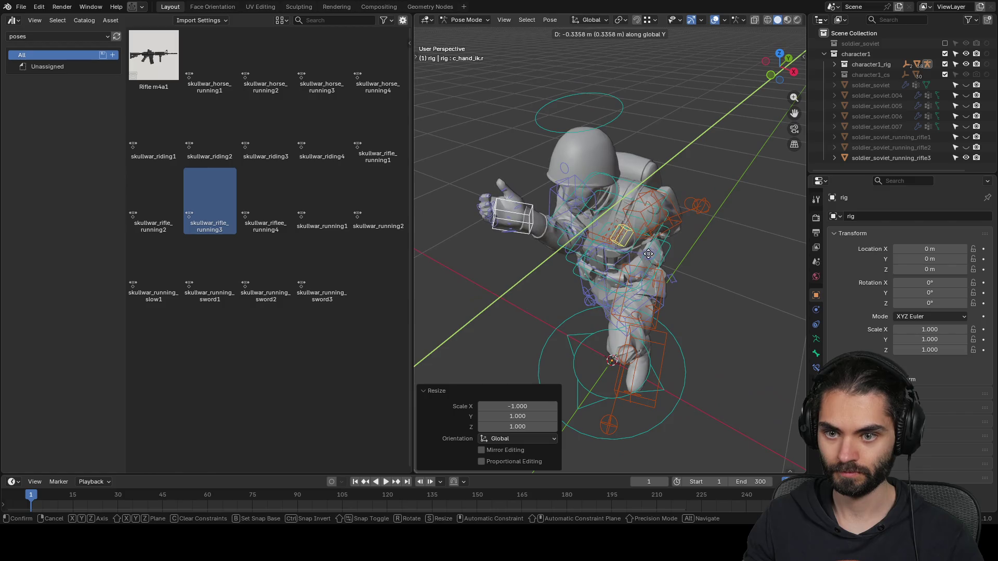
pyautogui.click(648, 254)
pyautogui.moveTo(648, 253)
pyautogui.mouseDown(button='middle')
pyautogui.moveTo(648, 196)
pyautogui.moveTo(675, 174)
pyautogui.moveTo(630, 216)
pyautogui.moveTo(542, 233)
pyautogui.moveTo(684, 220)
pyautogui.moveTo(560, 235)
pyautogui.moveTo(604, 184)
pyautogui.moveTo(625, 139)
pyautogui.moveTo(684, 214)
pyautogui.moveTo(623, 251)
pyautogui.mouseUp(button='middle')
# - Select c_hand_ik.l and move the left hand into a new position
pyautogui.click(637, 274)
pyautogui.click(617, 242)
pyautogui.press('g')
pyautogui.click(712, 287)
pyautogui.moveTo(712, 285)
pyautogui.mouseDown(button='middle')
pyautogui.moveTo(598, 266)
pyautogui.moveTo(680, 281)
pyautogui.moveTo(711, 274)
pyautogui.moveTo(588, 253)
pyautogui.mouseUp(button='middle')
pyautogui.press('g')
pyautogui.click(679, 248)
# - Rotate the left hand control 85.4° around a new pivot and move it again
pyautogui.press('r')
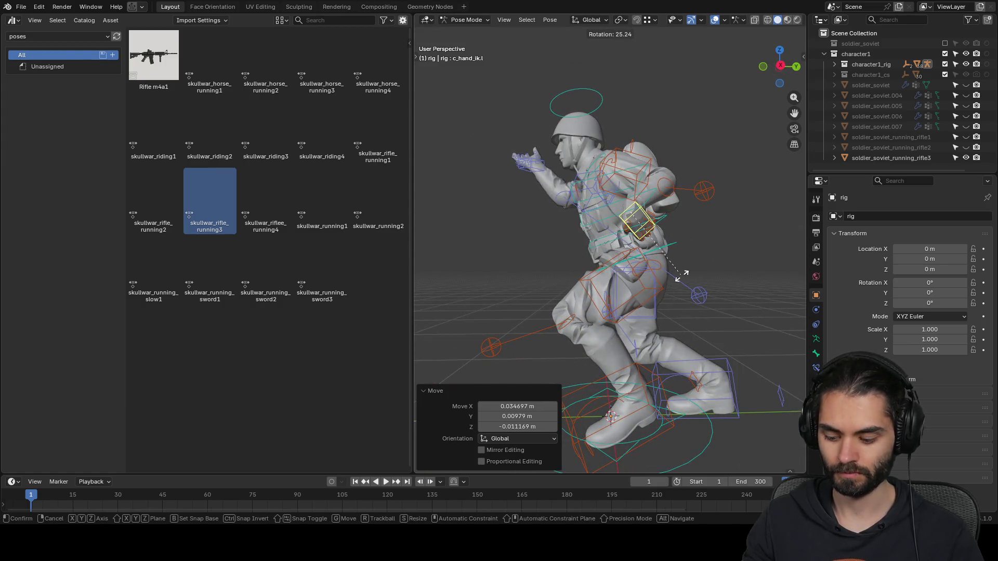
pyautogui.press('Escape')
pyautogui.press('.')
pyautogui.press('r')
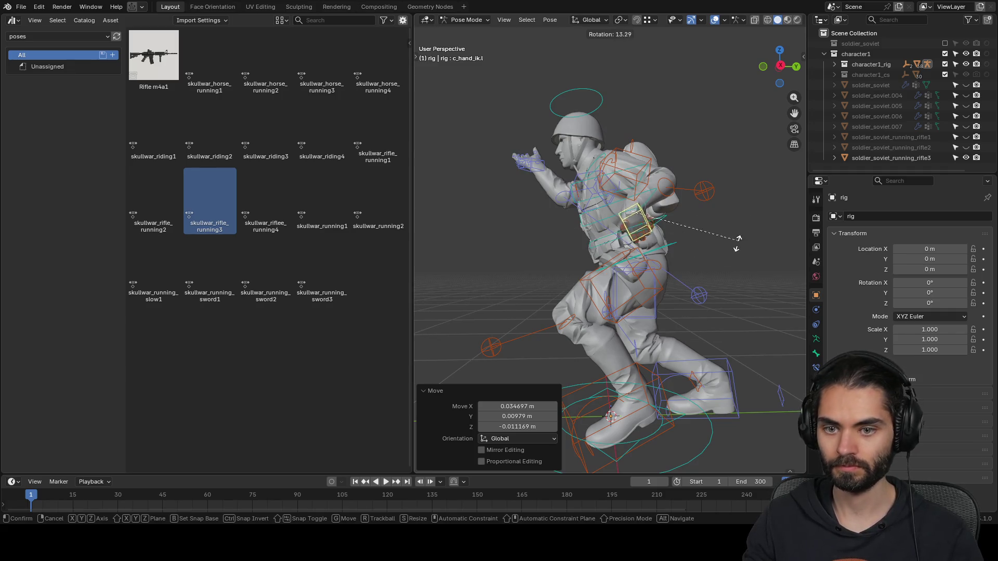
pyautogui.click(635, 297)
pyautogui.moveTo(663, 283)
pyautogui.mouseDown(button='middle')
pyautogui.moveTo(697, 292)
pyautogui.moveTo(671, 317)
pyautogui.moveTo(723, 251)
pyautogui.mouseUp(button='middle')
pyautogui.press('g')
pyautogui.click(669, 327)
# - Move c_hand_ik.l, rotate it to -47.4°, and make a final position adjustment
pyautogui.click(713, 217)
pyautogui.click(659, 254)
pyautogui.moveTo(659, 255)
pyautogui.mouseDown(button='middle')
pyautogui.moveTo(647, 281)
pyautogui.moveTo(744, 286)
pyautogui.moveTo(758, 329)
pyautogui.moveTo(637, 320)
pyautogui.mouseUp(button='middle')
pyautogui.press('g')
pyautogui.click(716, 274)
pyautogui.press('r')
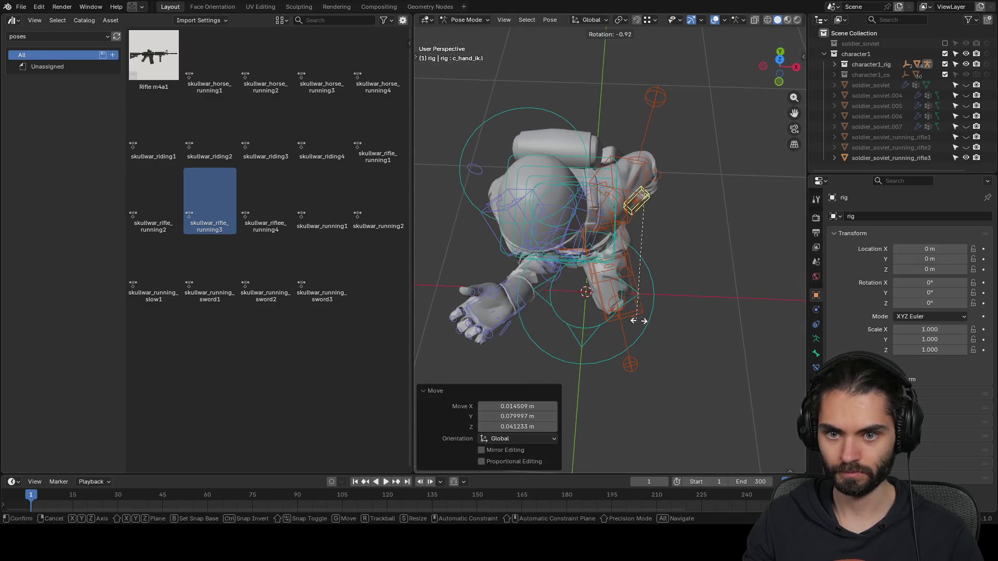
pyautogui.click(759, 294)
pyautogui.moveTo(760, 294)
pyautogui.mouseDown(button='middle')
pyautogui.moveTo(601, 217)
pyautogui.moveTo(640, 322)
pyautogui.moveTo(695, 271)
pyautogui.moveTo(781, 263)
pyautogui.moveTo(783, 281)
pyautogui.mouseUp(button='middle')
pyautogui.press('r')
pyautogui.click(644, 348)
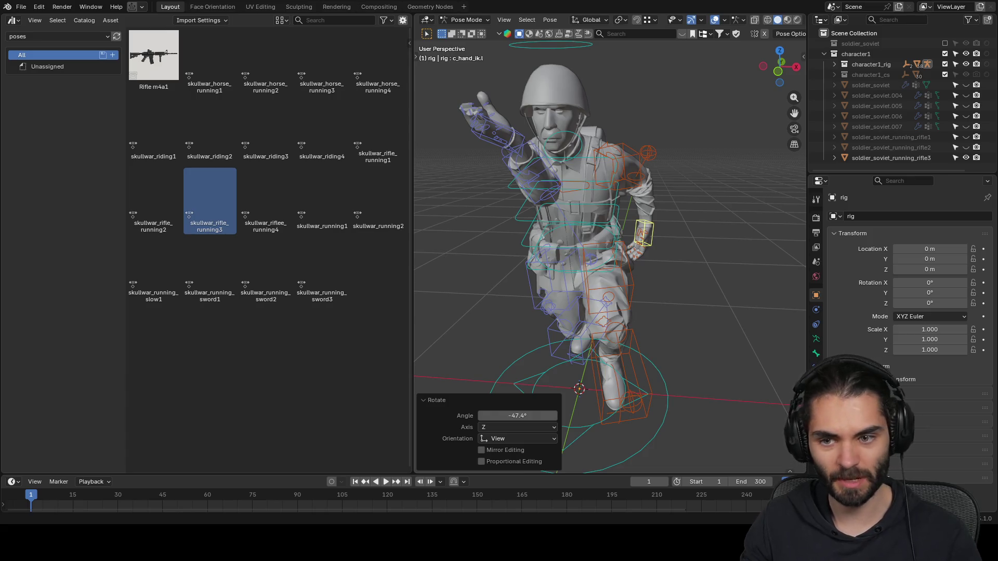
pyautogui.moveTo(650, 234)
pyautogui.mouseDown(button='middle')
pyautogui.moveTo(690, 222)
pyautogui.moveTo(673, 269)
pyautogui.moveTo(547, 298)
pyautogui.moveTo(479, 293)
pyautogui.moveTo(468, 267)
pyautogui.moveTo(484, 238)
pyautogui.moveTo(472, 263)
pyautogui.mouseUp(button='middle')
pyautogui.press('g')
pyautogui.click(701, 230)
# - Rotate the right hand 24.7° and push the right elbow pole outward in two moves
pyautogui.press('r')
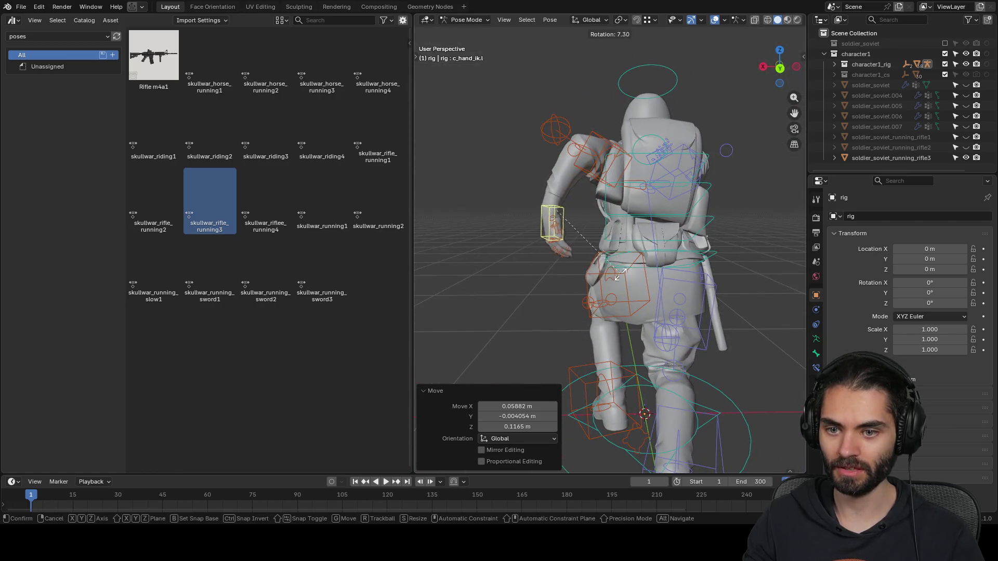
pyautogui.click(591, 279)
pyautogui.moveTo(592, 279); pyautogui.dragTo(708, 257, button='middle')
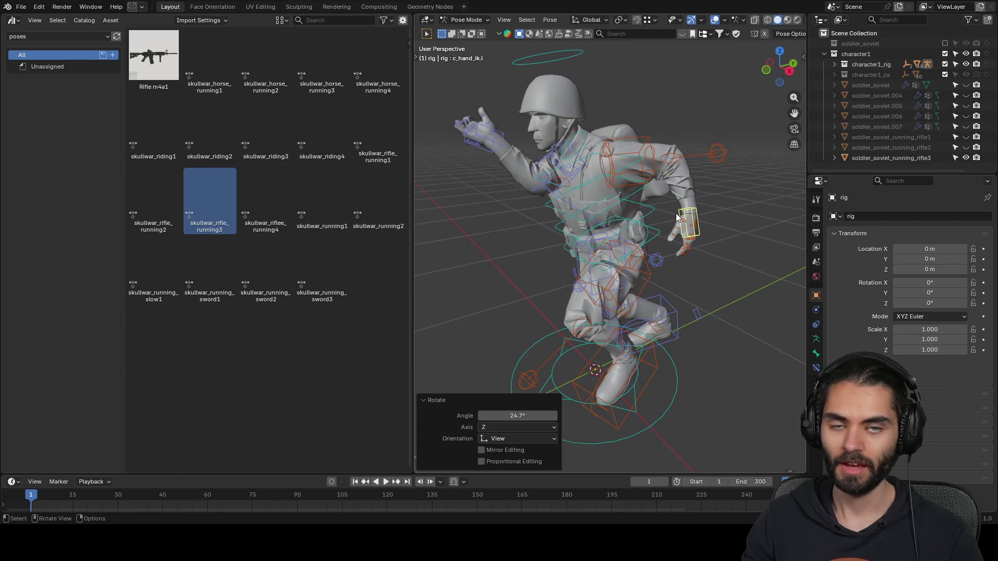
pyautogui.moveTo(645, 226)
pyautogui.mouseDown(button='middle')
pyautogui.moveTo(655, 189)
pyautogui.moveTo(672, 216)
pyautogui.moveTo(659, 206)
pyautogui.mouseUp(button='middle')
pyautogui.click(562, 234)
pyautogui.moveTo(562, 234)
pyautogui.mouseDown(button='middle')
pyautogui.moveTo(671, 220)
pyautogui.moveTo(503, 247)
pyautogui.mouseUp(button='middle')
pyautogui.press('g')
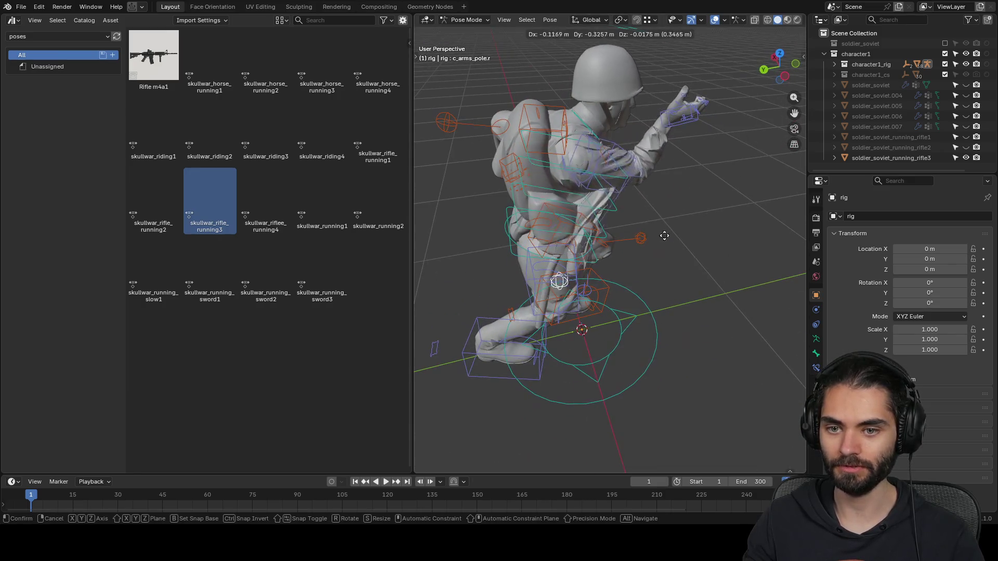
pyautogui.click(675, 248)
pyautogui.moveTo(674, 248); pyautogui.dragTo(718, 216, button='middle')
pyautogui.press('g')
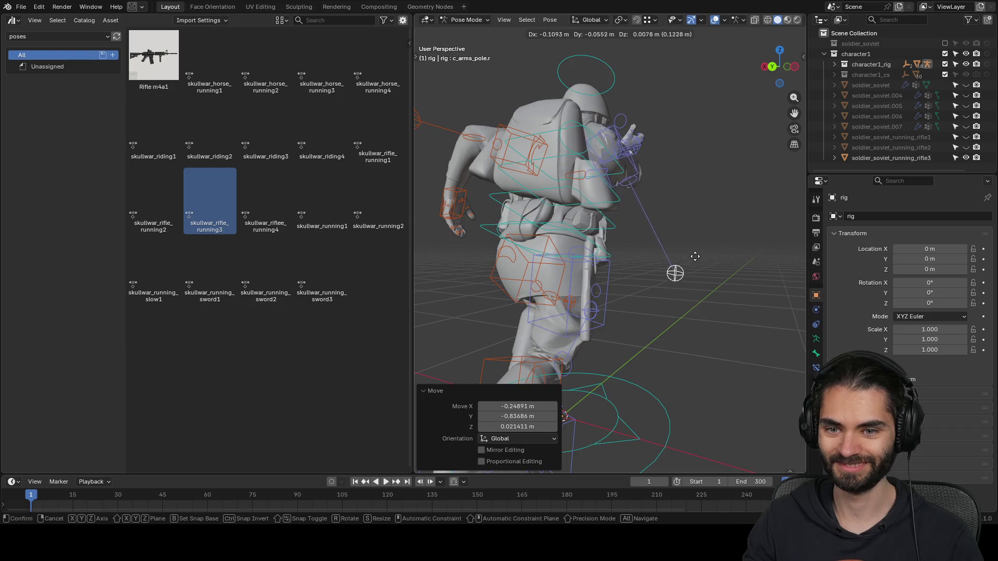
pyautogui.click(692, 261)
pyautogui.moveTo(693, 261)
pyautogui.mouseDown(button='middle')
pyautogui.moveTo(623, 254)
pyautogui.moveTo(682, 128)
pyautogui.moveTo(596, 162)
pyautogui.moveTo(595, 275)
pyautogui.moveTo(528, 162)
pyautogui.mouseUp(button='middle')
# - Rotate c_hand_ik.r repeatedly (61.3°, 23.8°, 19.8°) to turn the right hand
pyautogui.click(595, 156)
pyautogui.press('r')
pyautogui.click(587, 189)
pyautogui.press('r')
pyautogui.click(597, 282)
pyautogui.press('r')
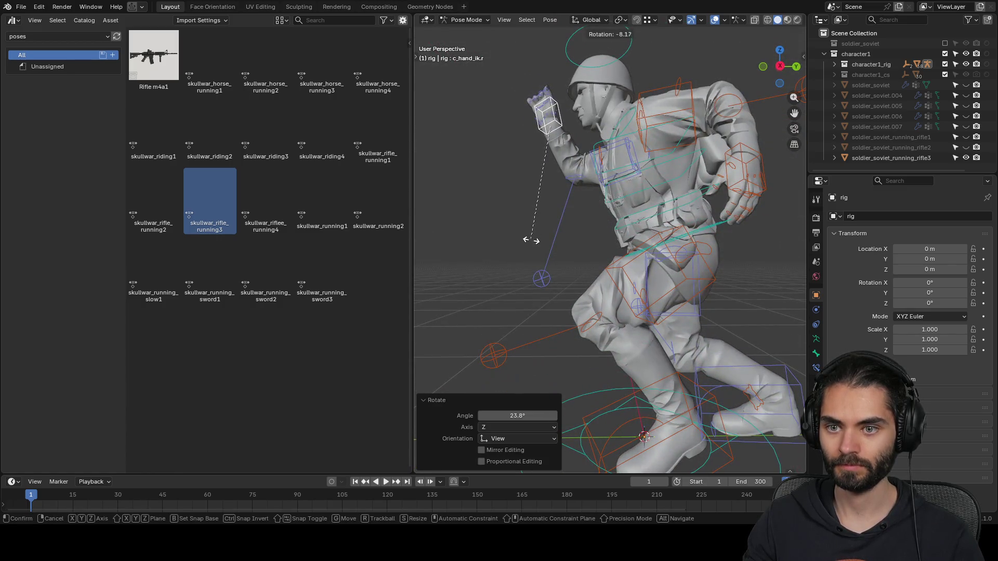
pyautogui.click(539, 244)
pyautogui.moveTo(540, 246)
pyautogui.mouseDown(button='middle')
pyautogui.moveTo(728, 217)
pyautogui.moveTo(775, 167)
pyautogui.moveTo(616, 152)
pyautogui.moveTo(577, 136)
pyautogui.mouseUp(button='middle')
pyautogui.press('r')
pyautogui.click(790, 161)
# - Grab c_hand_ik.r several times to settle the right hand's position
pyautogui.press('g')
pyautogui.click(576, 170)
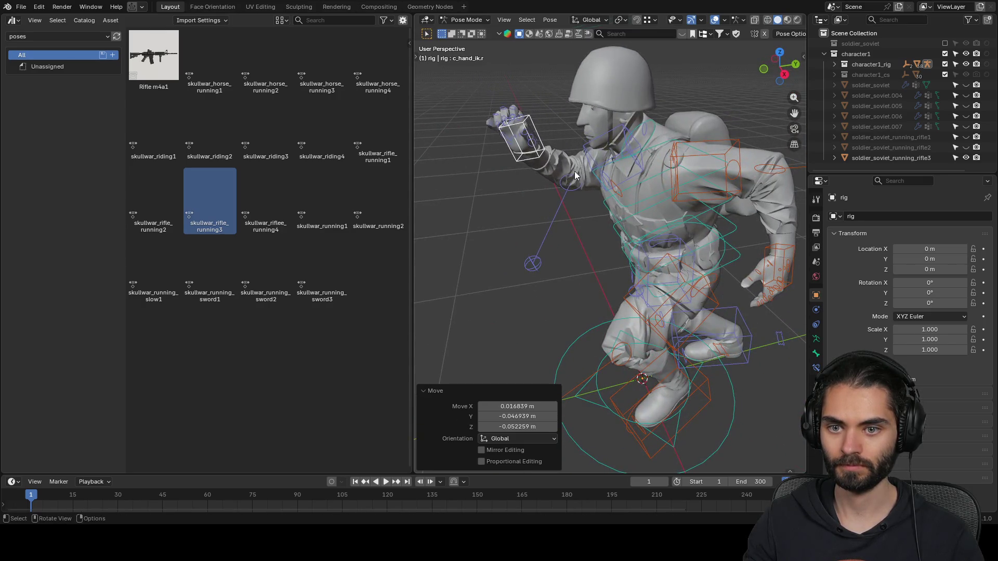
pyautogui.moveTo(576, 170); pyautogui.dragTo(695, 150, button='middle')
pyautogui.press('g')
pyautogui.click(627, 154)
pyautogui.moveTo(627, 154); pyautogui.dragTo(707, 148, button='middle')
pyautogui.press('g')
pyautogui.click(717, 152)
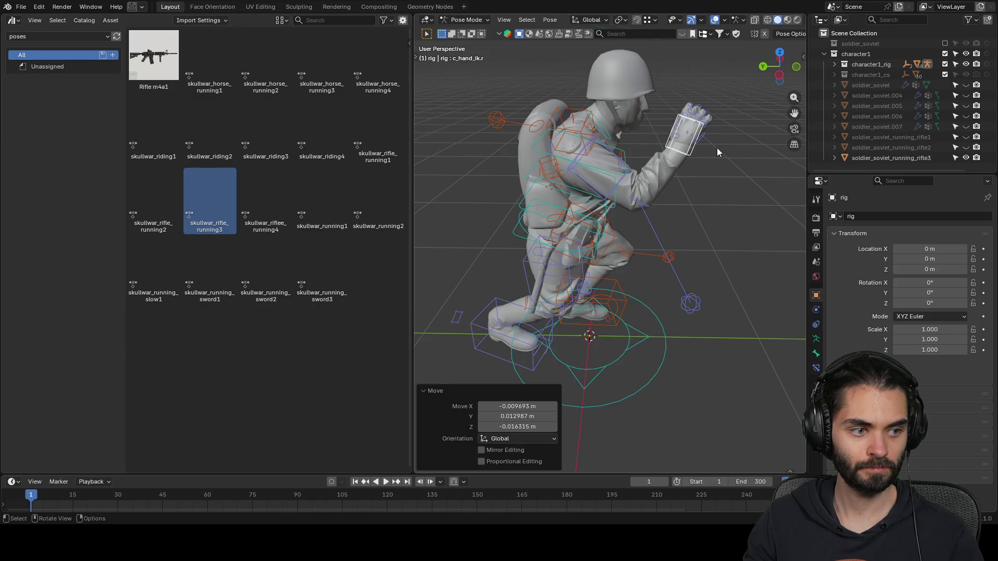
pyautogui.moveTo(716, 151); pyautogui.dragTo(618, 140, button='middle')
pyautogui.press('g')
pyautogui.click(615, 140)
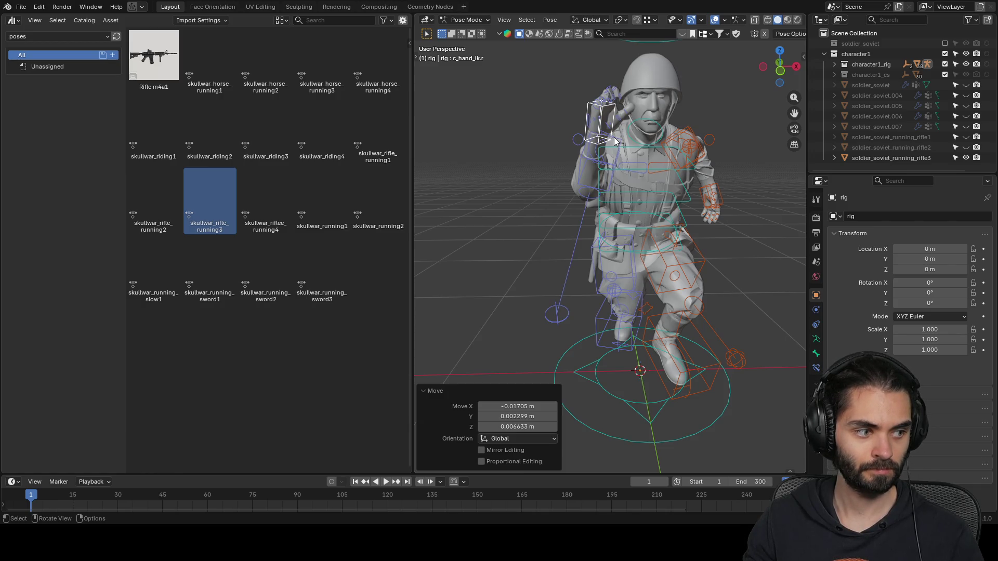
pyautogui.moveTo(606, 130)
pyautogui.mouseDown(button='middle')
pyautogui.moveTo(632, 169)
pyautogui.moveTo(544, 158)
pyautogui.moveTo(559, 171)
pyautogui.moveTo(630, 186)
pyautogui.moveTo(642, 130)
pyautogui.moveTo(605, 145)
pyautogui.moveTo(760, 142)
pyautogui.mouseUp(button='middle')
# - Give the right hand a final rotation and small nudge, then hide soldier_soviet_running_rifle3
pyautogui.press('r')
pyautogui.click(645, 124)
pyautogui.press('g')
pyautogui.click(675, 166)
pyautogui.moveTo(707, 232)
pyautogui.mouseDown(button='middle')
pyautogui.moveTo(541, 176)
pyautogui.moveTo(628, 236)
pyautogui.moveTo(544, 239)
pyautogui.moveTo(603, 229)
pyautogui.mouseUp(button='middle')
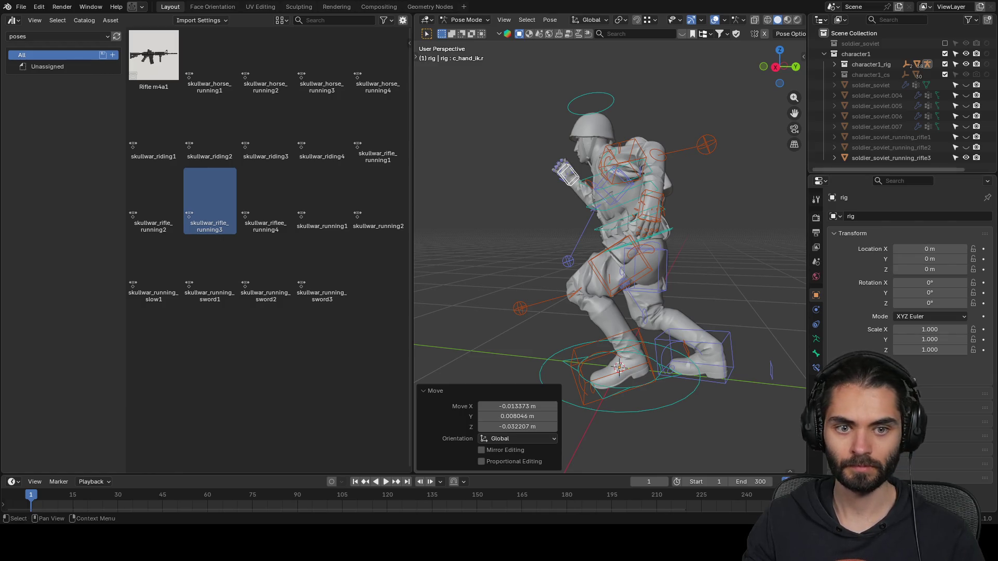
pyautogui.click(966, 157)
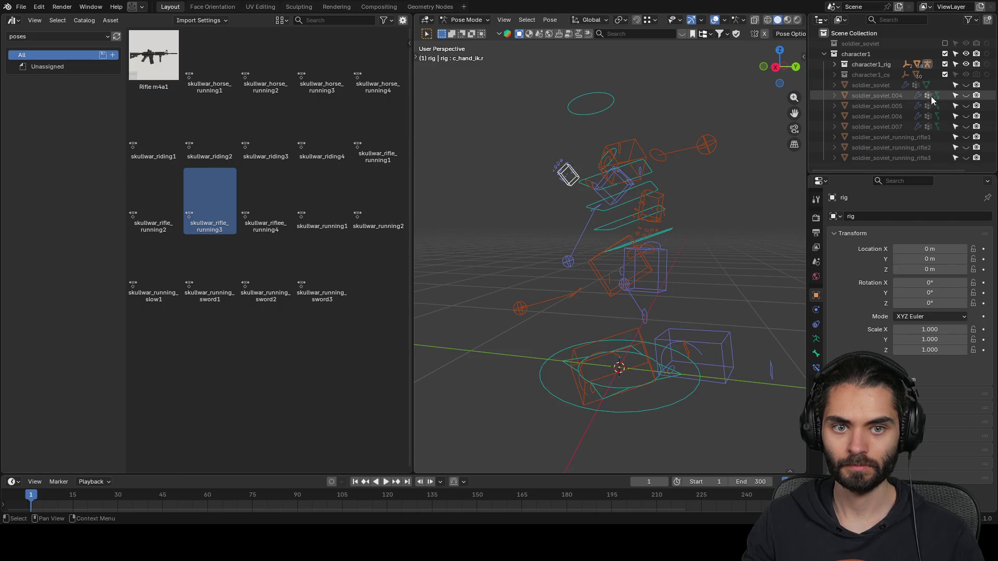
# - Rename soldier_soviet.004 to soldier_soviet_running_rifle4 with the pasted name and unhide its mesh
pyautogui.doubleClick(910, 156)
pyautogui.hotkey('ctrl', 'c')
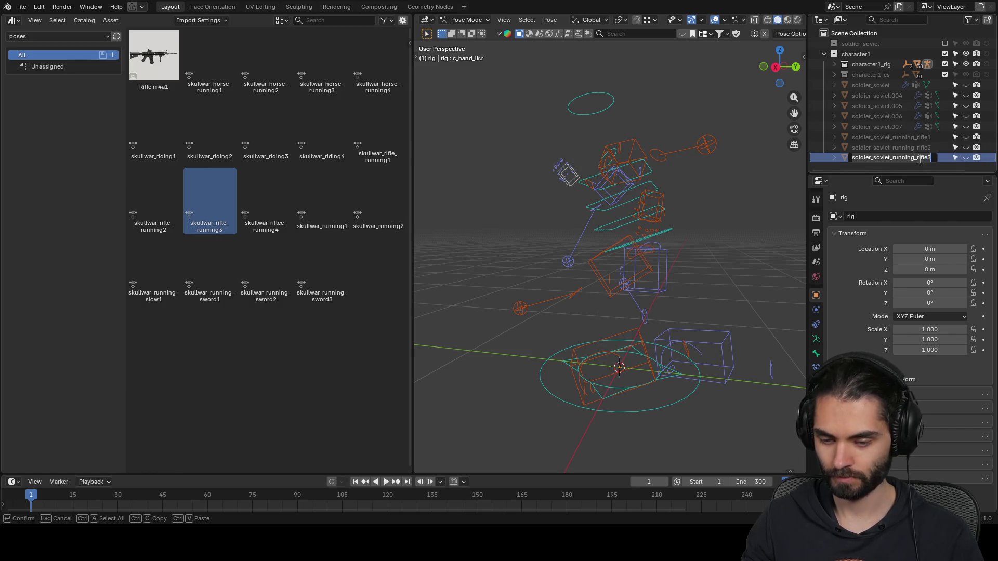
pyautogui.doubleClick(884, 95)
pyautogui.hotkey('ctrl', 'v')
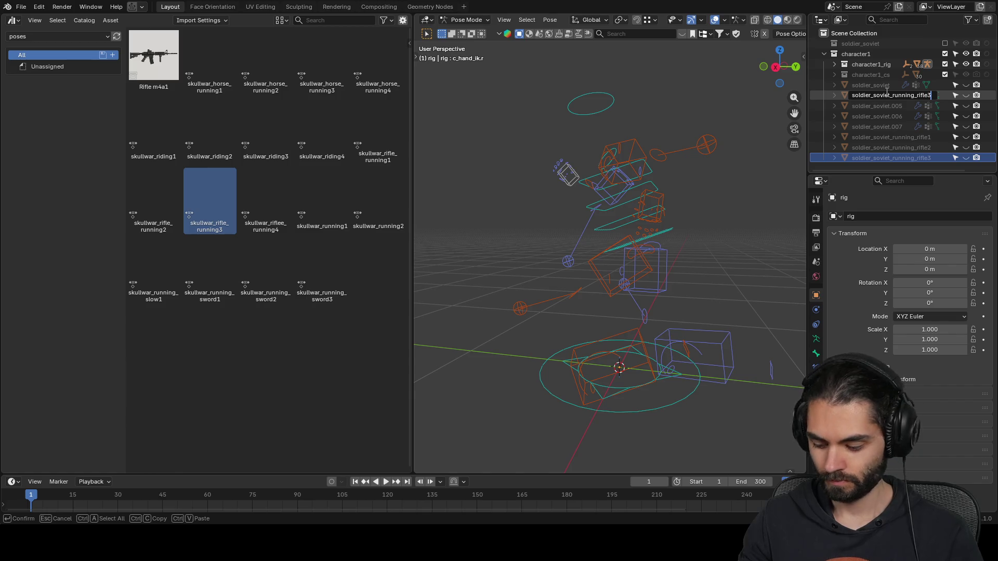
pyautogui.press('Return')
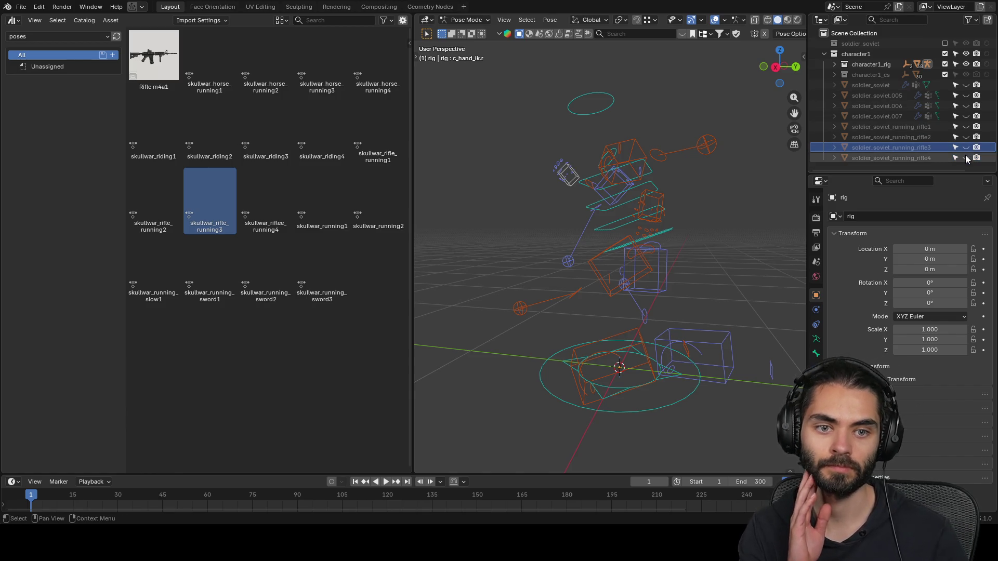
pyautogui.click(966, 158)
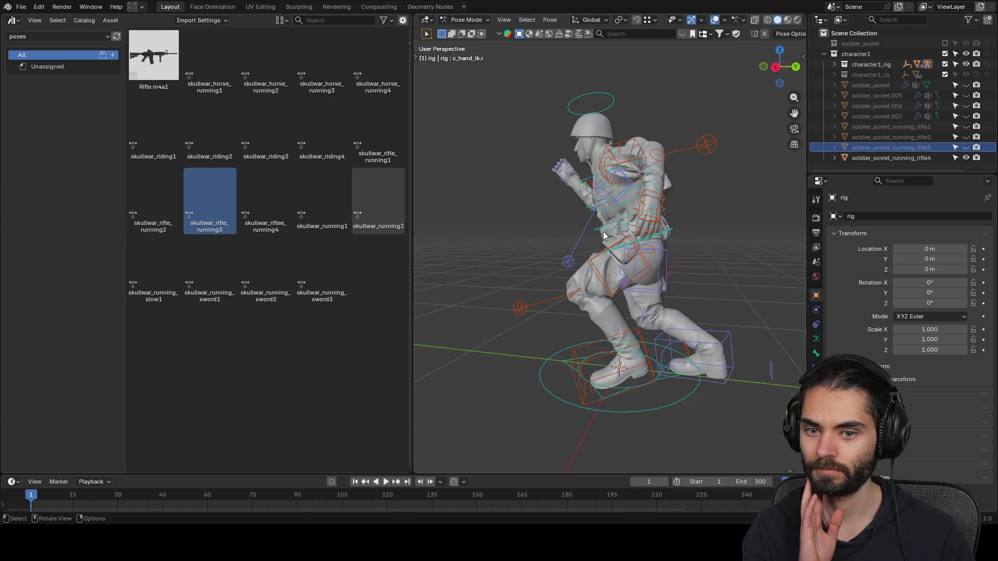
pyautogui.click(650, 261)
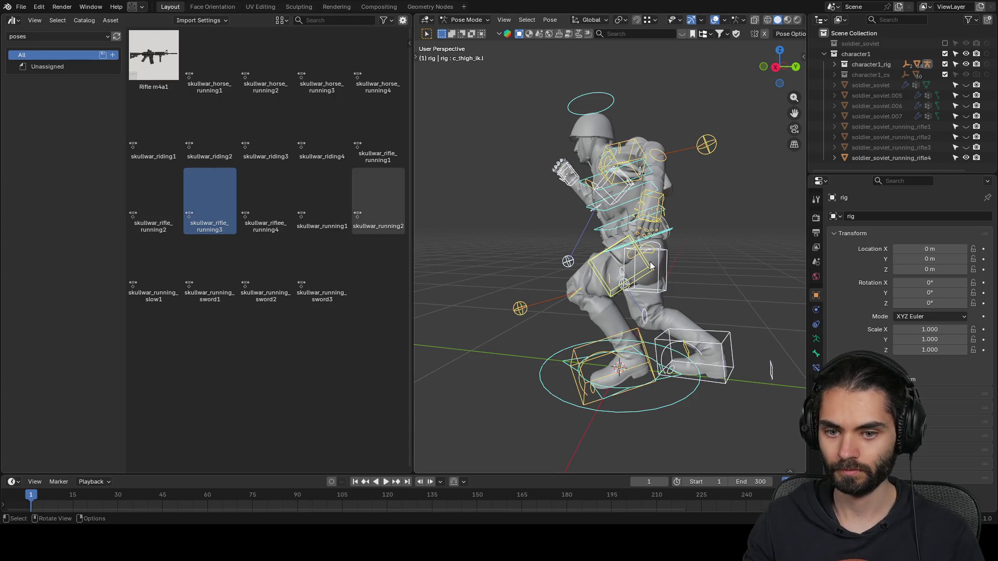
# - Apply the skullwar_riflee_running4 pose from the Asset Browser to the rig
pyautogui.doubleClick(259, 187)
pyautogui.moveTo(581, 249)
pyautogui.mouseDown(button='middle')
pyautogui.moveTo(746, 269)
pyautogui.moveTo(741, 291)
pyautogui.mouseUp(button='middle')
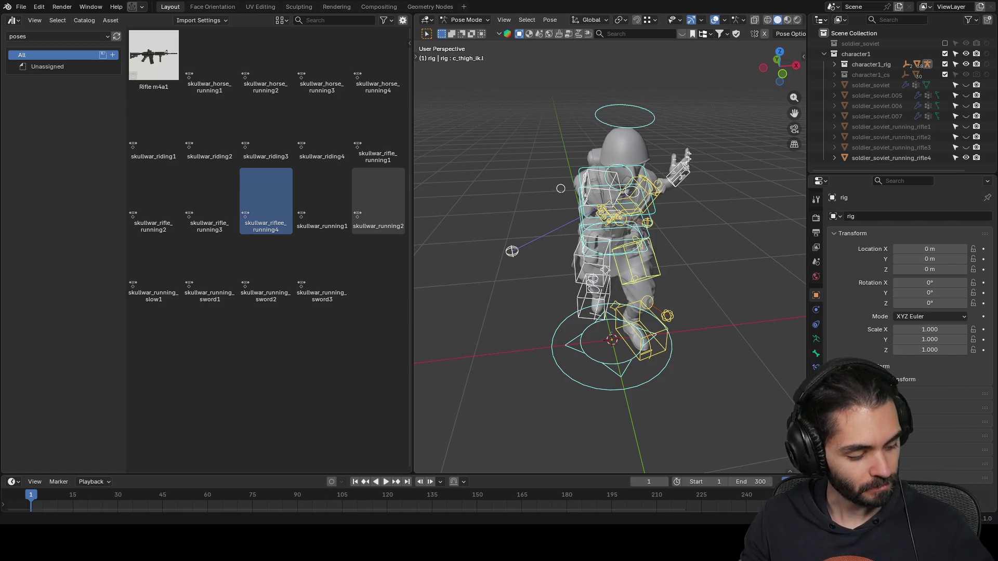
pyautogui.moveTo(673, 243)
pyautogui.mouseDown(button='middle')
pyautogui.moveTo(650, 176)
pyautogui.moveTo(668, 164)
pyautogui.moveTo(654, 146)
pyautogui.moveTo(684, 170)
pyautogui.moveTo(619, 234)
pyautogui.mouseUp(button='middle')
pyautogui.click(680, 179)
pyautogui.scroll(4, 659, 203)
pyautogui.moveTo(658, 203)
pyautogui.mouseDown(button='middle')
pyautogui.moveTo(606, 232)
pyautogui.moveTo(619, 228)
pyautogui.moveTo(578, 270)
pyautogui.moveTo(631, 234)
pyautogui.mouseUp(button='middle')
pyautogui.scroll(3, 579, 270)
# - Try mirroring the left hand control along X and moving it along Y, undoing both
pyautogui.click(550, 254)
pyautogui.press('.')
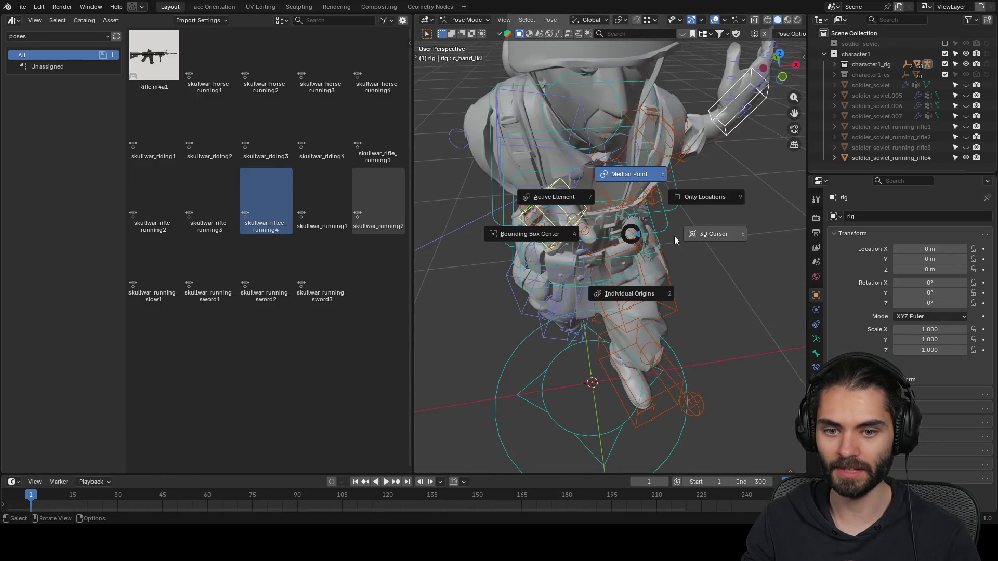
pyautogui.click(694, 197)
pyautogui.write('sx-1')
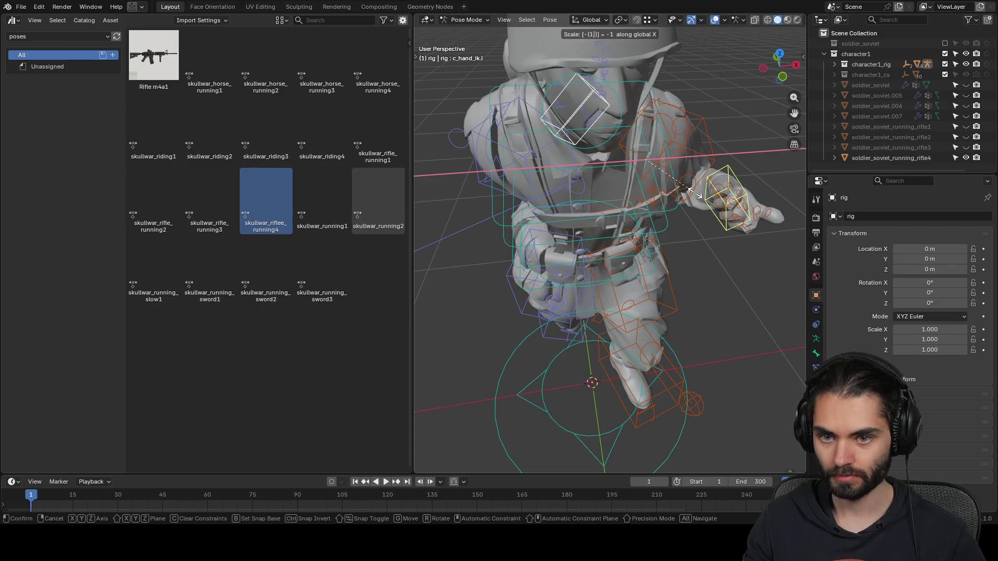
pyautogui.press('Return')
pyautogui.hotkey('ctrl', 'z')
pyautogui.moveTo(695, 192)
pyautogui.mouseDown(button='middle')
pyautogui.moveTo(689, 239)
pyautogui.moveTo(574, 202)
pyautogui.moveTo(667, 193)
pyautogui.mouseUp(button='middle')
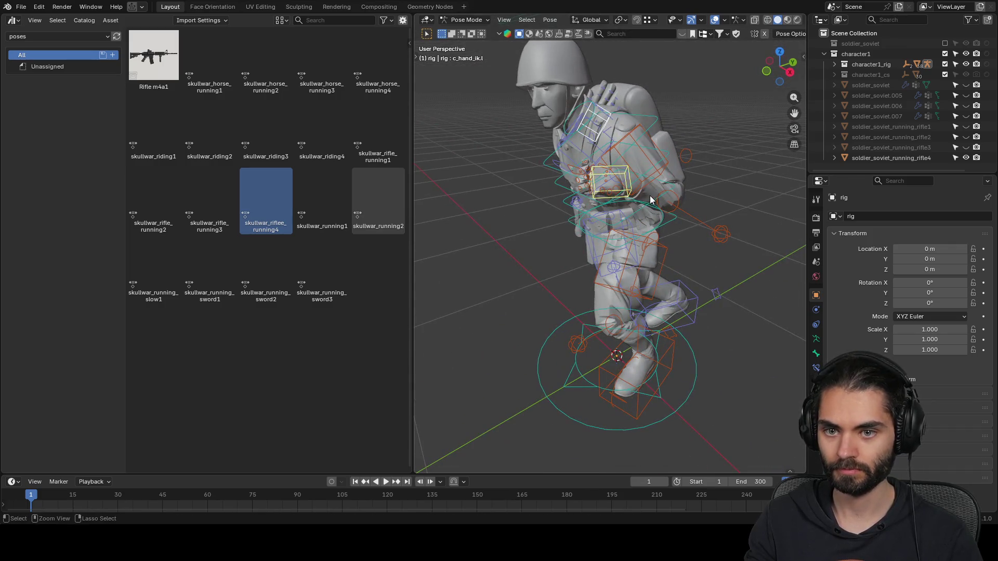
pyautogui.press('g')
pyautogui.press('y')
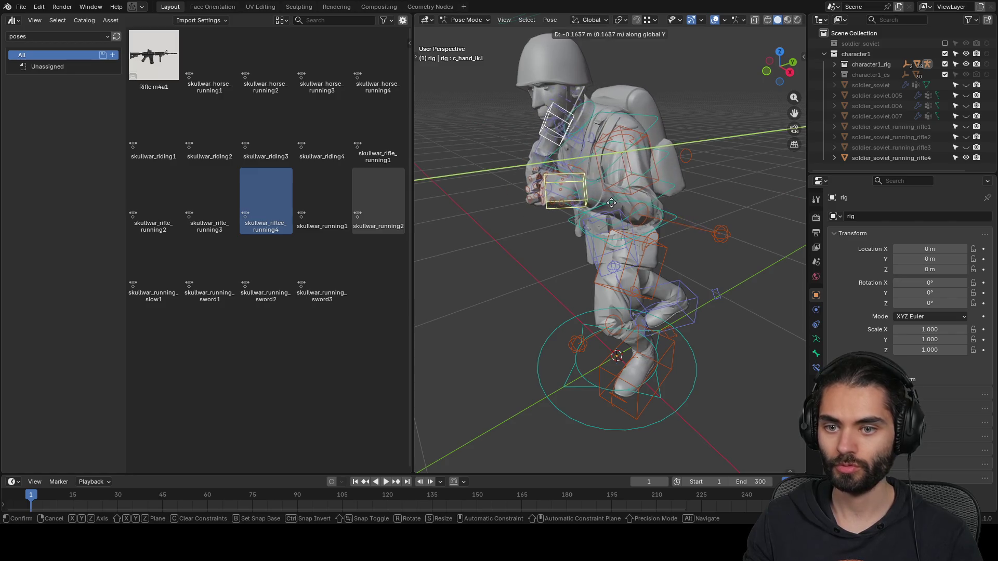
pyautogui.click(567, 131)
pyautogui.hotkey('ctrl', 'z')
pyautogui.hotkey('ctrl', 'z')
pyautogui.moveTo(548, 180); pyautogui.dragTo(645, 170, button='middle')
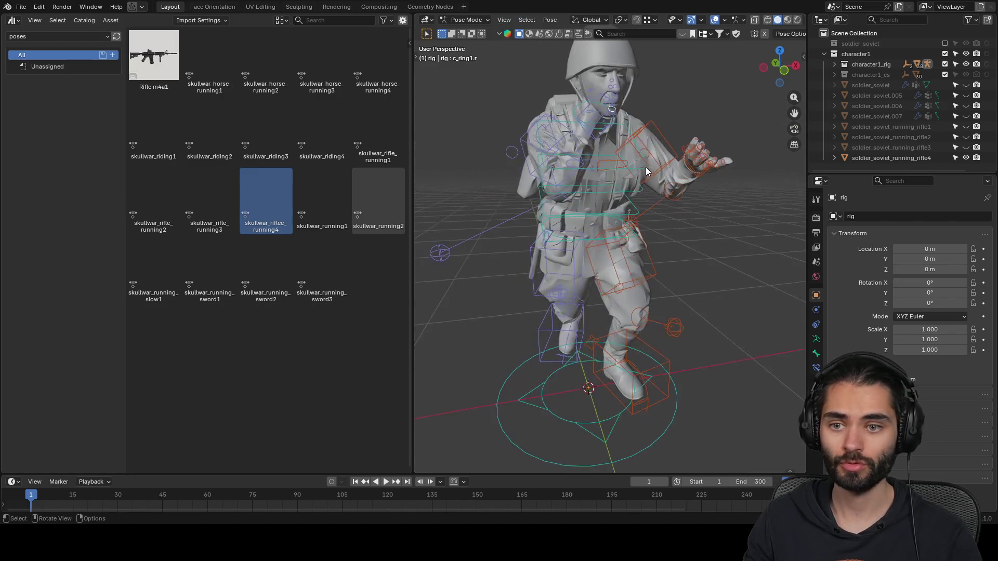
# - Lower the right hand control along Z and rotate it around a changed pivot point
pyautogui.click(598, 100)
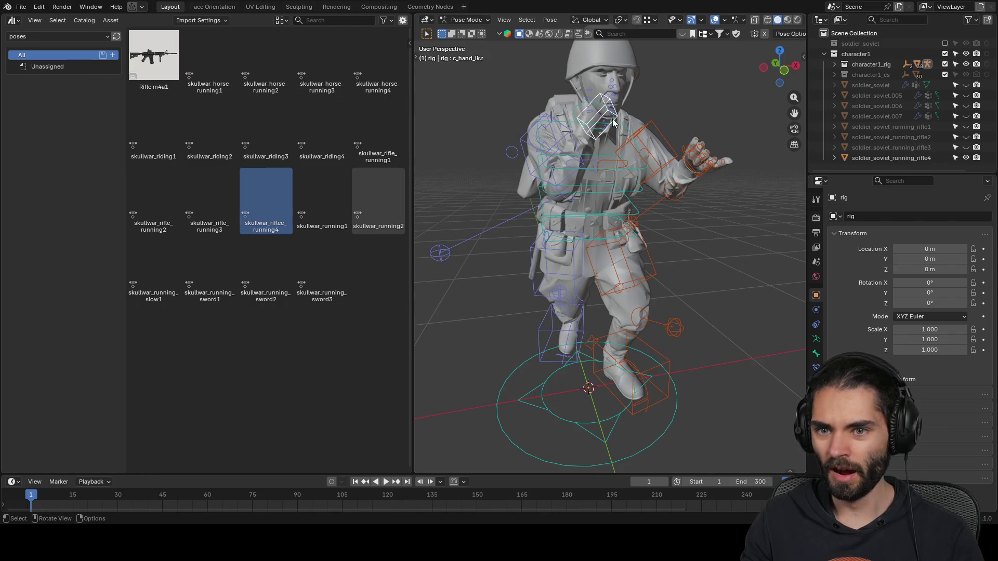
pyautogui.press('g')
pyautogui.press('z')
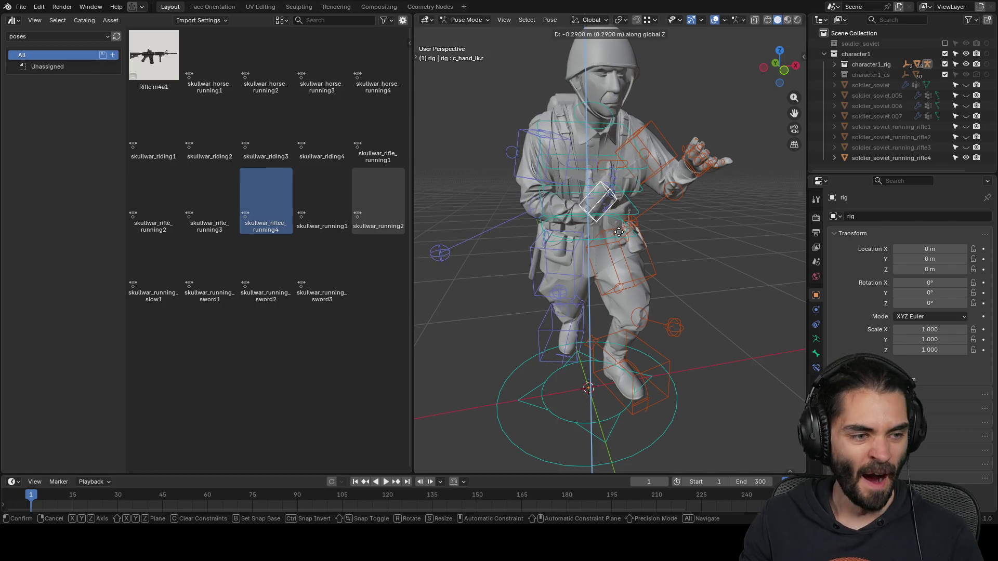
pyautogui.click(618, 241)
pyautogui.moveTo(617, 241); pyautogui.dragTo(635, 163, button='middle')
pyautogui.moveTo(678, 222); pyautogui.dragTo(690, 306, button='middle')
pyautogui.press('r')
pyautogui.press('Escape')
pyautogui.press('.')
pyautogui.press('r')
pyautogui.click(696, 317)
pyautogui.moveTo(697, 317)
pyautogui.mouseDown(button='middle')
pyautogui.moveTo(641, 237)
pyautogui.moveTo(638, 217)
pyautogui.moveTo(670, 152)
pyautogui.mouseUp(button='middle')
# - Rotate the hand control about 20.5° after cancelling earlier attempts
pyautogui.press('g')
pyautogui.press('r')
pyautogui.click(672, 231)
pyautogui.press('r')
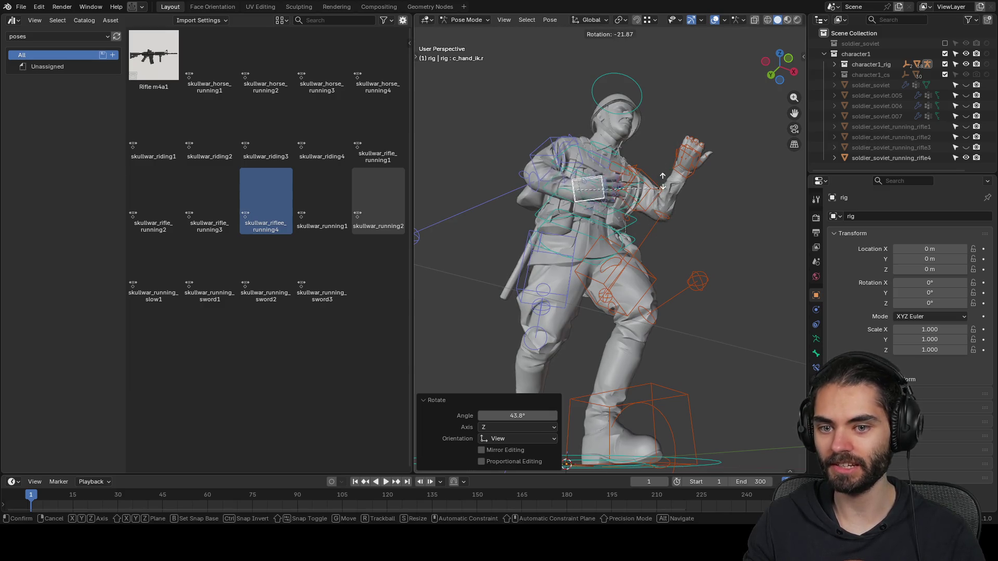
pyautogui.press('Escape')
pyautogui.moveTo(639, 217)
pyautogui.mouseDown(button='middle')
pyautogui.moveTo(656, 245)
pyautogui.moveTo(606, 308)
pyautogui.moveTo(655, 305)
pyautogui.moveTo(646, 218)
pyautogui.moveTo(638, 211)
pyautogui.moveTo(633, 225)
pyautogui.mouseUp(button='middle')
pyautogui.press('g')
pyautogui.press('Escape')
pyautogui.press('r')
pyautogui.click(671, 306)
# - Rotate the left hand control and move the left elbow pole into place
pyautogui.click(673, 153)
pyautogui.moveTo(674, 154); pyautogui.dragTo(603, 192, button='middle')
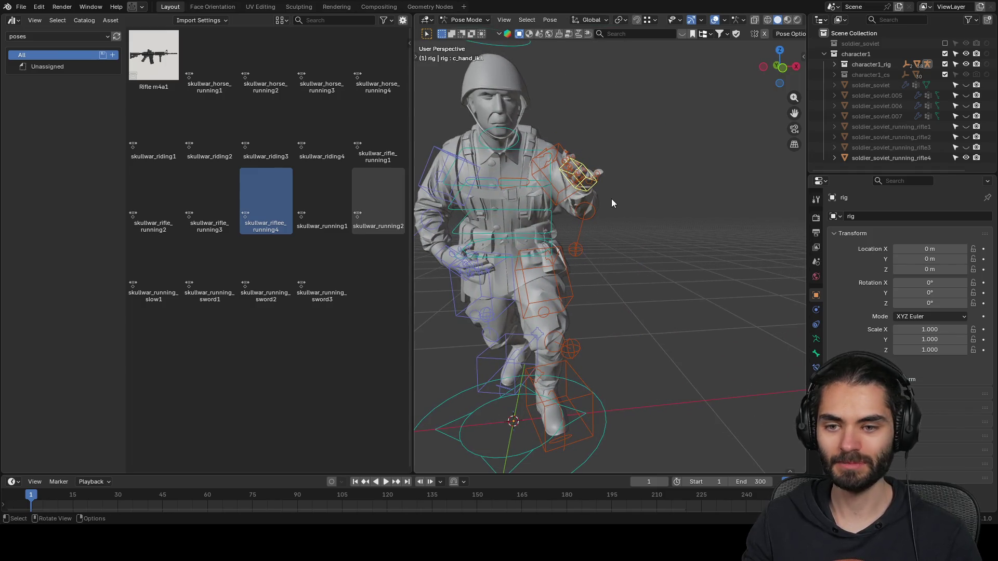
pyautogui.press('r')
pyautogui.click(686, 234)
pyautogui.click(576, 249)
pyautogui.moveTo(575, 249)
pyautogui.mouseDown(button='middle')
pyautogui.moveTo(629, 245)
pyautogui.moveTo(627, 266)
pyautogui.mouseUp(button='middle')
pyautogui.press('g')
pyautogui.click(686, 225)
pyautogui.moveTo(686, 225)
pyautogui.mouseDown(button='middle')
pyautogui.moveTo(681, 205)
pyautogui.moveTo(728, 167)
pyautogui.moveTo(772, 170)
pyautogui.mouseUp(button='middle')
# - Nudge the left hand IK slightly and save soldier_soviet.blend
pyautogui.click(684, 183)
pyautogui.moveTo(683, 183)
pyautogui.mouseDown(button='middle')
pyautogui.moveTo(731, 239)
pyautogui.moveTo(588, 224)
pyautogui.moveTo(650, 235)
pyautogui.moveTo(619, 238)
pyautogui.moveTo(650, 220)
pyautogui.mouseUp(button='middle')
pyautogui.press('g')
pyautogui.click(730, 241)
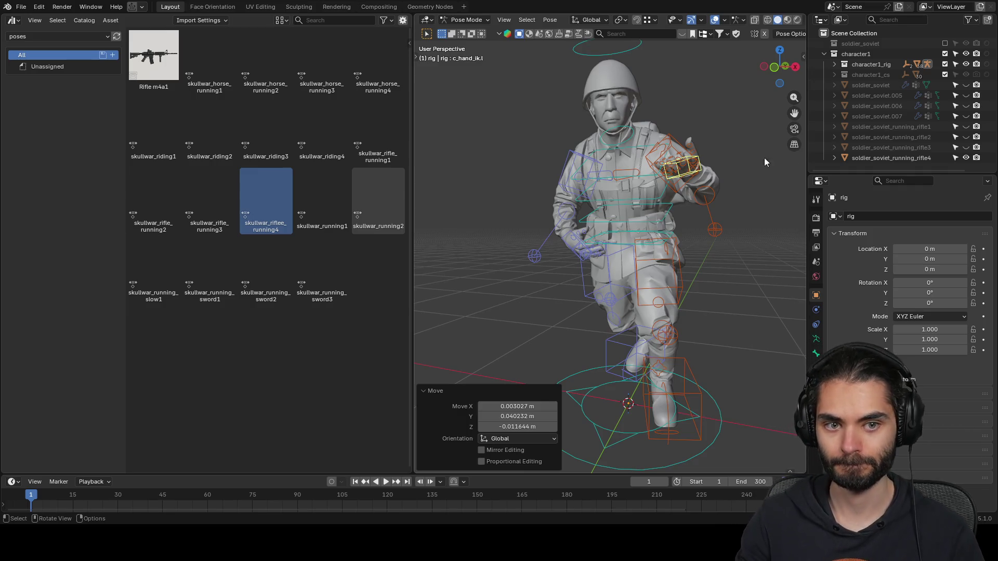
pyautogui.hotkey('ctrl', 's')
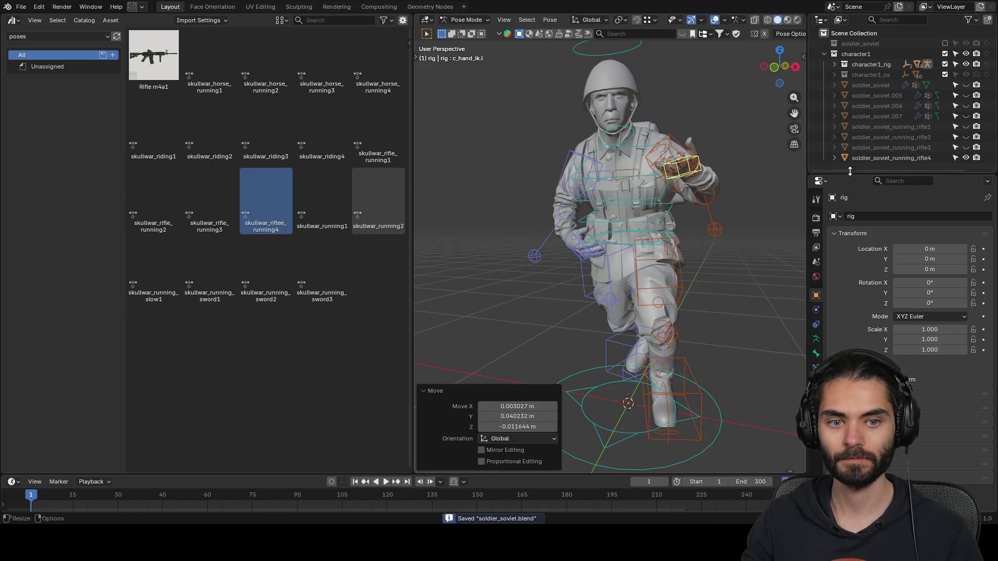
# - Switch to Object Mode with rifle4 selected and toggle rifle2–rifle4 visibility to compare poses
pyautogui.click(922, 156)
pyautogui.hotkey('ctrl', 'Tab')
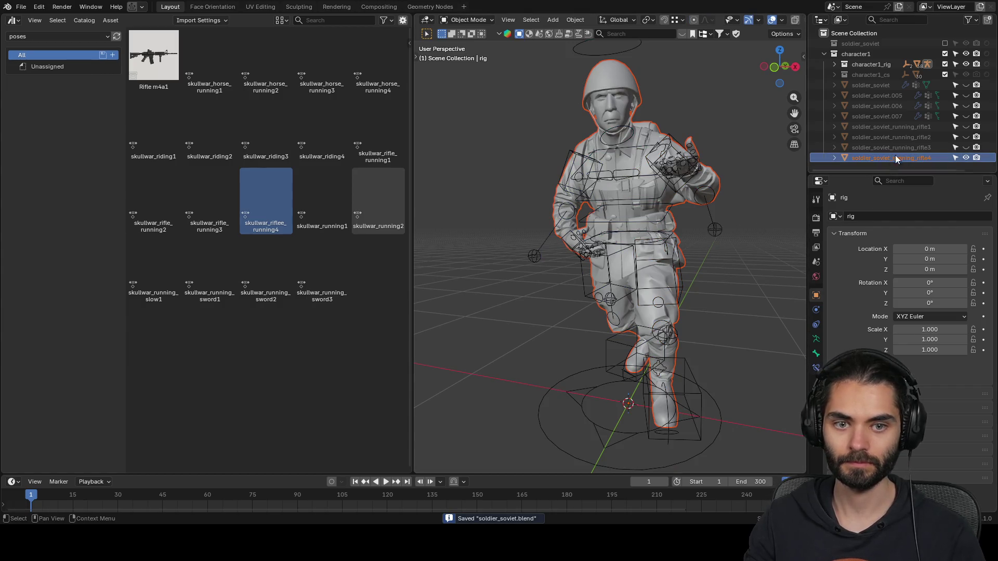
pyautogui.click(816, 352)
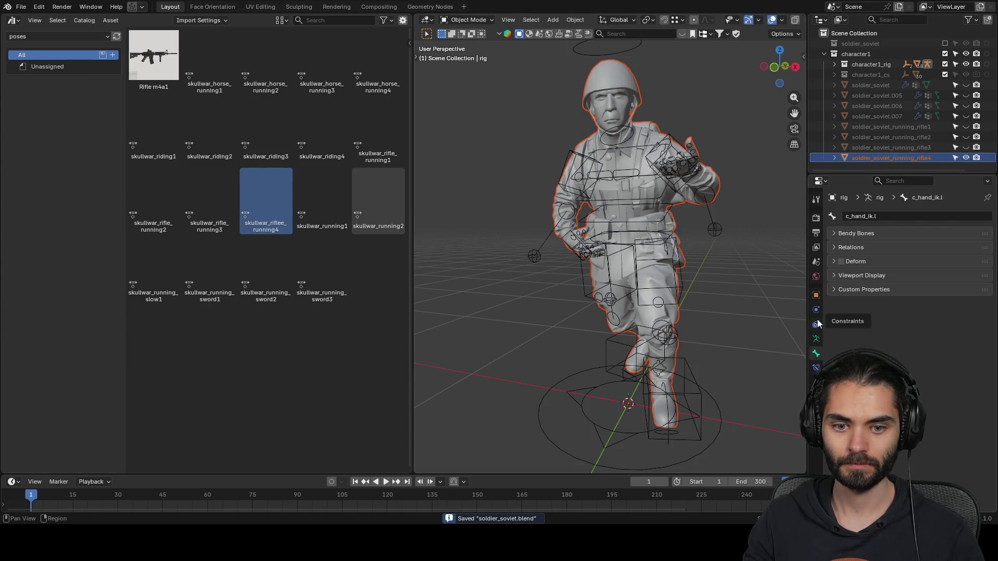
pyautogui.click(967, 156)
pyautogui.click(968, 155)
pyautogui.click(968, 155)
pyautogui.click(967, 148)
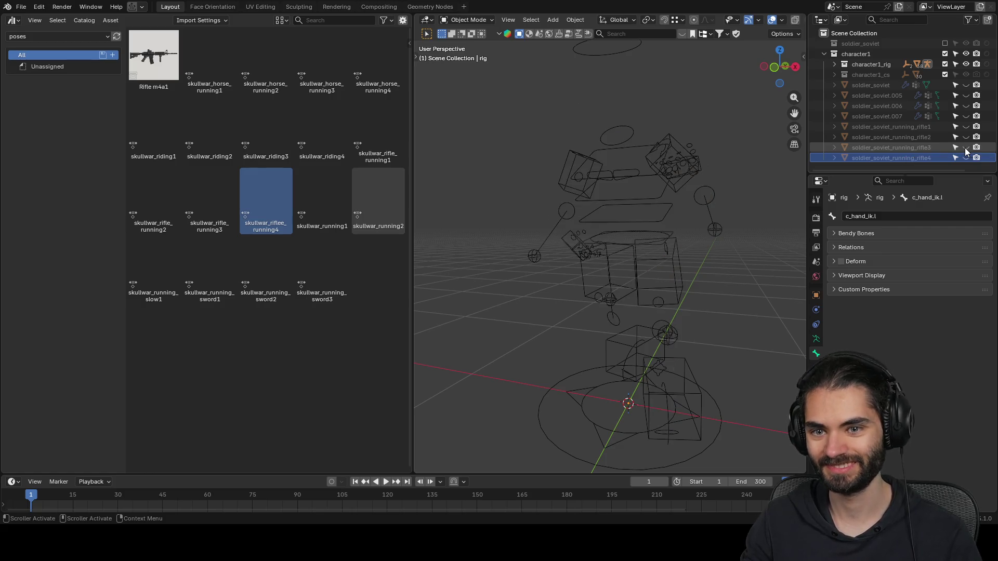
pyautogui.click(966, 148)
pyautogui.click(965, 138)
pyautogui.click(965, 137)
pyautogui.click(963, 146)
pyautogui.click(963, 146)
pyautogui.click(967, 156)
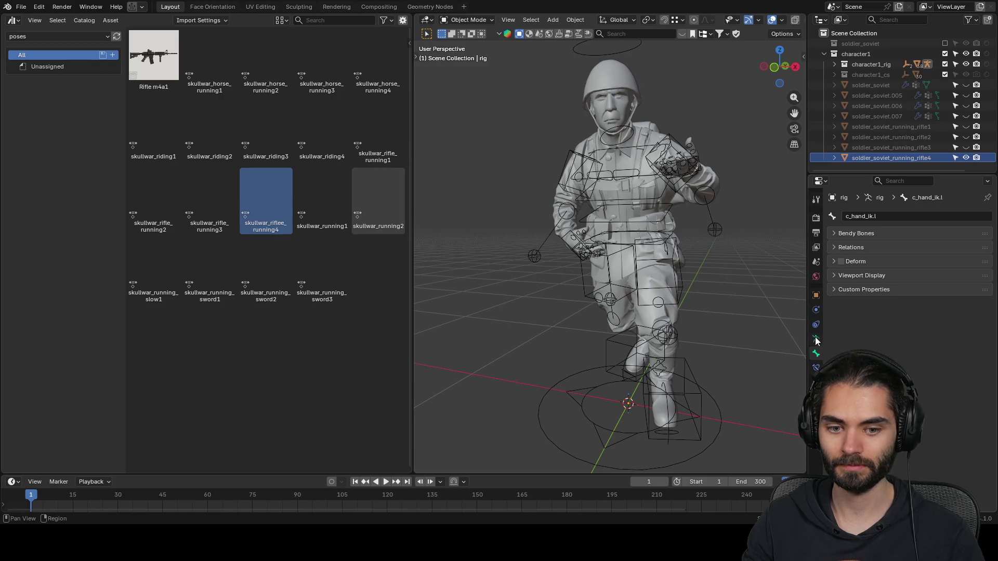
# - Apply the Armature modifier on soldier_soviet_running_rifle4 to bake its pose
pyautogui.click(666, 184)
pyautogui.click(679, 257)
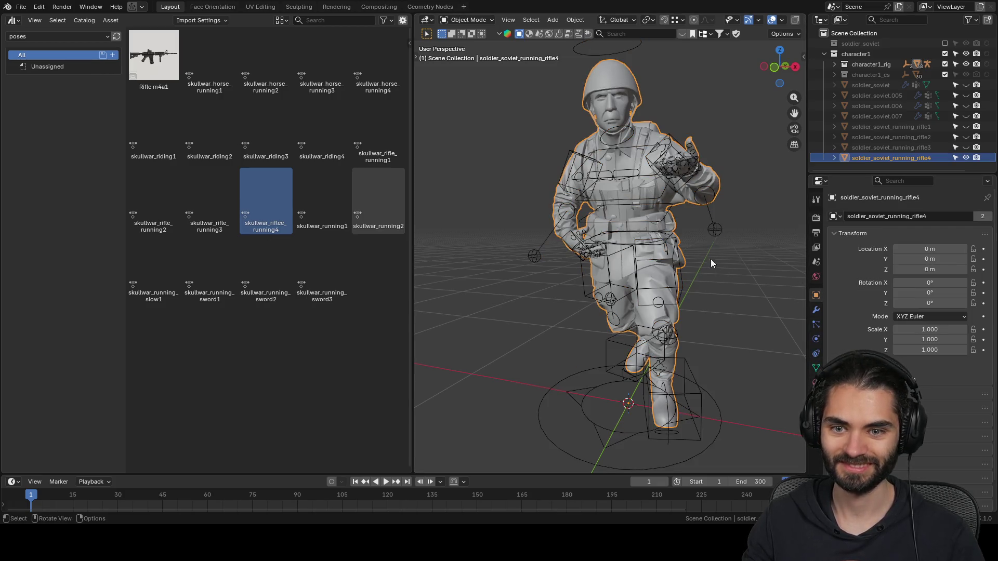
pyautogui.click(816, 311)
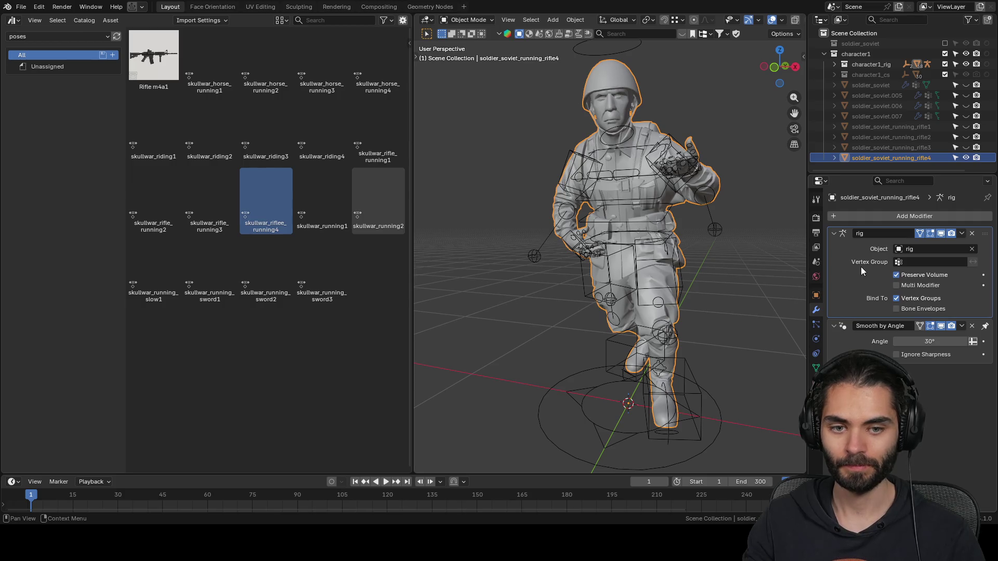
pyautogui.hotkey('ctrl', 'a')
# - Hide rifle4, compare the saved running poses, and return the rig to Pose Mode
pyautogui.click(966, 158)
pyautogui.click(966, 147)
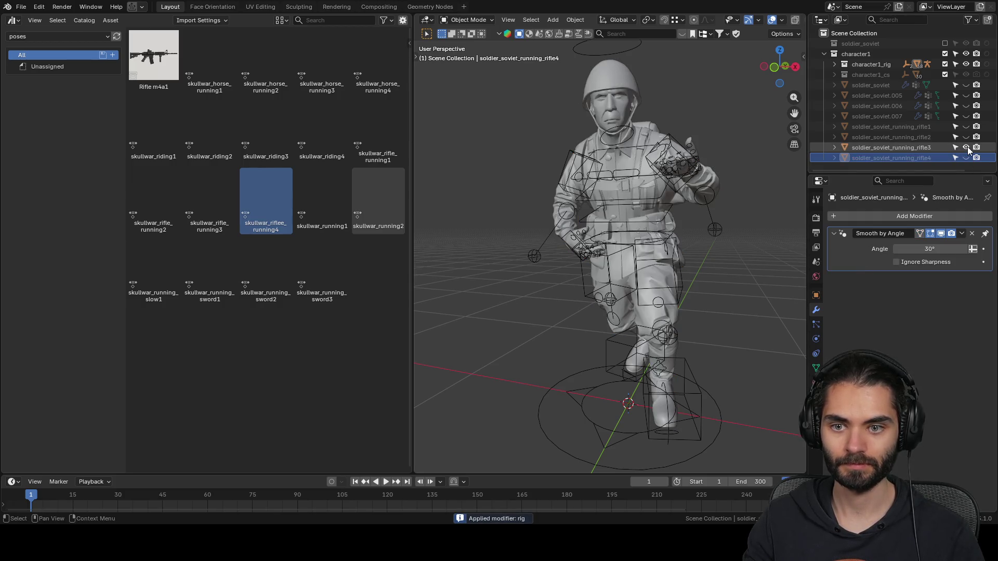
pyautogui.click(966, 127)
pyautogui.click(966, 126)
pyautogui.click(966, 135)
pyautogui.click(966, 135)
pyautogui.click(966, 157)
pyautogui.click(966, 158)
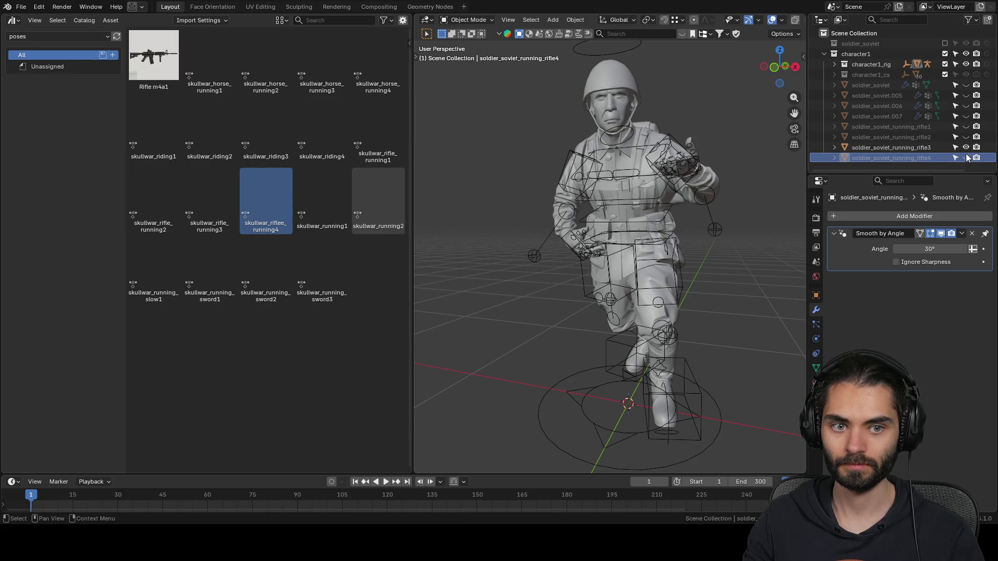
pyautogui.click(895, 147)
pyautogui.click(674, 415)
pyautogui.hotkey('ctrl', 'Tab')
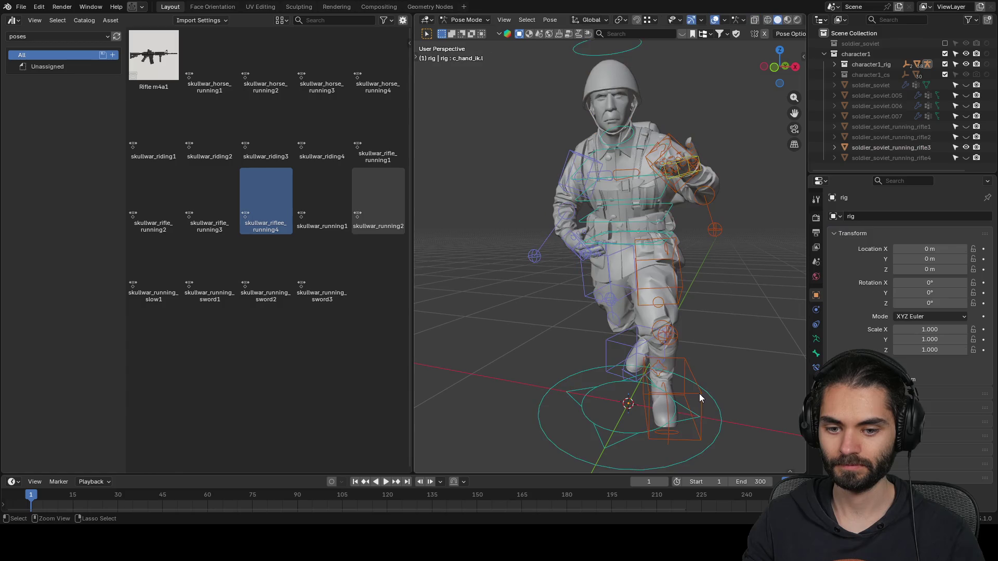
# - Select all bones and apply the skullwar_rifle_running3 pose to the soldier's rig
pyautogui.press('a')
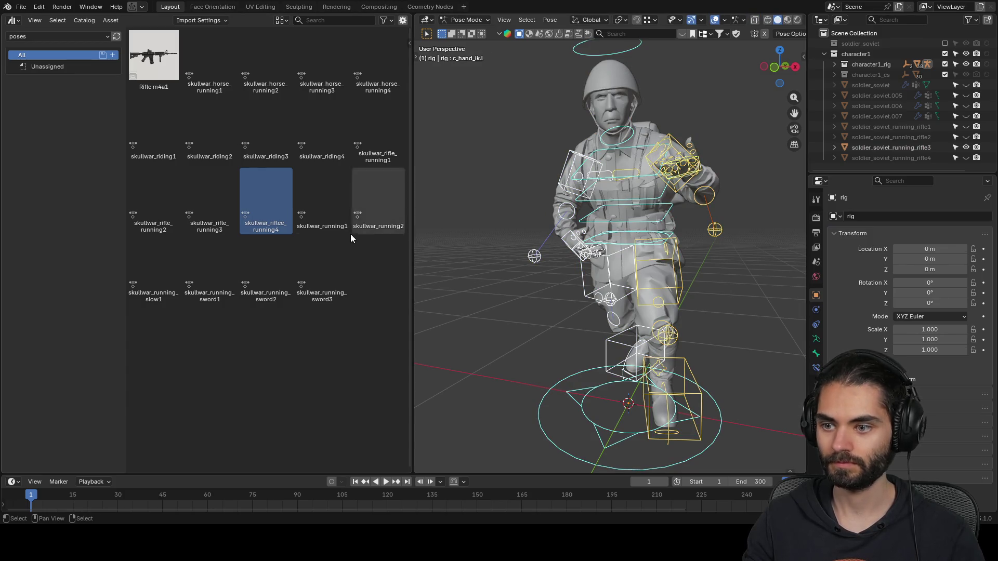
pyautogui.doubleClick(217, 192)
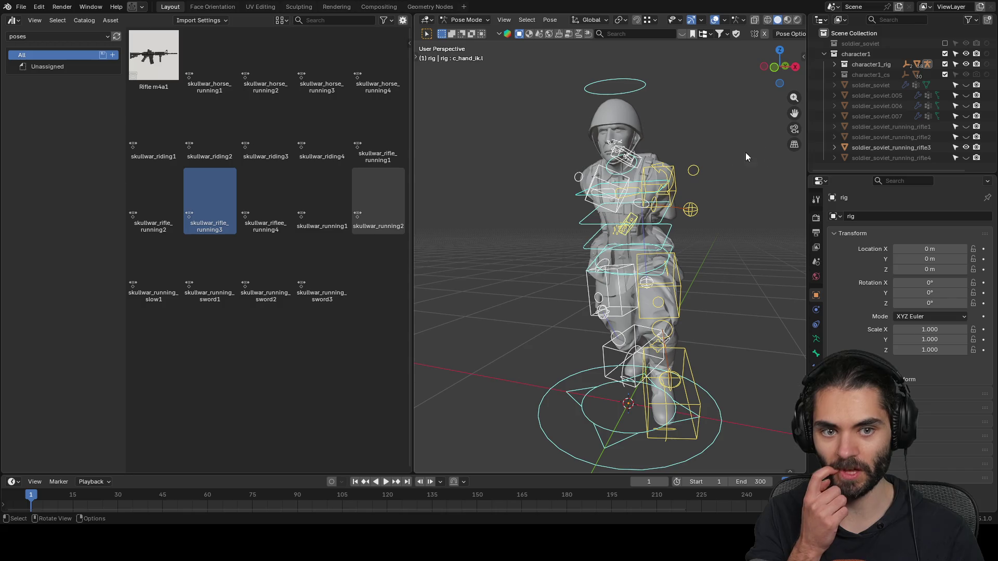
pyautogui.click(874, 146)
pyautogui.moveTo(728, 177); pyautogui.dragTo(691, 174, button='middle')
pyautogui.moveTo(754, 172); pyautogui.dragTo(480, 210, button='middle')
# - Select the left hand IK control and mirror it across X with scale -1
pyautogui.click(483, 210)
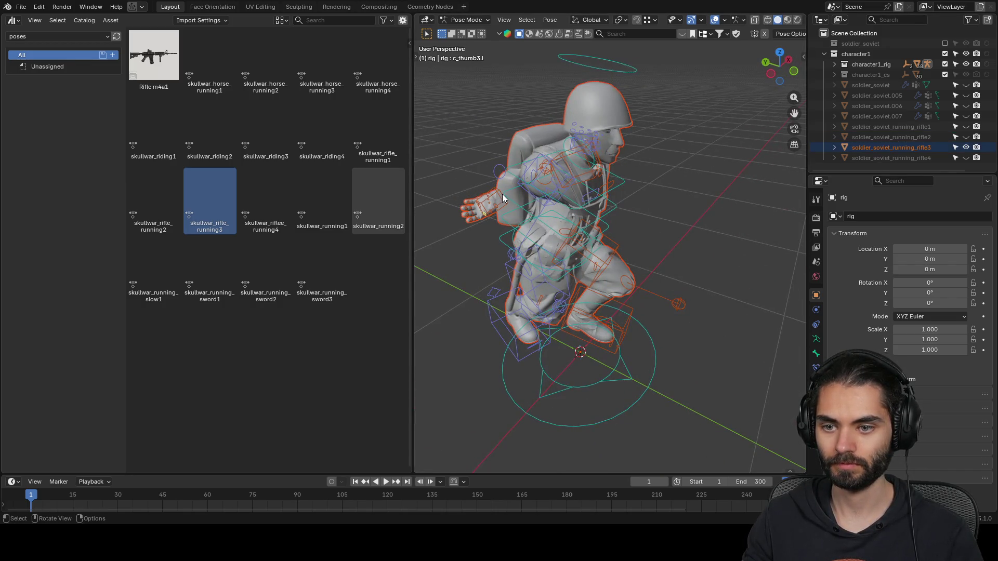
pyautogui.click(595, 140)
pyautogui.scroll(4, 591, 183)
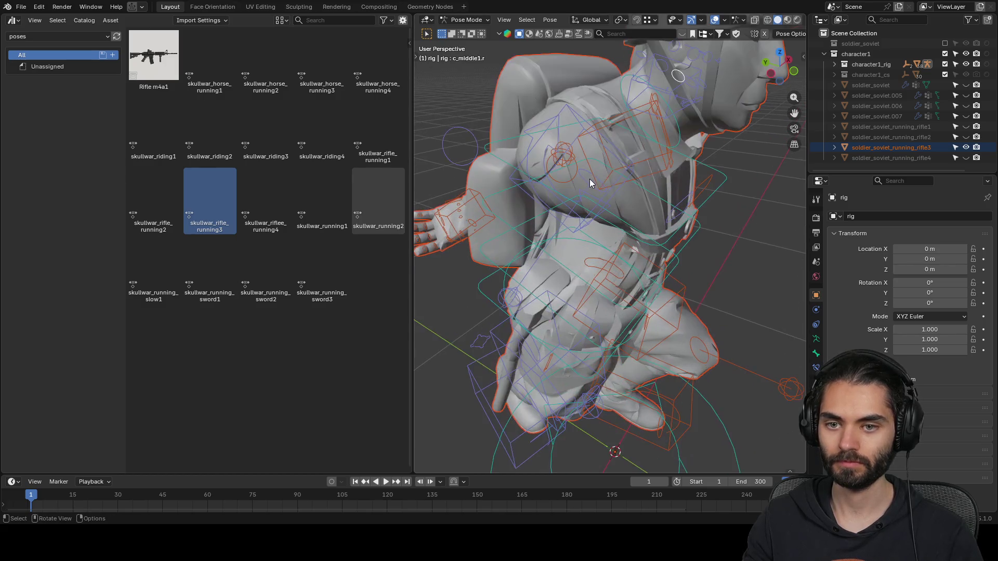
pyautogui.click(640, 103)
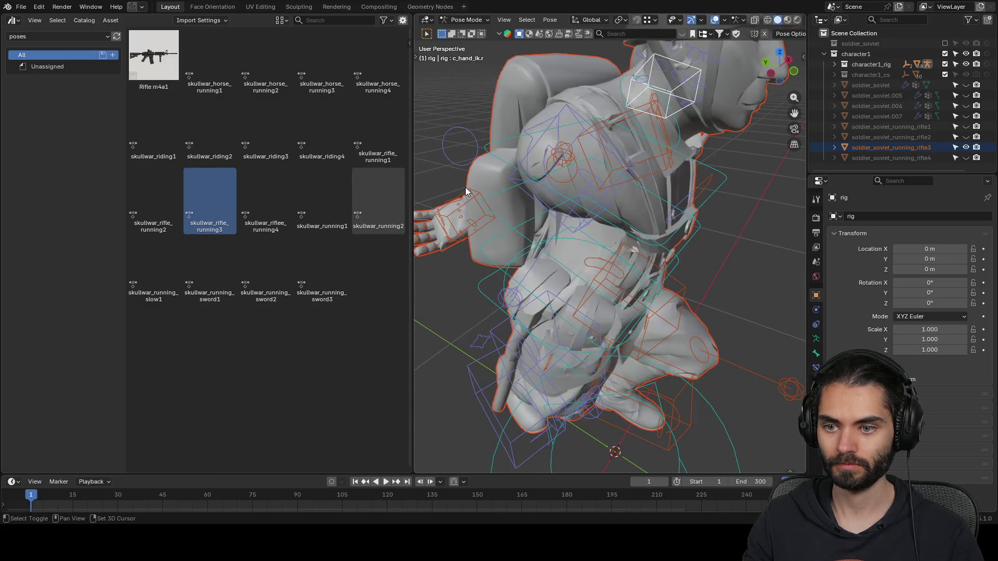
pyautogui.press('z')
pyautogui.press('z')
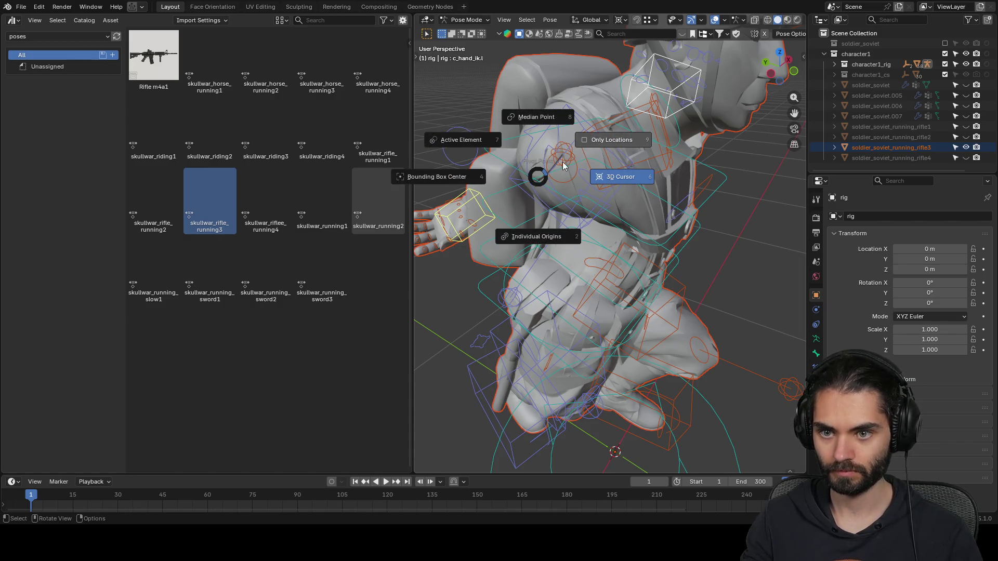
pyautogui.write('sx')
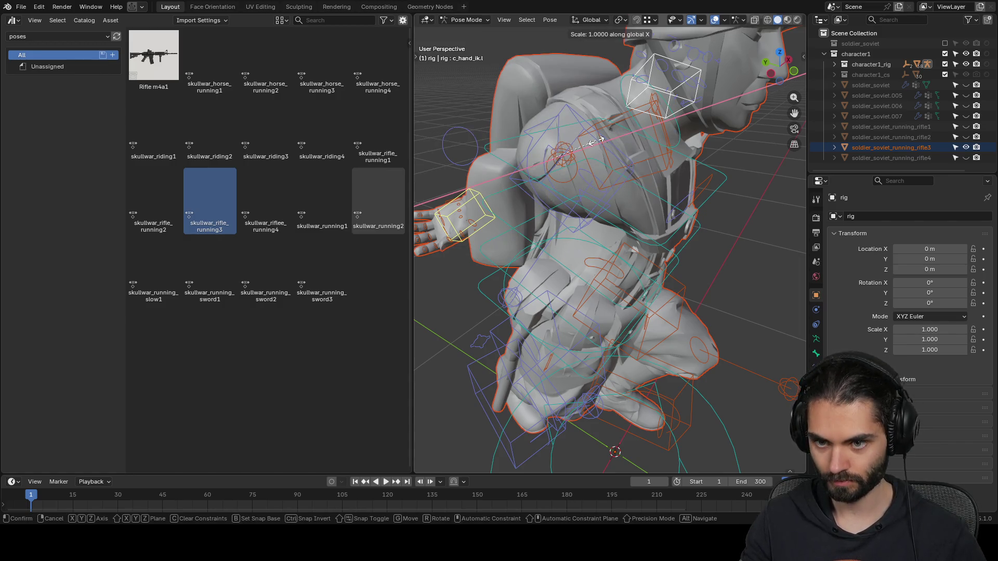
pyautogui.write('-14')
pyautogui.write('sx')
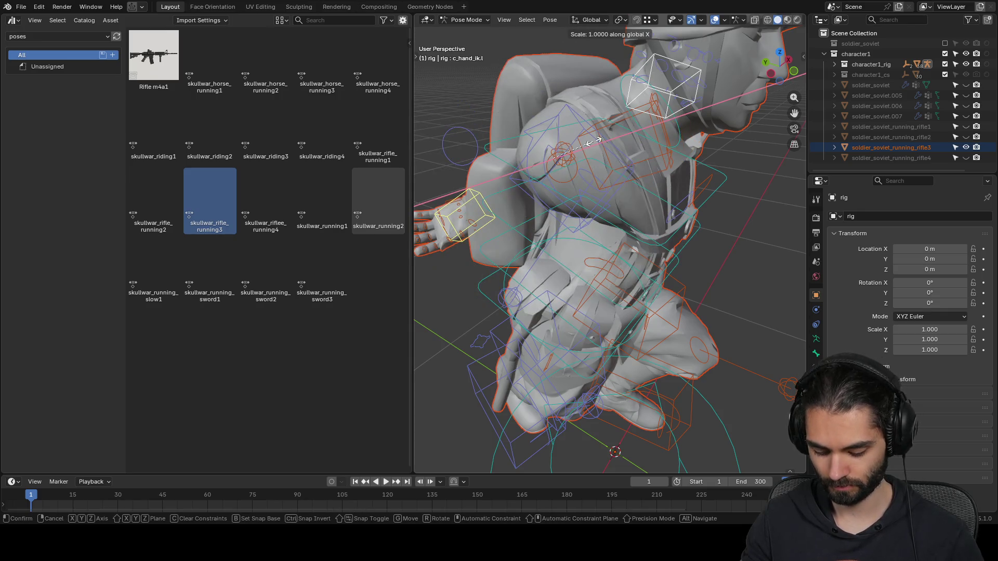
pyautogui.write('-1')
pyautogui.press('Return')
# - Move the left hand IK -0.34724 m along Y, then select the left hand control
pyautogui.scroll(-5, 600, 154)
pyautogui.press('g')
pyautogui.press('y')
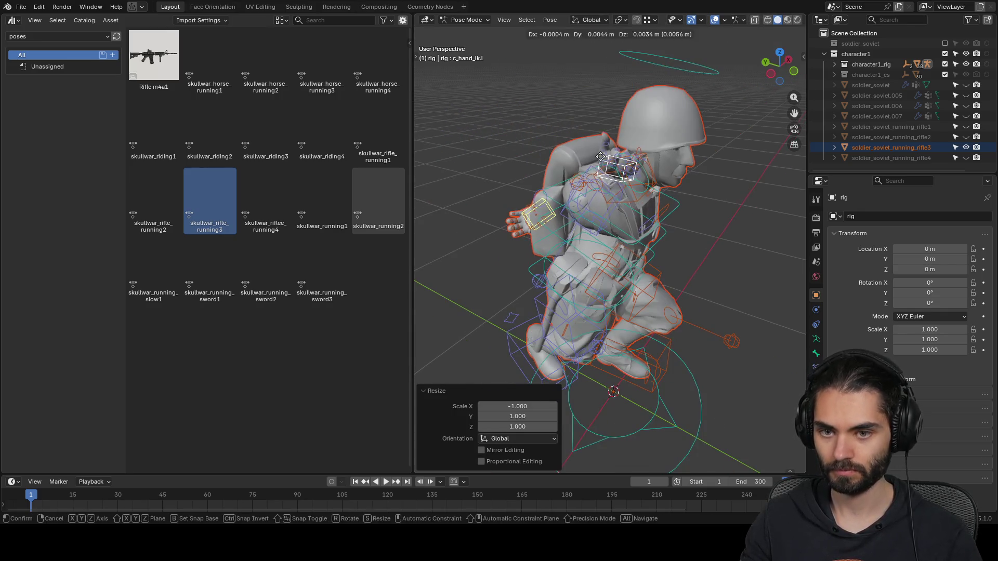
pyautogui.click(679, 202)
pyautogui.moveTo(679, 203)
pyautogui.mouseDown(button='middle')
pyautogui.moveTo(622, 193)
pyautogui.moveTo(606, 167)
pyautogui.moveTo(637, 205)
pyautogui.mouseUp(button='middle')
pyautogui.click(631, 248)
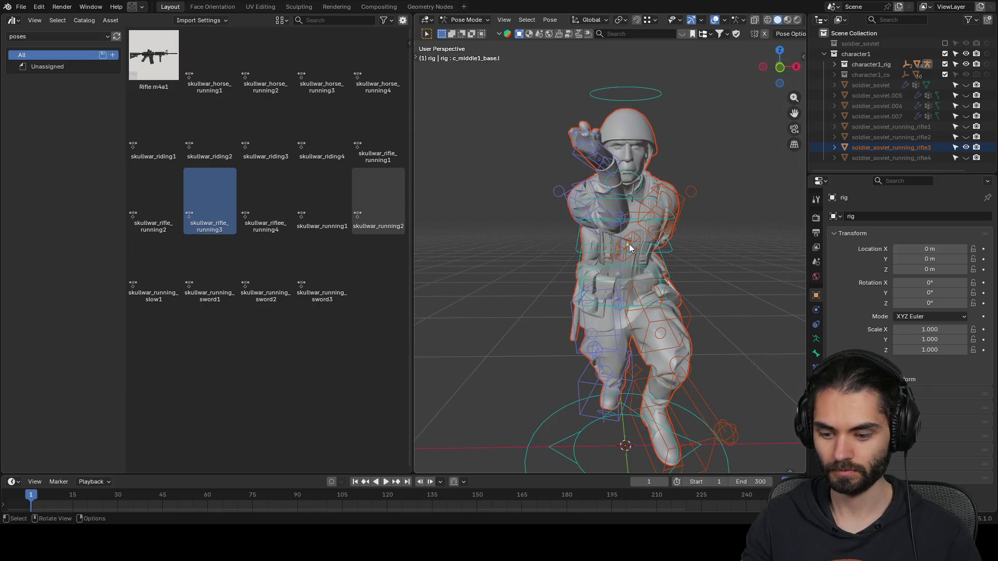
# - Reposition the left hand control and rotate it twice into the running pose
pyautogui.press('g')
pyautogui.click(632, 268)
pyautogui.moveTo(631, 268); pyautogui.dragTo(725, 310, button='middle')
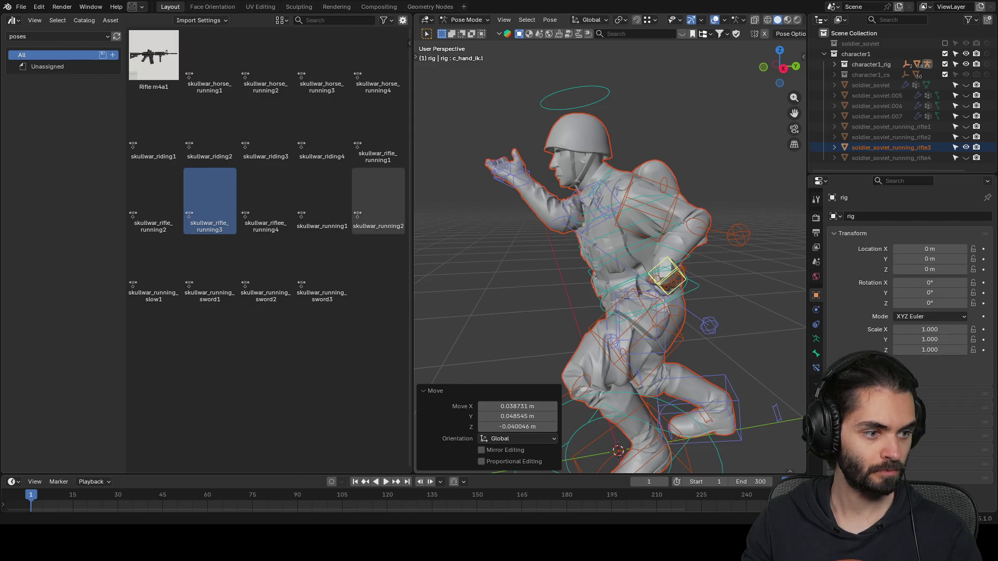
pyautogui.click(682, 273)
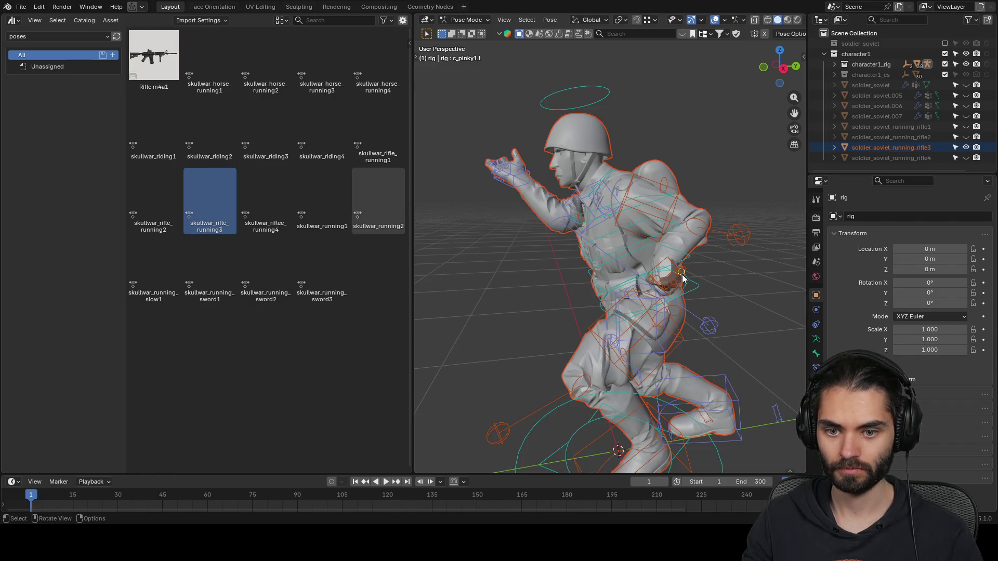
pyautogui.press('g')
pyautogui.click(726, 309)
pyautogui.moveTo(725, 310)
pyautogui.mouseDown(button='middle')
pyautogui.moveTo(779, 271)
pyautogui.moveTo(711, 295)
pyautogui.moveTo(748, 328)
pyautogui.mouseUp(button='middle')
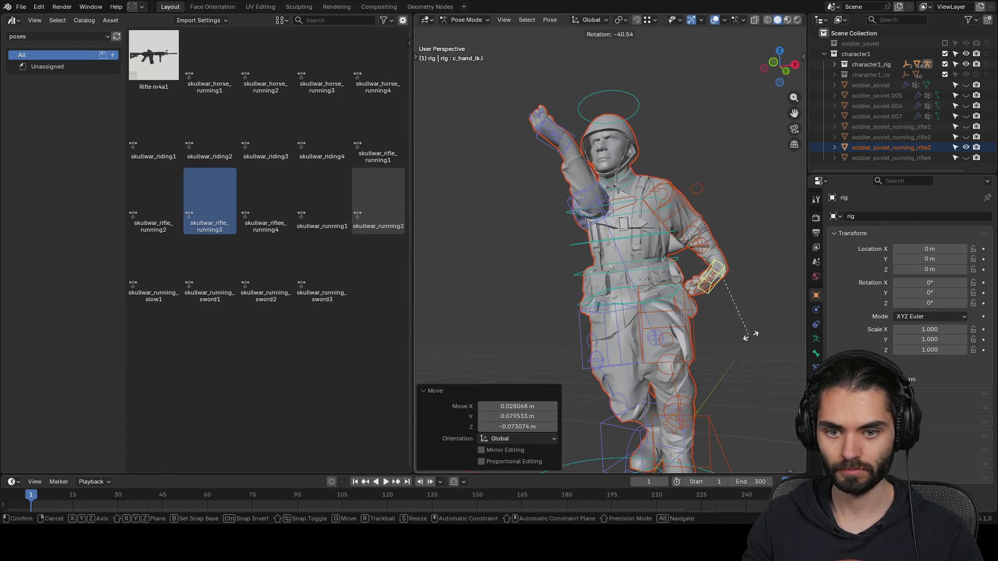
pyautogui.hotkey('shift', 's')
pyautogui.press('Escape')
pyautogui.press('r')
pyautogui.click(756, 299)
pyautogui.moveTo(756, 299)
pyautogui.mouseDown(button='middle')
pyautogui.moveTo(663, 327)
pyautogui.moveTo(706, 308)
pyautogui.moveTo(703, 322)
pyautogui.moveTo(621, 317)
pyautogui.moveTo(579, 334)
pyautogui.moveTo(720, 325)
pyautogui.moveTo(694, 287)
pyautogui.moveTo(741, 303)
pyautogui.mouseUp(button='middle')
pyautogui.press('r')
pyautogui.click(705, 318)
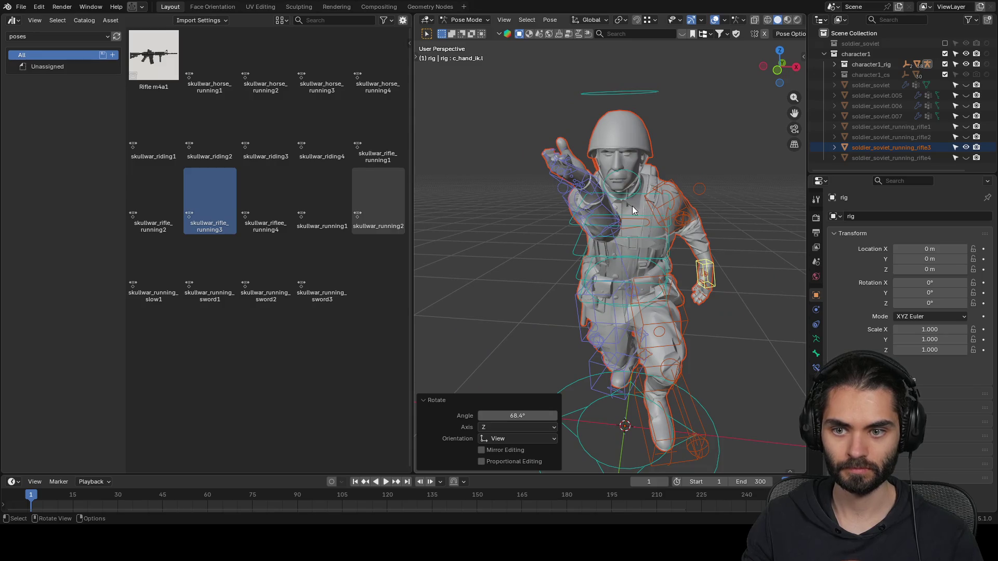
# - Move the right hand control and rotate it twice to refine its grip
pyautogui.click(630, 289)
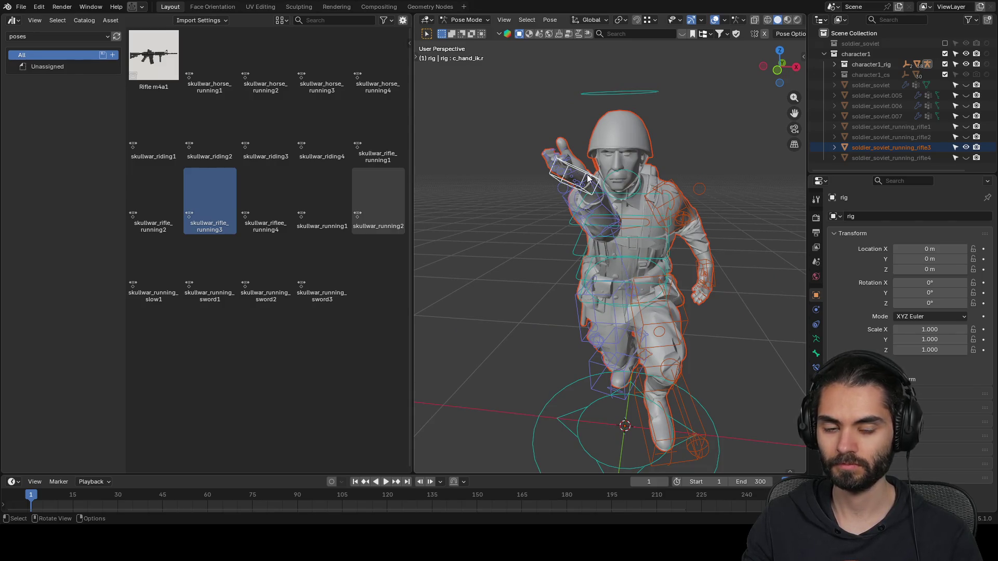
pyautogui.moveTo(610, 233)
pyautogui.mouseDown(button='middle')
pyautogui.moveTo(625, 245)
pyautogui.moveTo(524, 249)
pyautogui.mouseUp(button='middle')
pyautogui.press('g')
pyautogui.click(606, 233)
pyautogui.press('r')
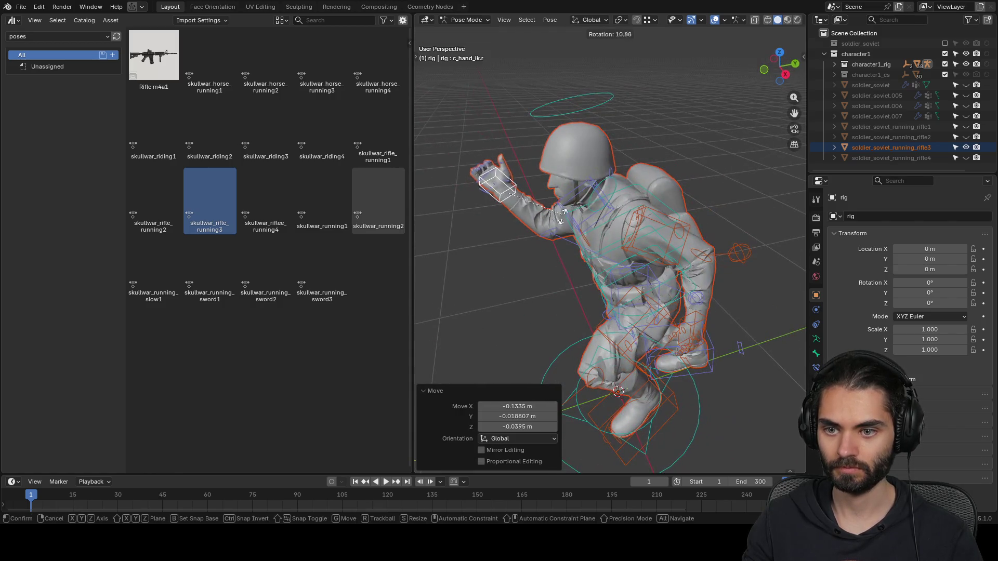
pyautogui.click(563, 221)
pyautogui.moveTo(563, 221)
pyautogui.mouseDown(button='middle')
pyautogui.moveTo(628, 166)
pyautogui.moveTo(650, 182)
pyautogui.moveTo(616, 256)
pyautogui.moveTo(655, 240)
pyautogui.mouseUp(button='middle')
pyautogui.press('r')
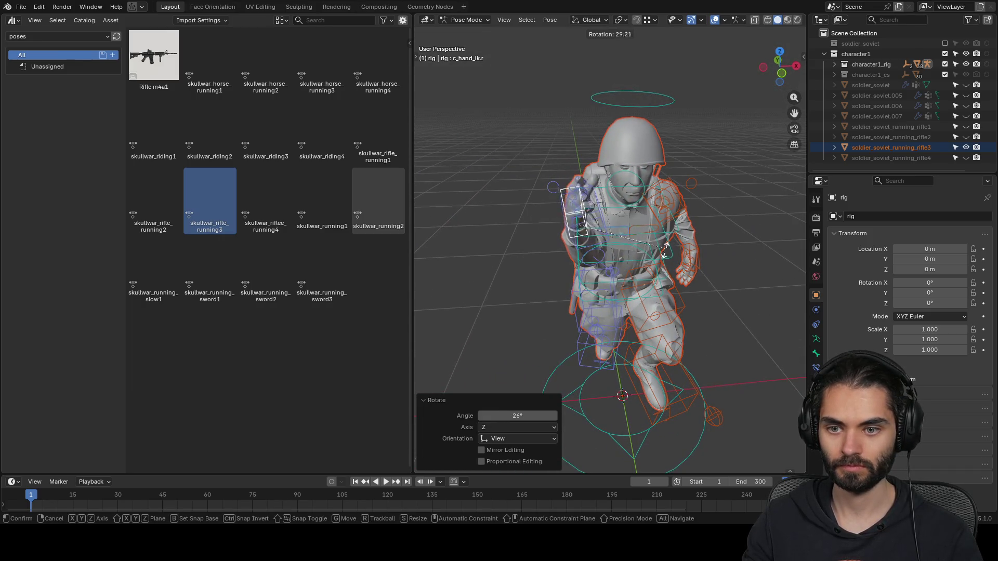
pyautogui.click(649, 274)
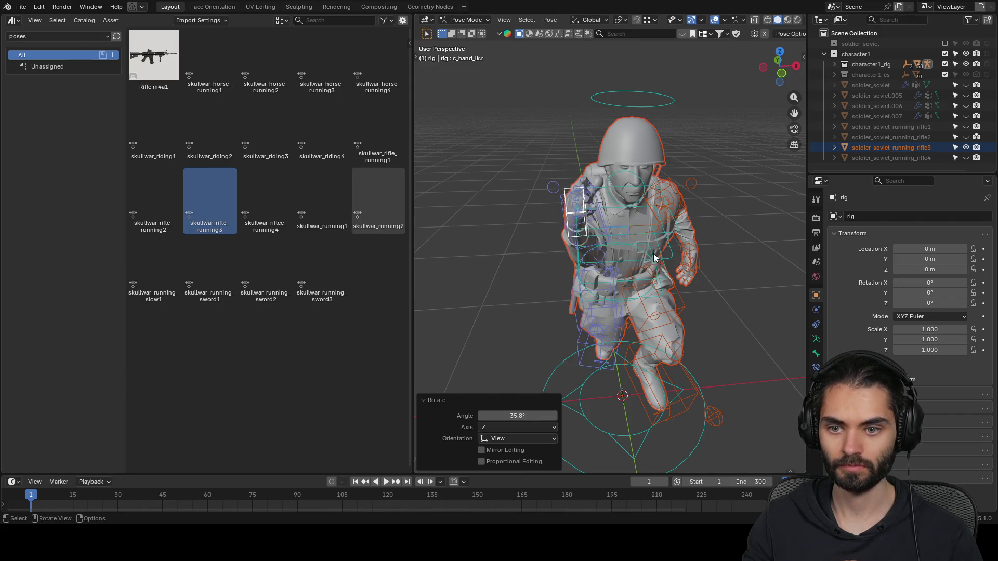
pyautogui.moveTo(649, 274); pyautogui.dragTo(650, 208, button='middle')
# - Pull the right arm's pole target outward and leave Pose Mode
pyautogui.click(616, 346)
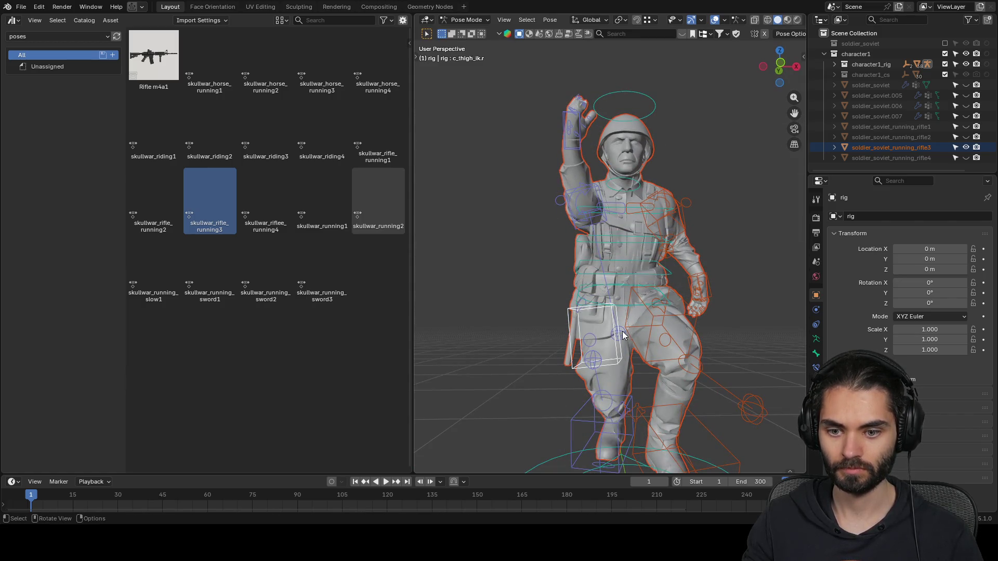
pyautogui.press('g')
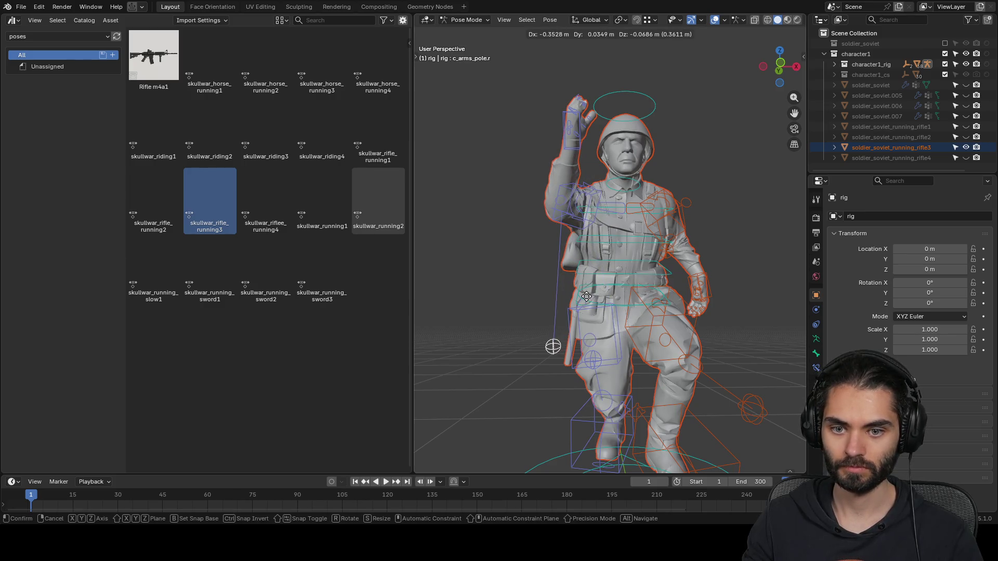
pyautogui.click(582, 302)
pyautogui.moveTo(612, 270)
pyautogui.mouseDown(button='middle')
pyautogui.moveTo(535, 264)
pyautogui.moveTo(500, 280)
pyautogui.moveTo(417, 288)
pyautogui.moveTo(641, 285)
pyautogui.mouseUp(button='middle')
pyautogui.hotkey('ctrl', 'Tab')
# - Apply the Armature modifier on soldier_soviet_running_rifle3 to bake the pose, then hide it
pyautogui.click(700, 260)
pyautogui.click(817, 311)
pyautogui.hotkey('ctrl', 'a')
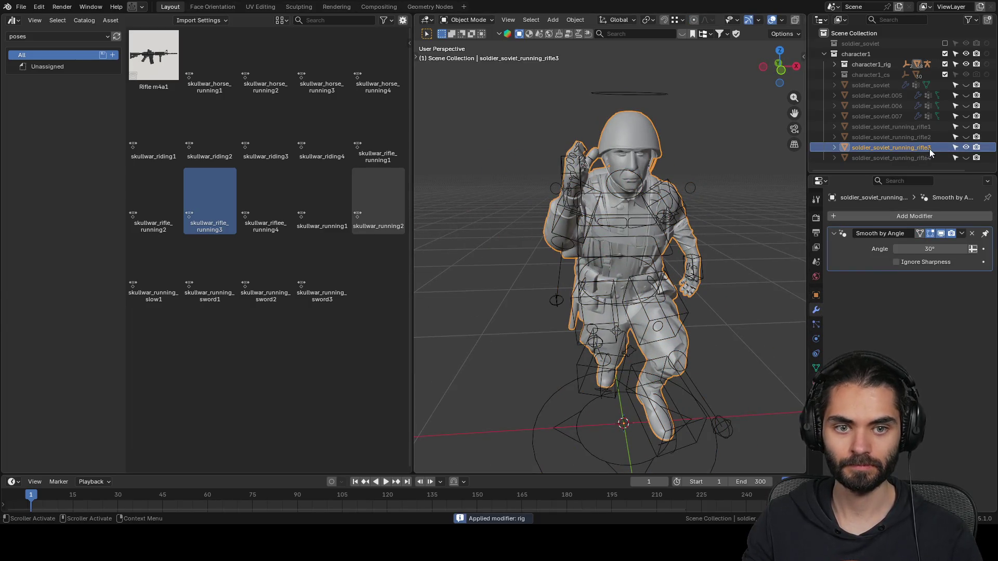
pyautogui.click(967, 148)
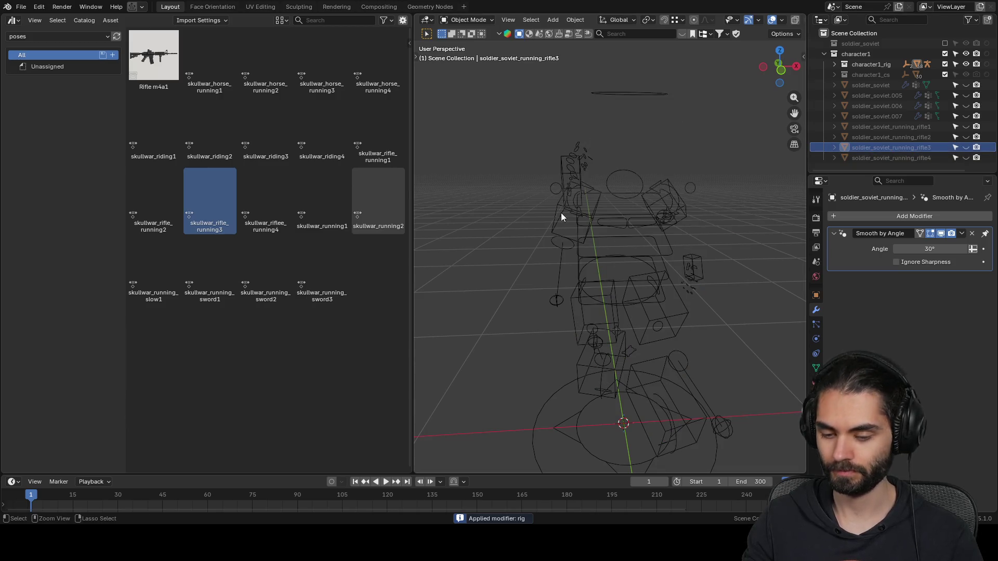
# - Unhide soldier_soviet.005 and rename it soldier_soviet_running1
pyautogui.click(966, 96)
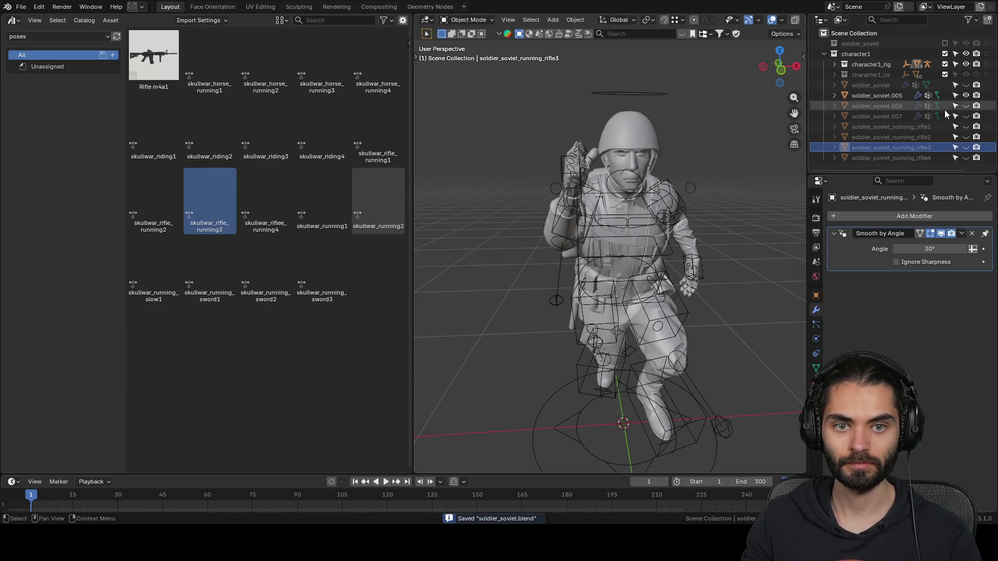
pyautogui.click(910, 129)
pyautogui.doubleClick(908, 128)
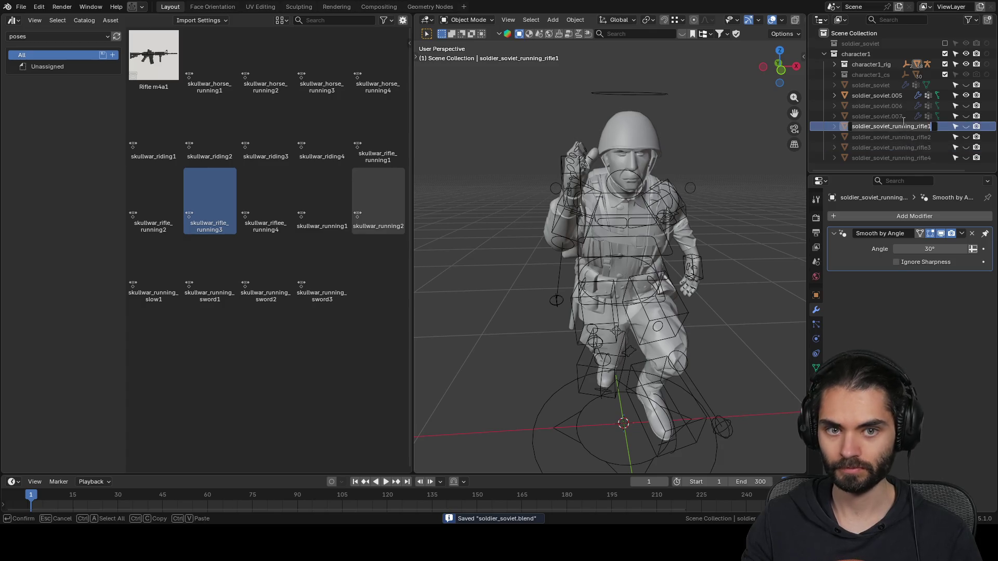
pyautogui.press('Escape')
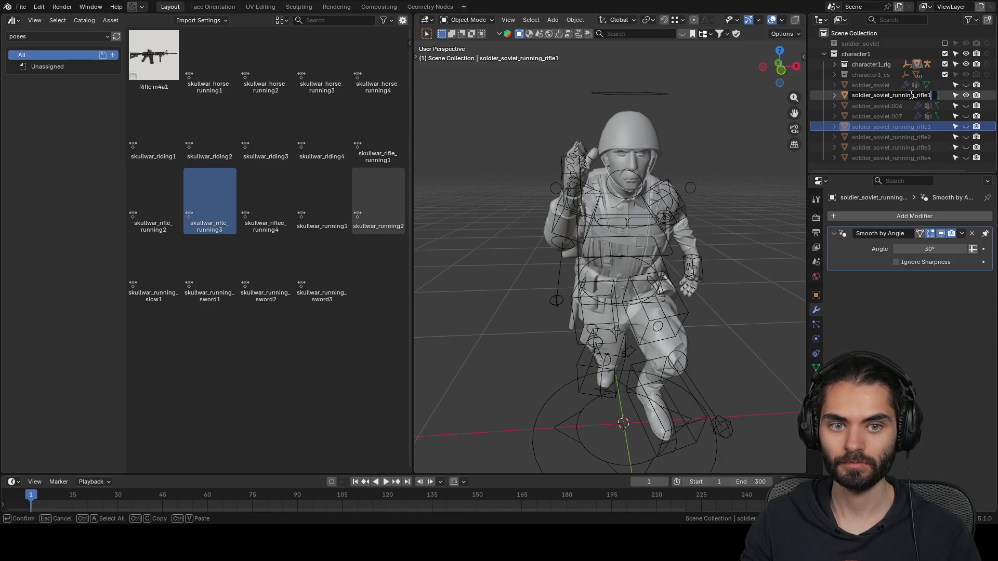
pyautogui.press('Left')
pyautogui.press('BackSpace')
pyautogui.press('BackSpace')
pyautogui.press('BackSpace')
pyautogui.press('Return')
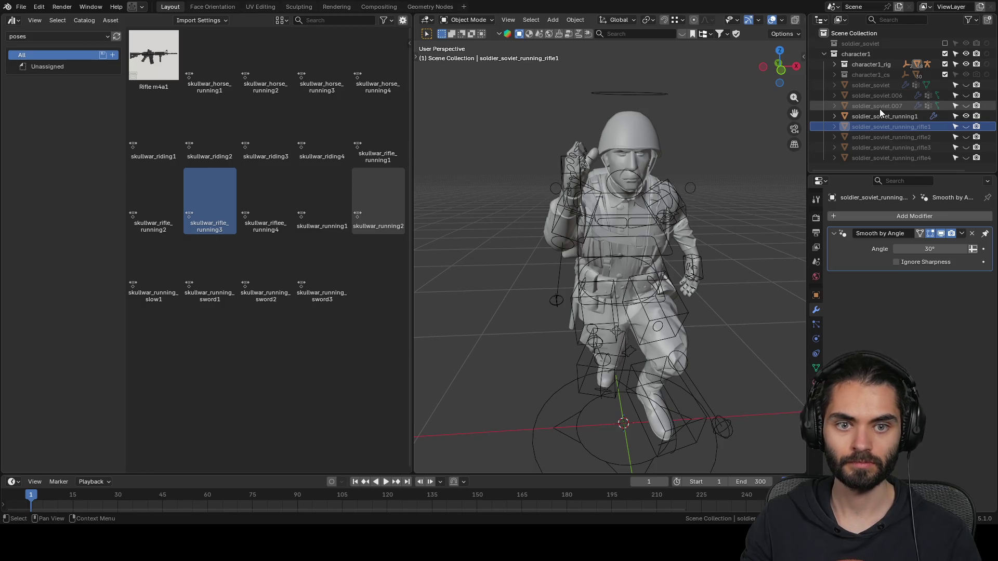
pyautogui.click(890, 118)
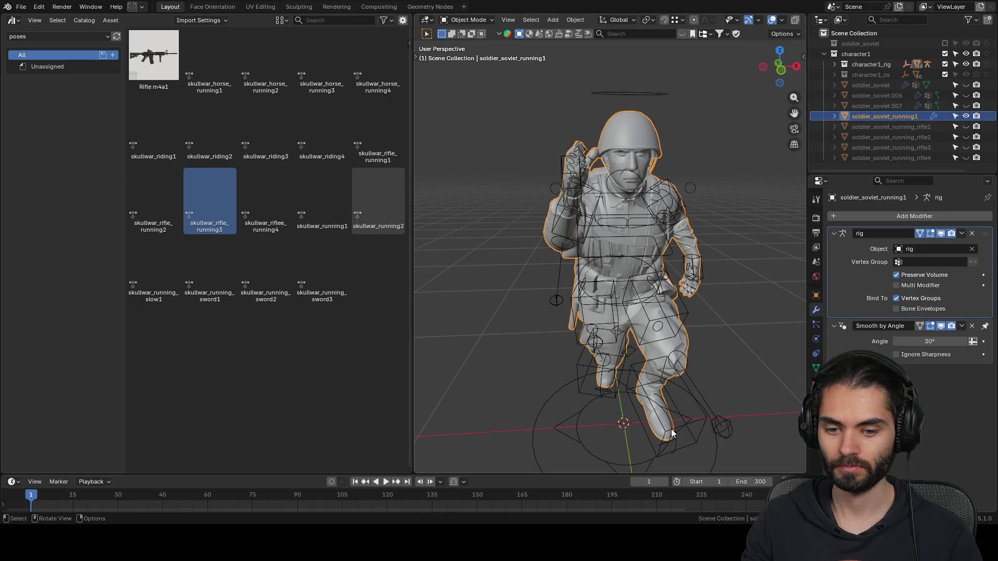
# - Select the soldier's rig and switch it into Pose Mode
pyautogui.click(722, 425)
pyautogui.scroll(-2, 690, 347)
pyautogui.hotkey('ctrl', 'Tab')
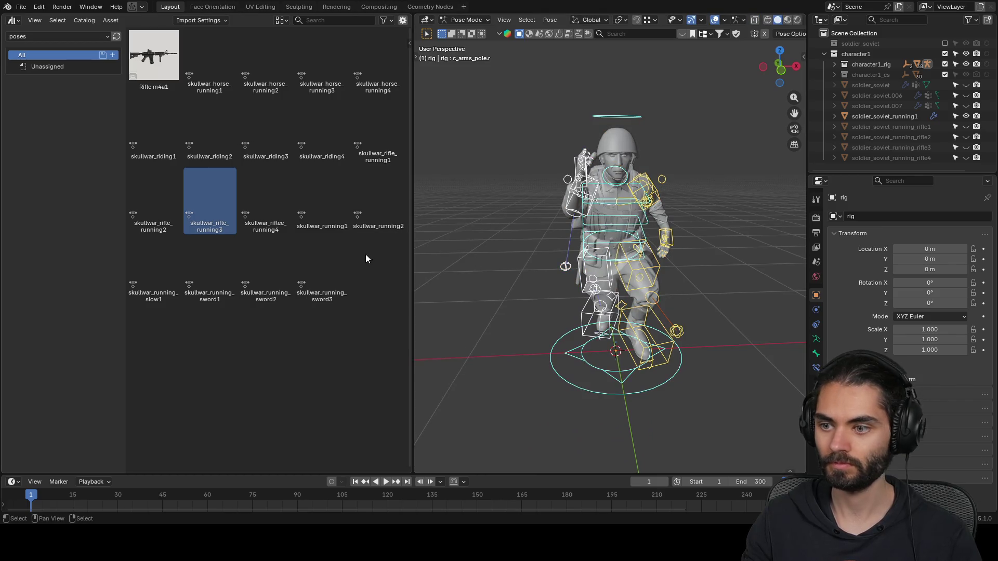
# - Apply the skullwar_running1 pose to the rig and orbit around the soldier to inspect it
pyautogui.doubleClick(333, 199)
pyautogui.moveTo(650, 244); pyautogui.dragTo(687, 258, button='middle')
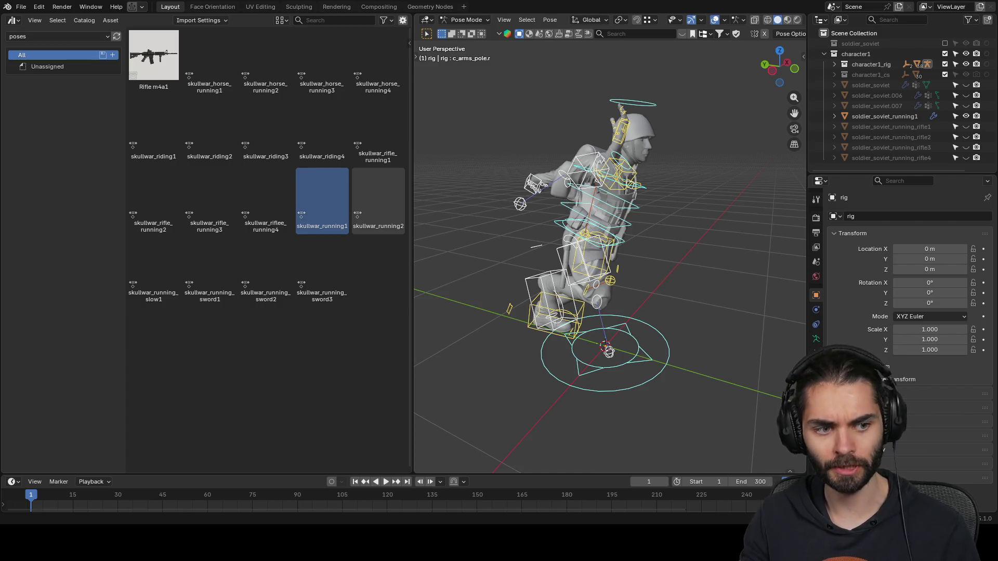
pyautogui.keyDown('shift'); pyautogui.moveTo(513, 246); pyautogui.dragTo(479, 238, button='middle'); pyautogui.keyUp('shift')
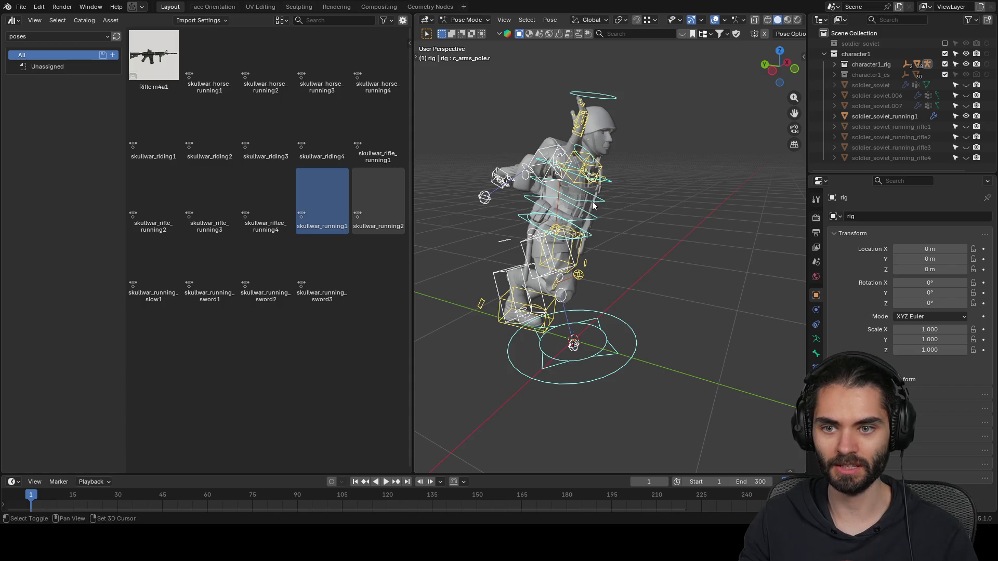
pyautogui.keyDown('shift'); pyautogui.moveTo(593, 204); pyautogui.dragTo(611, 208, button='middle'); pyautogui.keyUp('shift')
pyautogui.scroll(2, 622, 217)
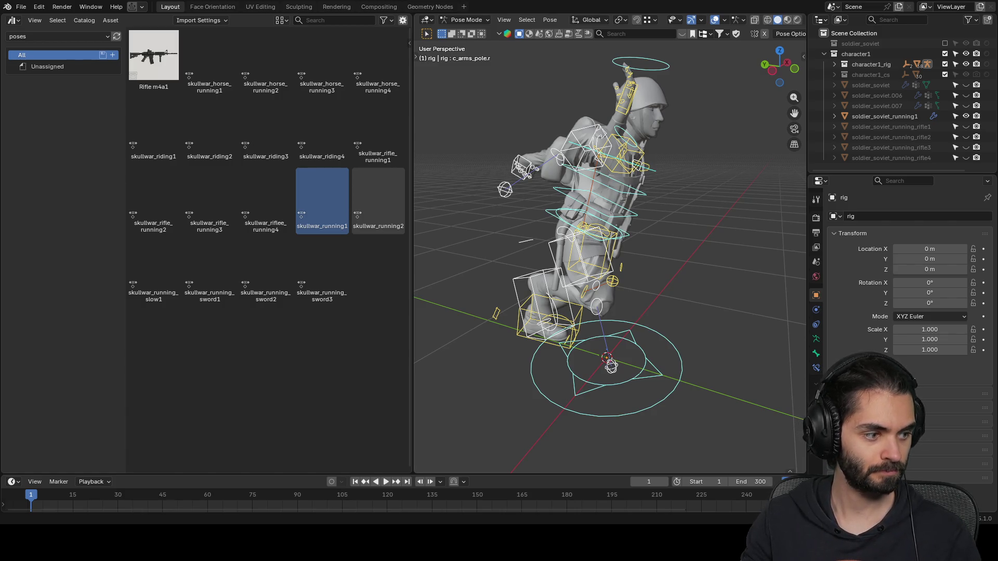
pyautogui.moveTo(622, 218)
pyautogui.mouseDown(button='middle')
pyautogui.moveTo(567, 254)
pyautogui.moveTo(578, 240)
pyautogui.moveTo(685, 211)
pyautogui.moveTo(676, 332)
pyautogui.mouseUp(button='middle')
pyautogui.moveTo(677, 335)
pyautogui.mouseDown()
pyautogui.moveTo(656, 346)
pyautogui.moveTo(674, 338)
pyautogui.mouseUp()
pyautogui.moveTo(674, 338)
pyautogui.mouseDown(button='middle')
pyautogui.moveTo(619, 293)
pyautogui.moveTo(600, 238)
pyautogui.moveTo(654, 189)
pyautogui.moveTo(653, 202)
pyautogui.moveTo(593, 186)
pyautogui.moveTo(668, 186)
pyautogui.moveTo(633, 121)
pyautogui.mouseUp(button='middle')
# - Mirror the hand IK control with scale -1 along X and then along Y
pyautogui.click(598, 236)
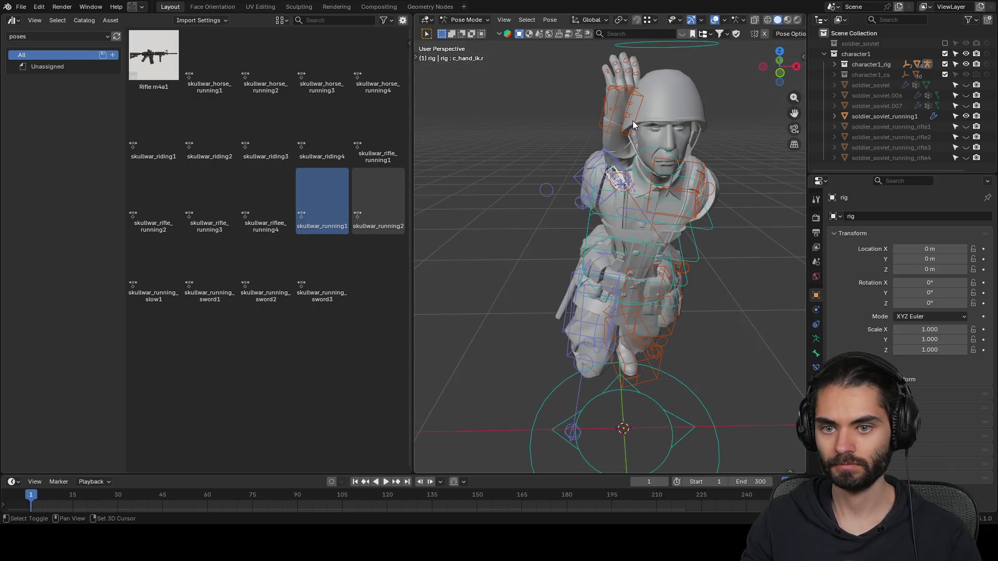
pyautogui.press('.')
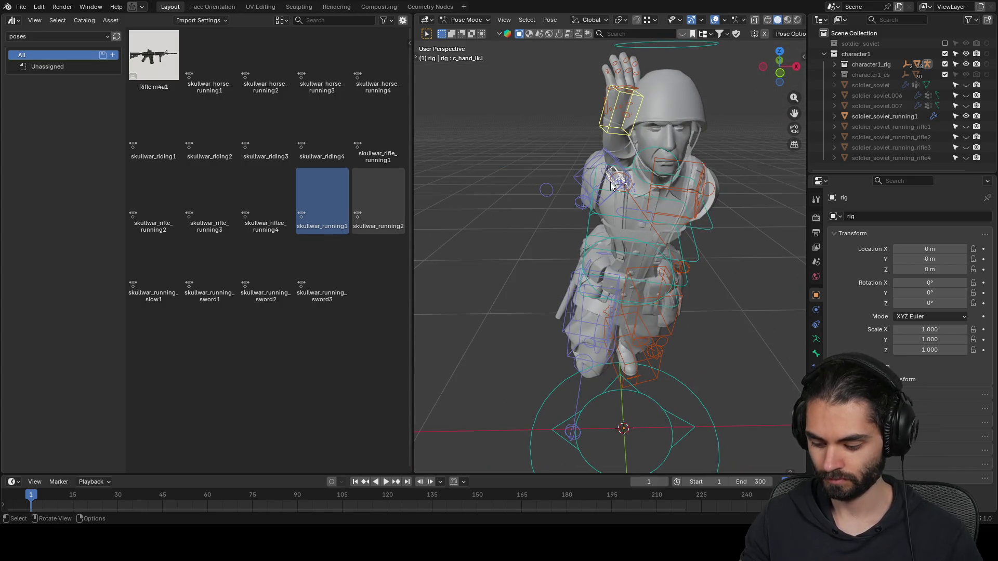
pyautogui.write('sx-1')
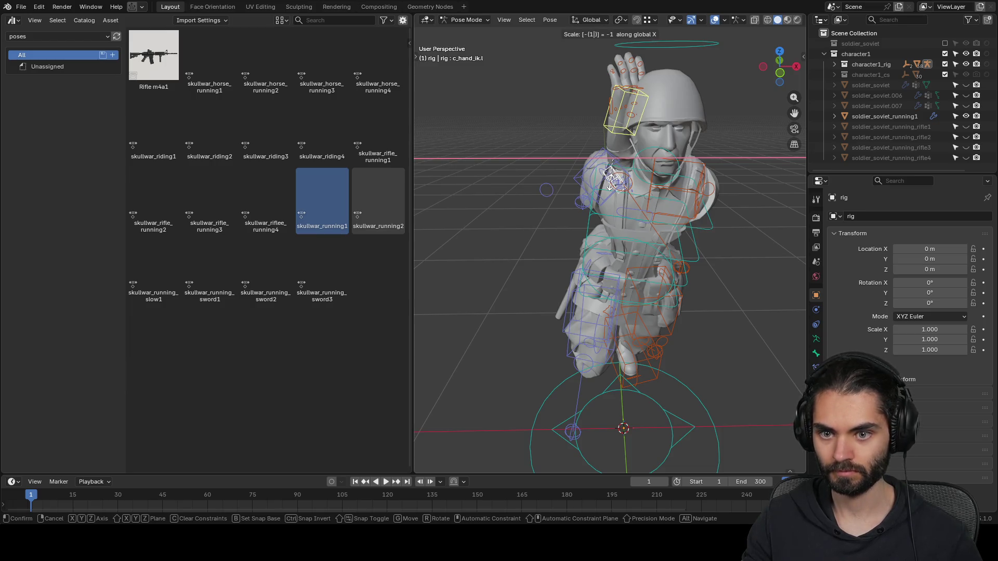
pyautogui.press('Return')
pyautogui.write('s-1')
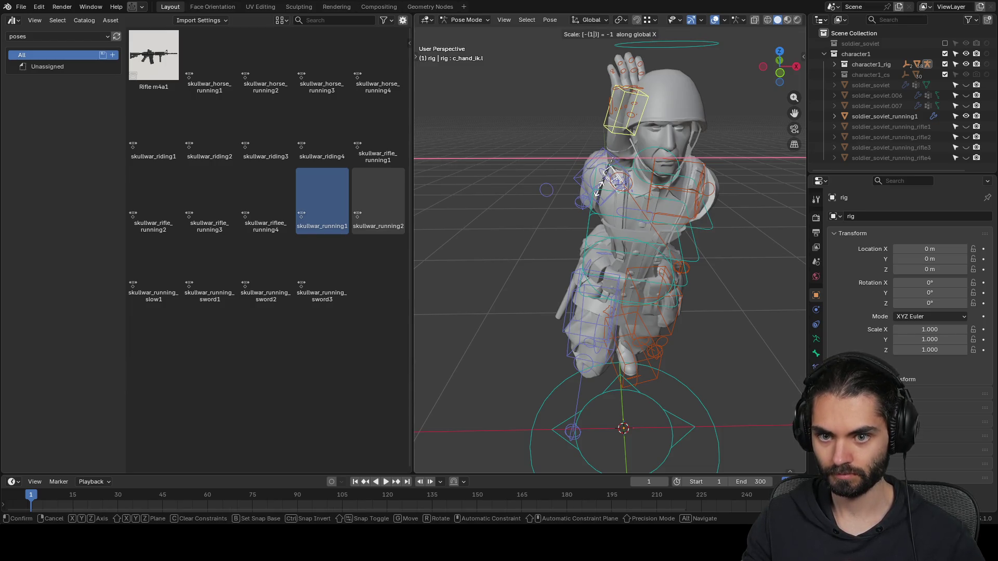
pyautogui.write('y')
pyautogui.press('Return')
# - Move the mirrored hand into place and reposition the left arm's elbow pole
pyautogui.moveTo(589, 185)
pyautogui.mouseDown(button='middle')
pyautogui.moveTo(663, 192)
pyautogui.moveTo(722, 263)
pyautogui.moveTo(637, 267)
pyautogui.moveTo(605, 154)
pyautogui.moveTo(704, 179)
pyautogui.moveTo(664, 208)
pyautogui.mouseUp(button='middle')
pyautogui.press('g')
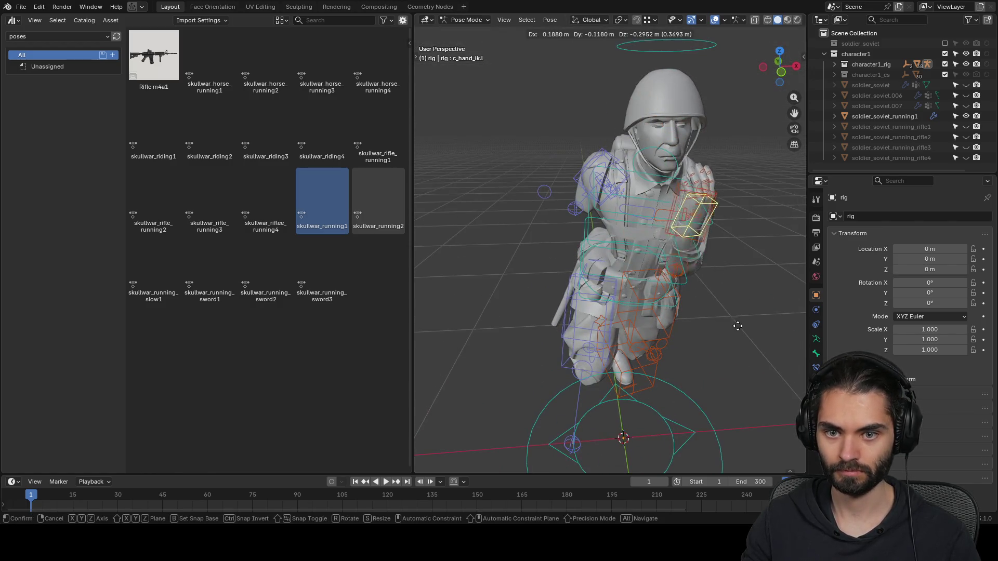
pyautogui.click(718, 335)
pyautogui.moveTo(776, 294)
pyautogui.mouseDown(button='middle')
pyautogui.moveTo(667, 273)
pyautogui.moveTo(713, 305)
pyautogui.moveTo(689, 272)
pyautogui.moveTo(698, 317)
pyautogui.moveTo(624, 224)
pyautogui.mouseUp(button='middle')
pyautogui.click(689, 272)
pyautogui.press('g')
pyautogui.click(716, 300)
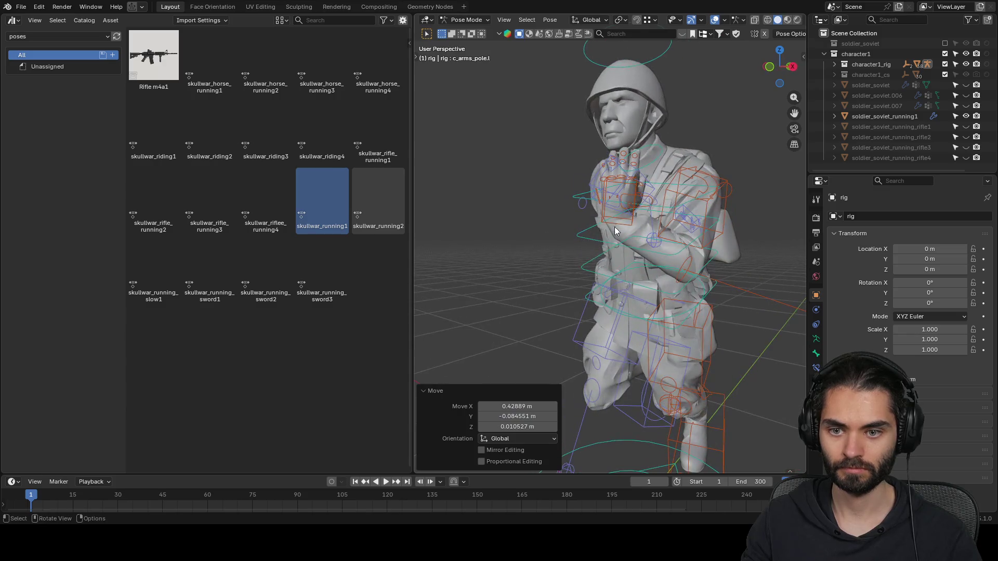
# - Rotate the left hand inward, ending with a trackball rotation of 4.58° and -37.2°
pyautogui.click(612, 213)
pyautogui.click(613, 213)
pyautogui.press('r')
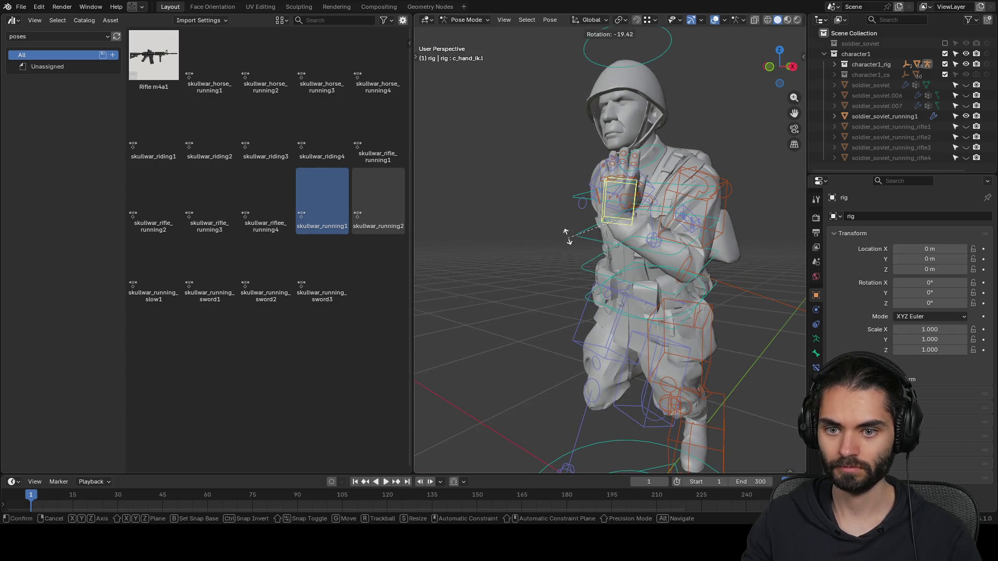
pyautogui.click(567, 227)
pyautogui.press('r')
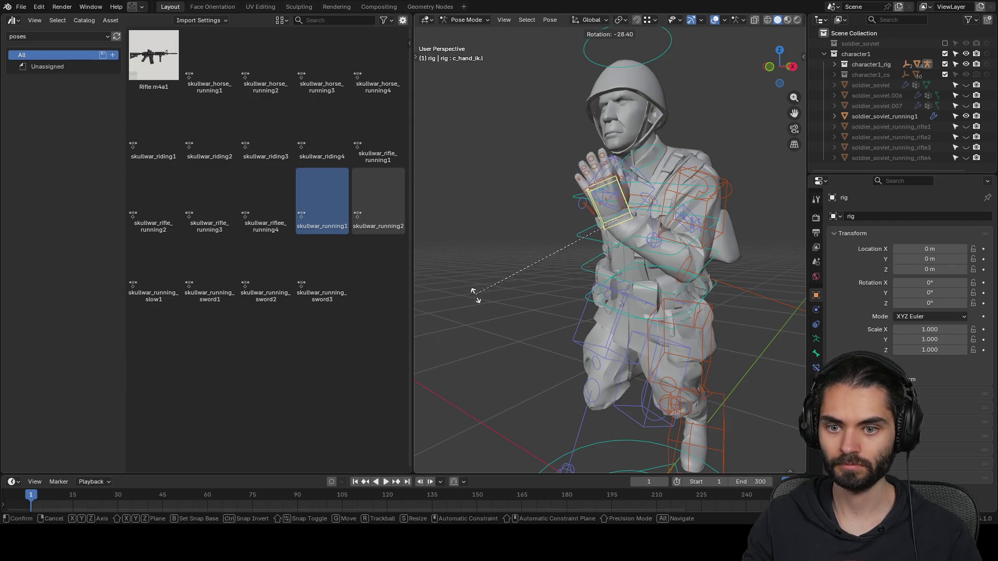
pyautogui.click(475, 292)
pyautogui.moveTo(475, 309)
pyautogui.mouseDown(button='middle')
pyautogui.moveTo(623, 270)
pyautogui.moveTo(604, 269)
pyautogui.moveTo(593, 242)
pyautogui.moveTo(693, 288)
pyautogui.mouseUp(button='middle')
pyautogui.press('r')
pyautogui.press('Escape')
pyautogui.press('r')
pyautogui.press('r')
pyautogui.click(598, 219)
# - Move the right hand IK control twice and trackball-rotate it into position
pyautogui.moveTo(598, 218)
pyautogui.mouseDown(button='middle')
pyautogui.moveTo(578, 205)
pyautogui.moveTo(583, 224)
pyautogui.moveTo(637, 233)
pyautogui.moveTo(592, 232)
pyautogui.mouseUp(button='middle')
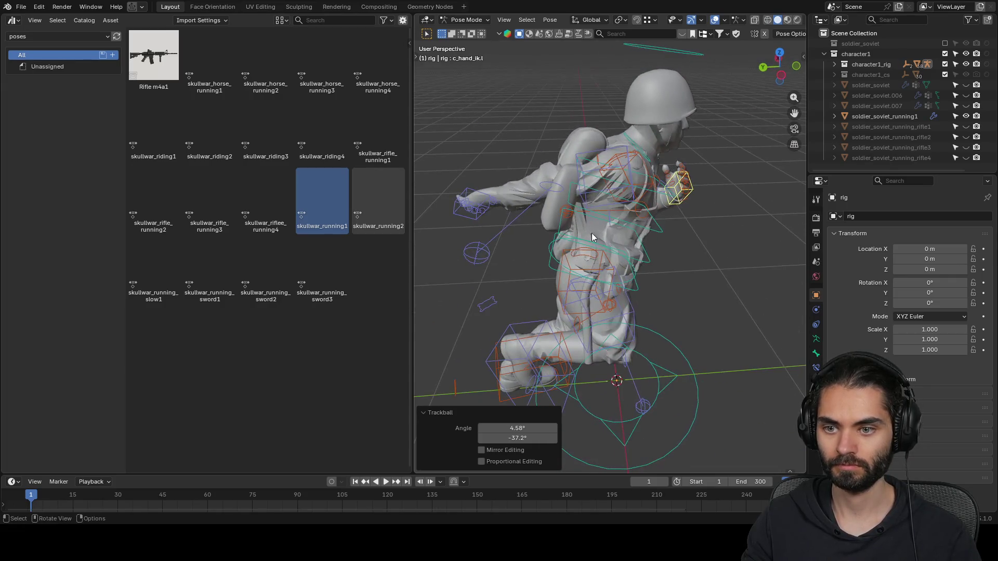
pyautogui.click(482, 196)
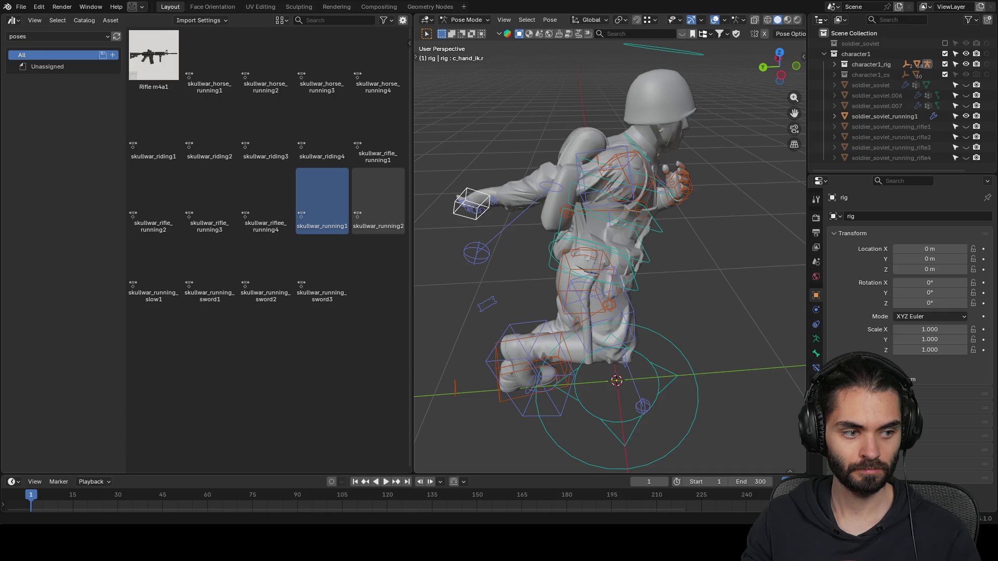
pyautogui.press('g')
pyautogui.keyDown('alt'); pyautogui.moveTo(544, 242); pyautogui.dragTo(597, 274, button='middle'); pyautogui.keyUp('alt')
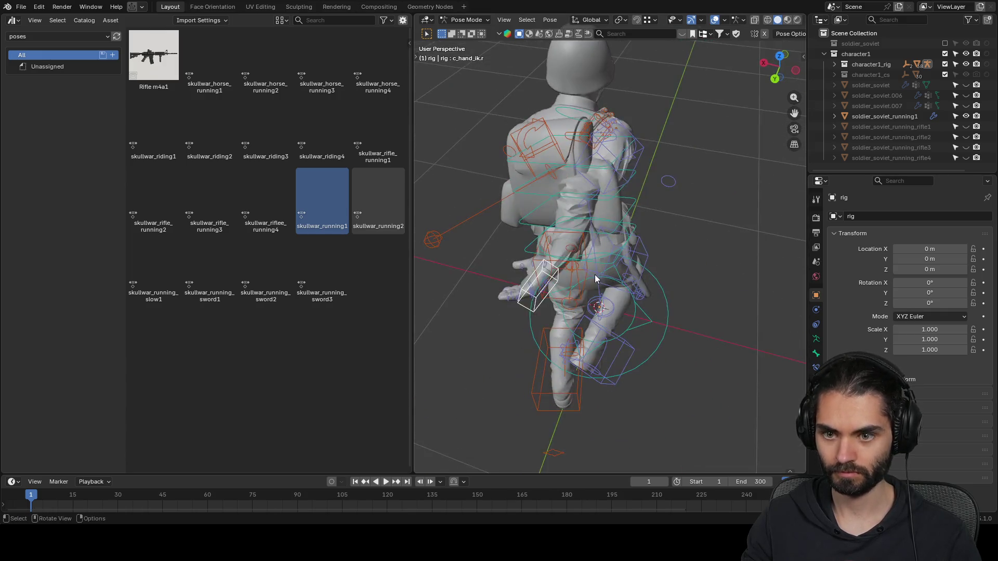
pyautogui.click(715, 241)
pyautogui.moveTo(713, 252)
pyautogui.mouseDown(button='middle')
pyautogui.moveTo(597, 229)
pyautogui.moveTo(582, 213)
pyautogui.moveTo(605, 155)
pyautogui.moveTo(608, 221)
pyautogui.mouseUp(button='middle')
pyautogui.press('g')
pyautogui.click(552, 217)
pyautogui.press('r')
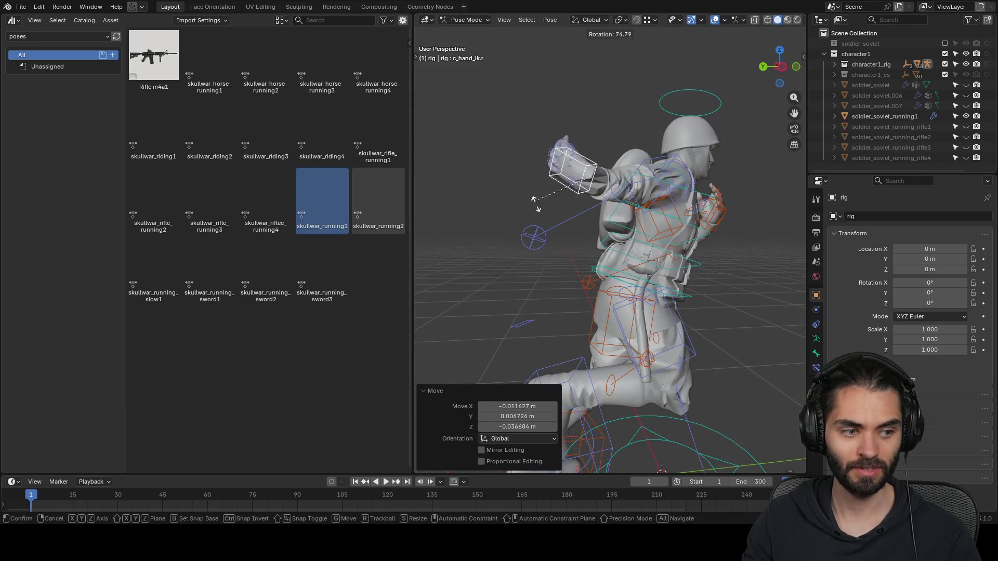
pyautogui.press('r')
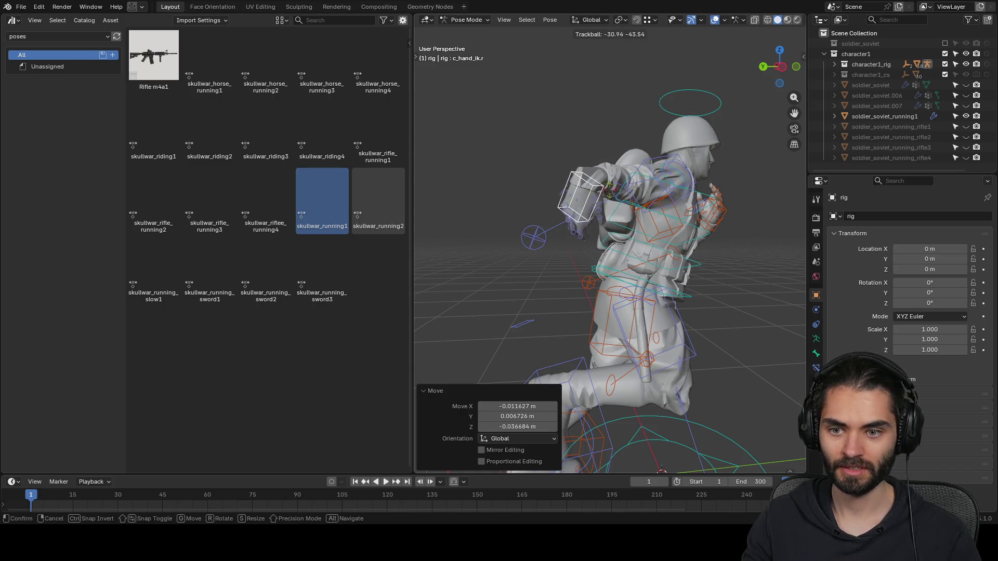
pyautogui.click(648, 181)
# - Reposition the arm's elbow pole control after abandoning further hand adjustments
pyautogui.moveTo(648, 180)
pyautogui.mouseDown(button='middle')
pyautogui.moveTo(581, 246)
pyautogui.moveTo(563, 305)
pyautogui.moveTo(647, 291)
pyautogui.moveTo(693, 248)
pyautogui.moveTo(704, 260)
pyautogui.moveTo(628, 255)
pyautogui.mouseUp(button='middle')
pyautogui.press('g')
pyautogui.rightClick(737, 185)
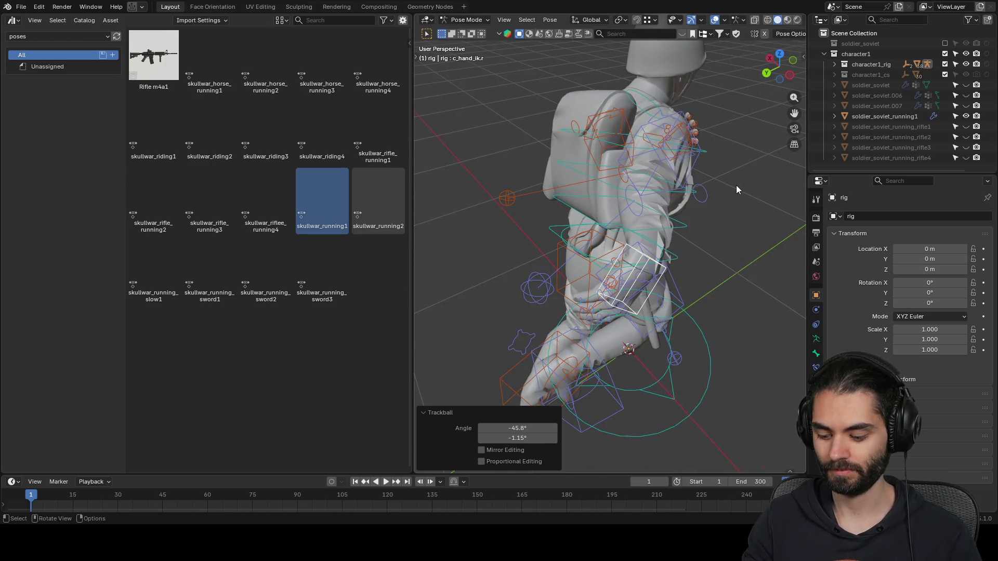
pyautogui.moveTo(733, 198)
pyautogui.mouseDown(button='middle')
pyautogui.moveTo(694, 241)
pyautogui.moveTo(560, 210)
pyautogui.moveTo(583, 194)
pyautogui.mouseUp(button='middle')
pyautogui.moveTo(585, 277)
pyautogui.mouseDown(button='middle')
pyautogui.moveTo(631, 297)
pyautogui.moveTo(672, 258)
pyautogui.moveTo(698, 310)
pyautogui.moveTo(659, 297)
pyautogui.mouseUp(button='middle')
pyautogui.scroll(-4, 623, 295)
pyautogui.press('r')
pyautogui.rightClick(728, 270)
pyautogui.click(560, 244)
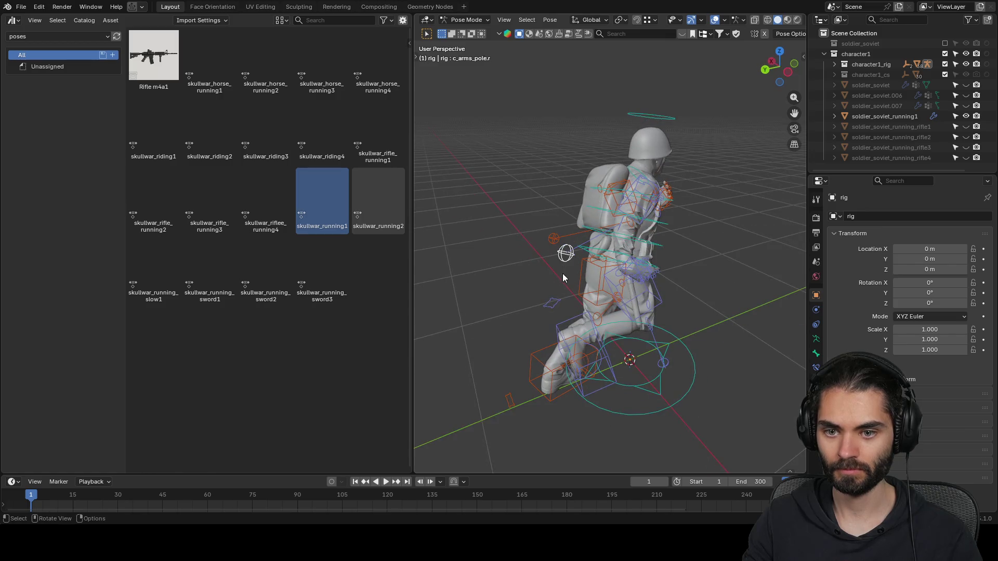
pyautogui.moveTo(558, 273); pyautogui.dragTo(588, 300, button='middle')
pyautogui.press('g')
pyautogui.click(584, 216)
pyautogui.moveTo(584, 217)
pyautogui.mouseDown(button='middle')
pyautogui.moveTo(513, 245)
pyautogui.moveTo(656, 332)
pyautogui.moveTo(615, 325)
pyautogui.moveTo(637, 315)
pyautogui.moveTo(496, 307)
pyautogui.moveTo(647, 291)
pyautogui.moveTo(565, 295)
pyautogui.moveTo(603, 270)
pyautogui.moveTo(618, 291)
pyautogui.mouseUp(button='middle')
pyautogui.scroll(5, 560, 276)
# - Rotate the hand control 84° and move it to a new position
pyautogui.click(558, 284)
pyautogui.press('r')
pyautogui.click(602, 349)
pyautogui.press('g')
pyautogui.click(641, 309)
pyautogui.scroll(4, 598, 300)
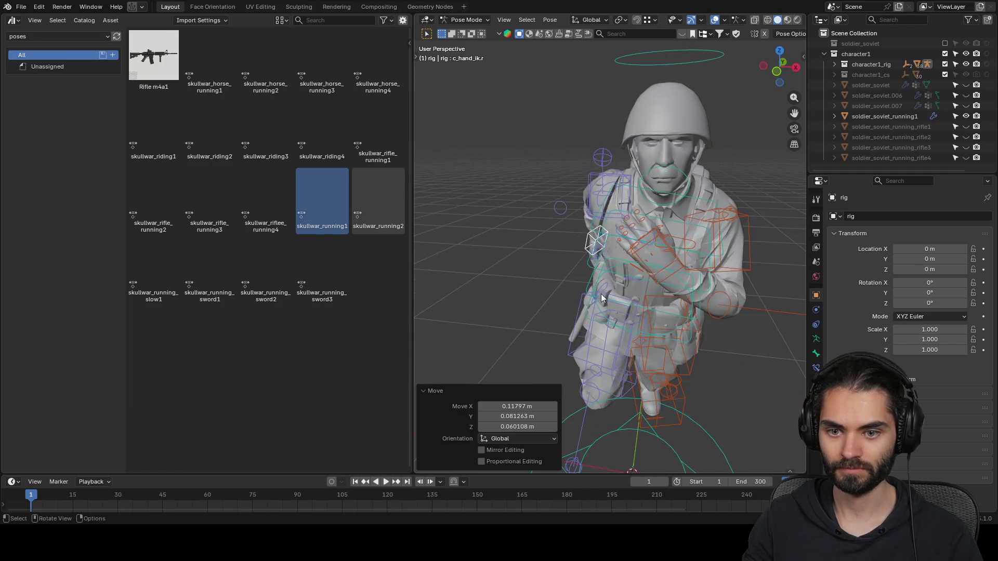
# - Move and rotate the left hand control into place, then return the rig to Object Mode
pyautogui.click(598, 239)
pyautogui.press('g')
pyautogui.moveTo(658, 260)
pyautogui.mouseDown(button='middle')
pyautogui.moveTo(528, 307)
pyautogui.moveTo(765, 205)
pyautogui.mouseUp(button='middle')
pyautogui.click(629, 288)
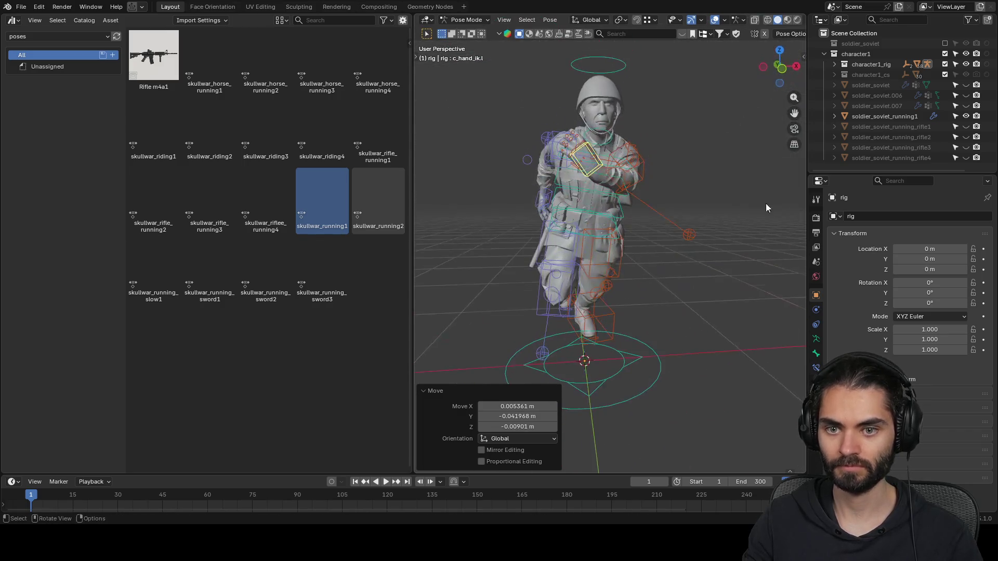
pyautogui.press('r')
pyautogui.click(618, 284)
pyautogui.press('g')
pyautogui.click(653, 277)
pyautogui.moveTo(653, 276)
pyautogui.mouseDown(button='middle')
pyautogui.moveTo(566, 276)
pyautogui.moveTo(666, 226)
pyautogui.moveTo(613, 227)
pyautogui.moveTo(698, 230)
pyautogui.mouseUp(button='middle')
pyautogui.press('g')
pyautogui.click(632, 221)
pyautogui.moveTo(632, 221)
pyautogui.mouseDown(button='middle')
pyautogui.moveTo(748, 219)
pyautogui.moveTo(611, 232)
pyautogui.mouseUp(button='middle')
pyautogui.scroll(2, 601, 247)
pyautogui.hotkey('ctrl', 'Tab')
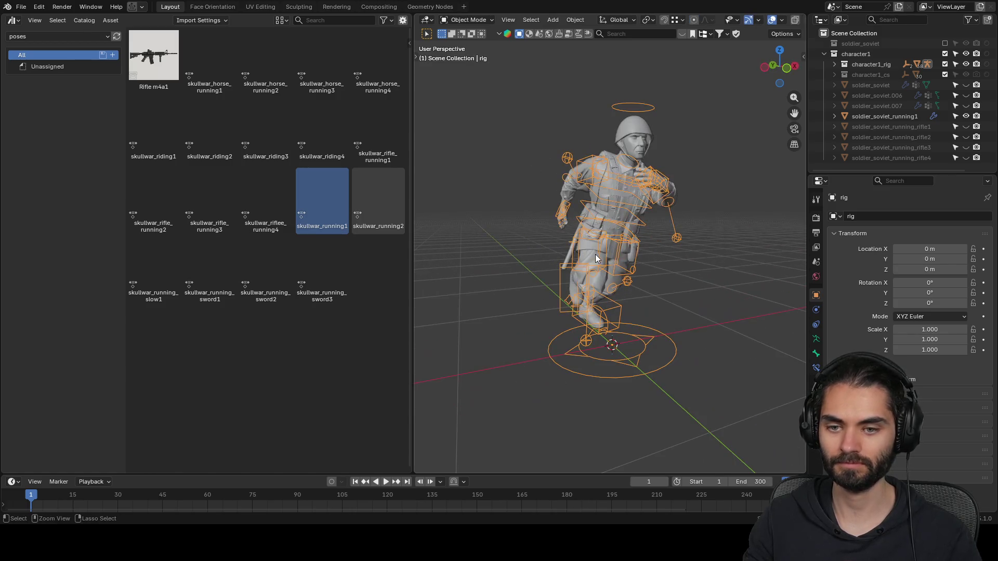
# - Apply the 'rig' Armature modifier to bake soldier_soviet_running1's pose, then hide it
pyautogui.click(875, 117)
pyautogui.click(817, 309)
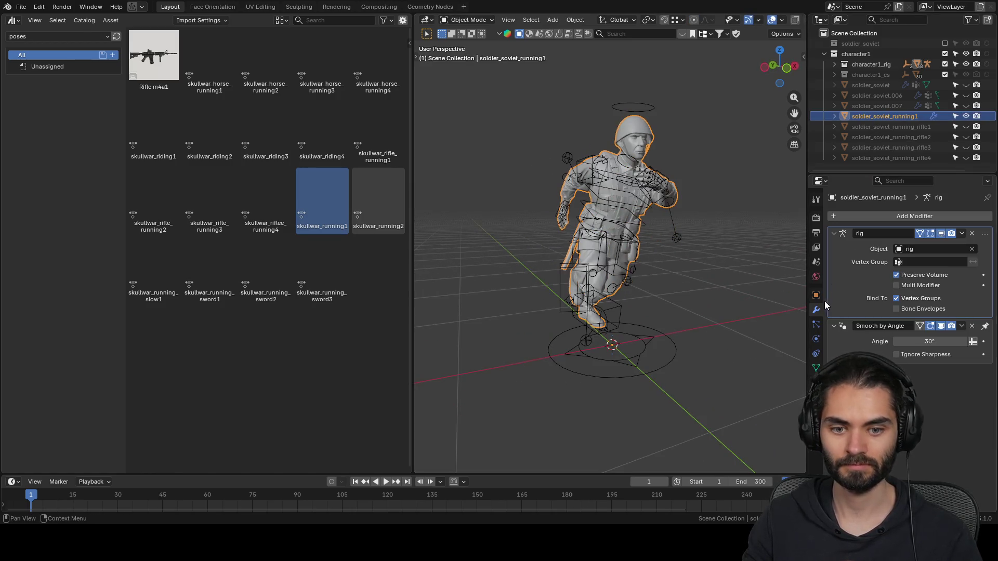
pyautogui.hotkey('ctrl', 'a')
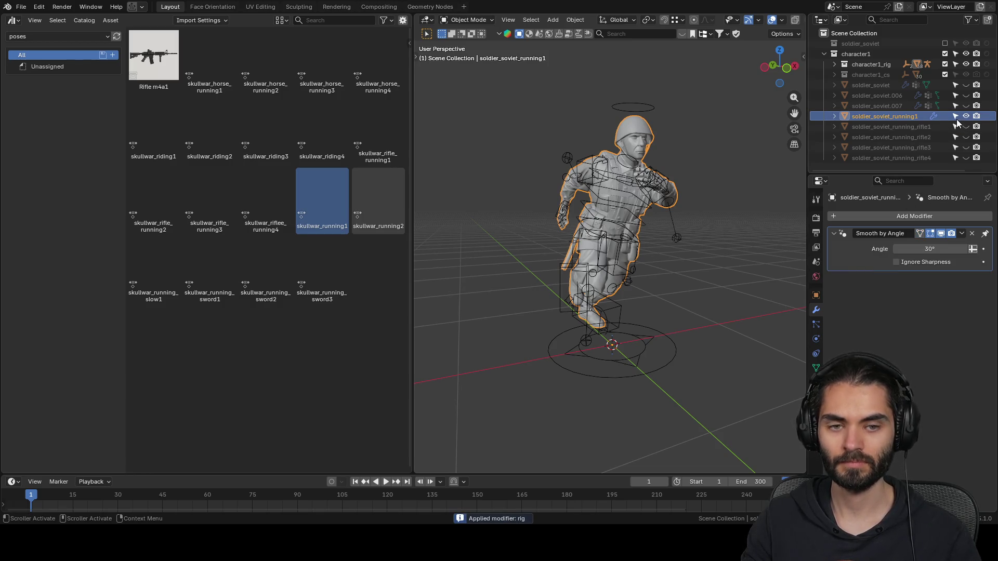
pyautogui.click(966, 117)
# - Unhide soldier_soviet.006, rename it soldier_soviet_running2, and put the rig in Pose Mode
pyautogui.click(966, 95)
pyautogui.press('BackSpace')
pyautogui.press('BackSpace')
pyautogui.press('BackSpace')
pyautogui.write('_running1')
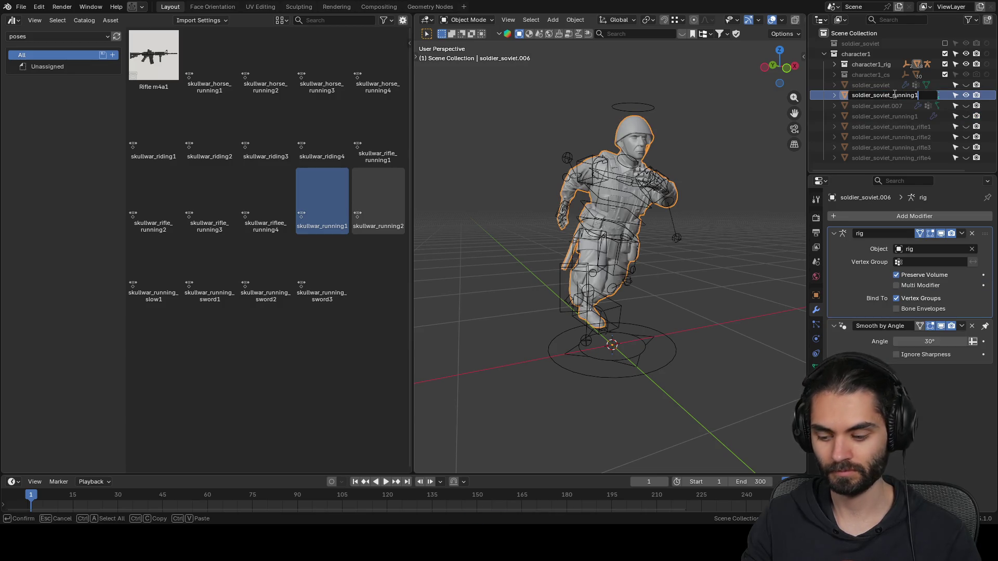
pyautogui.write('2')
pyautogui.press('Return')
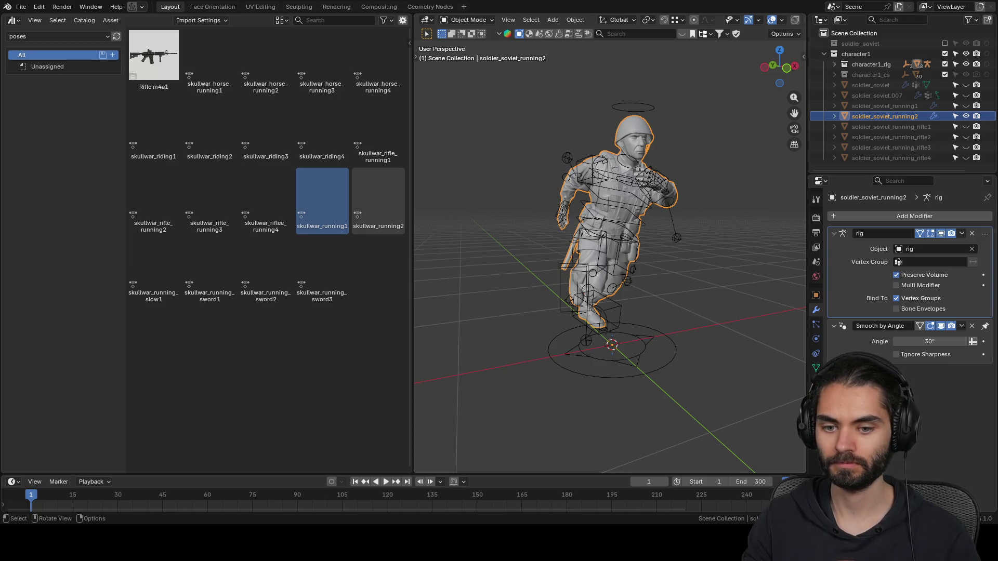
pyautogui.click(653, 357)
pyautogui.hotkey('ctrl', 'Tab')
# - Apply the skullwar_running2 pose to all of the rig's controls
pyautogui.press('a')
pyautogui.click(380, 199)
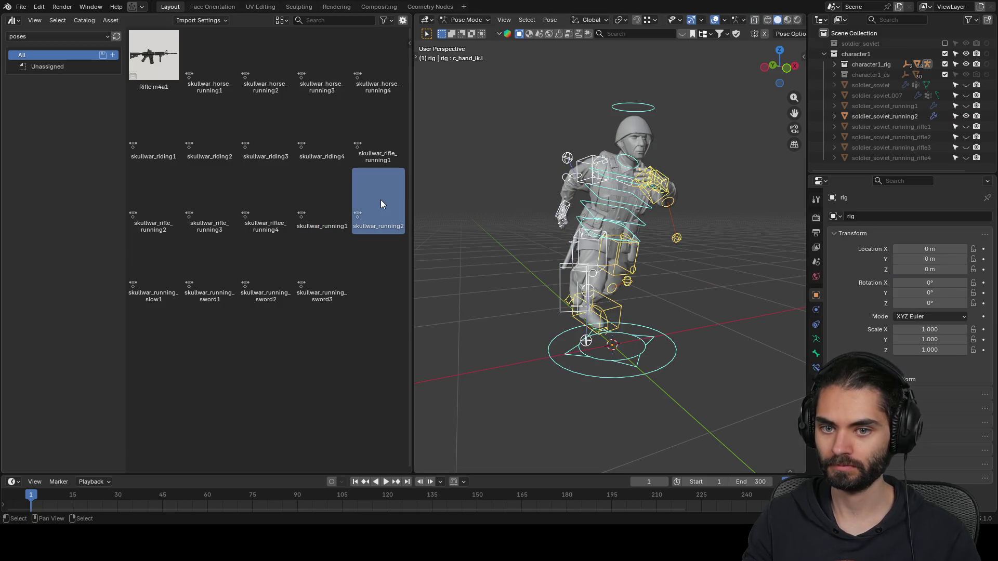
pyautogui.moveTo(380, 199)
pyautogui.mouseDown()
pyautogui.moveTo(656, 216)
pyautogui.moveTo(510, 220)
pyautogui.mouseUp()
pyautogui.moveTo(510, 220); pyautogui.dragTo(682, 222, button='middle')
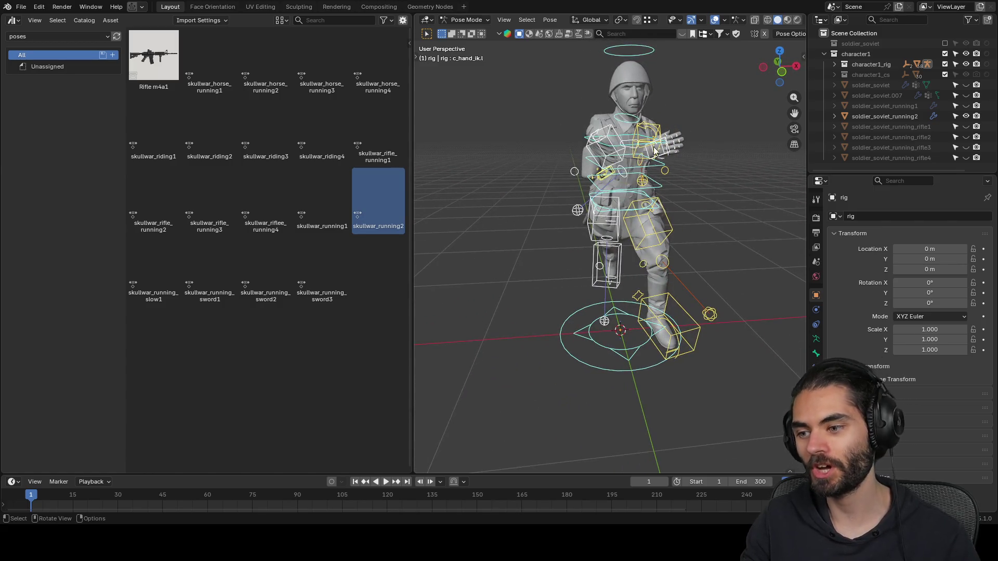
pyautogui.moveTo(597, 224)
pyautogui.mouseDown(button='middle')
pyautogui.moveTo(664, 202)
pyautogui.moveTo(639, 200)
pyautogui.moveTo(656, 228)
pyautogui.mouseUp(button='middle')
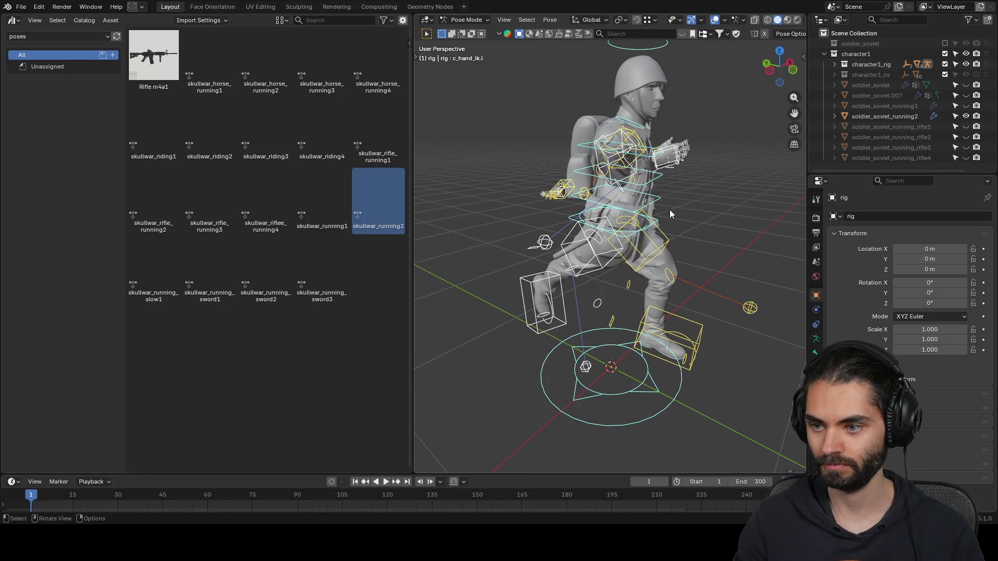
# - Toggle the rig out of and back into Pose Mode and clear the control selection
pyautogui.hotkey('ctrl', 'Tab')
pyautogui.hotkey('alt', 'a')
pyautogui.press('a')
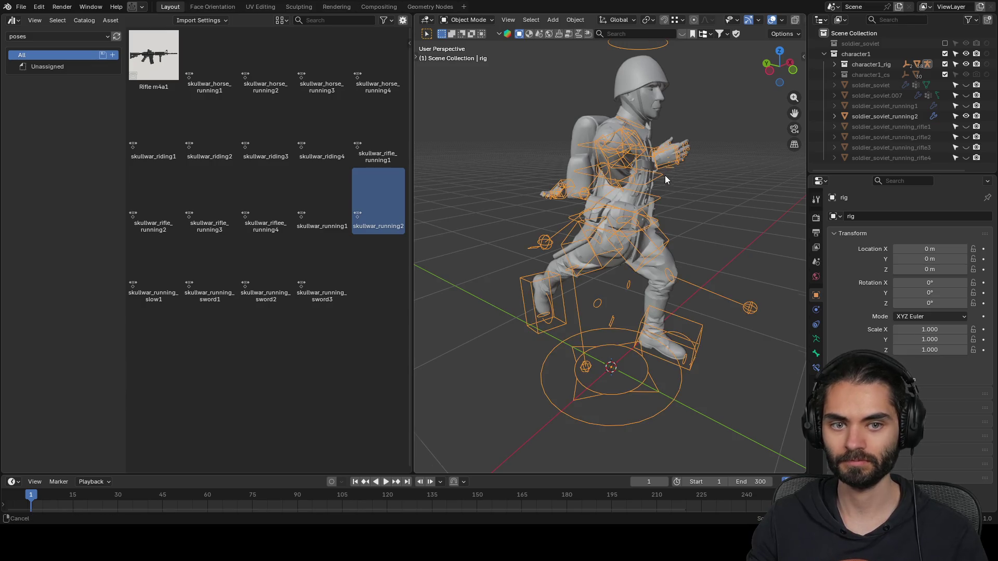
pyautogui.moveTo(667, 173); pyautogui.dragTo(641, 198, button='middle')
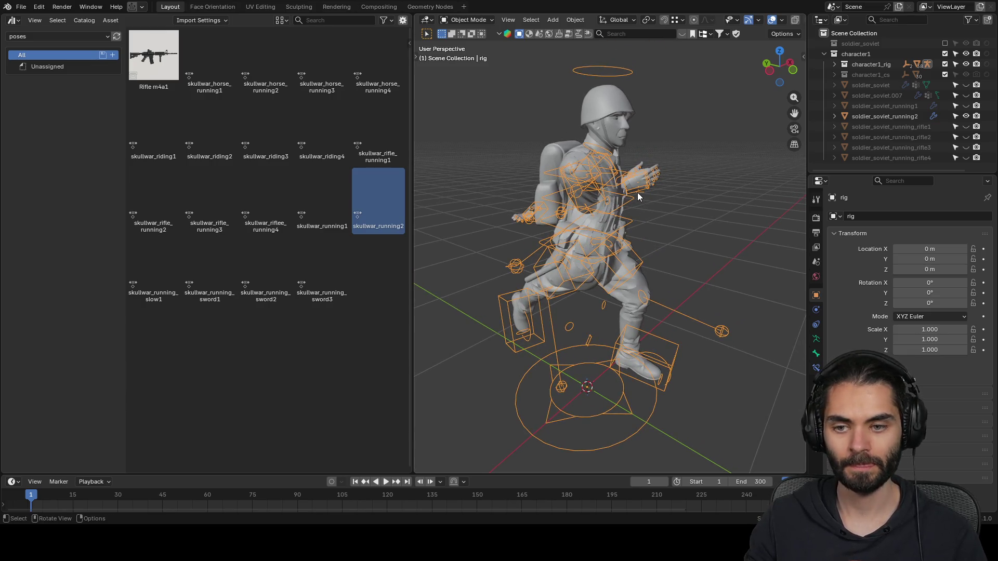
pyautogui.hotkey('ctrl', 'Tab')
pyautogui.hotkey('alt', 'a')
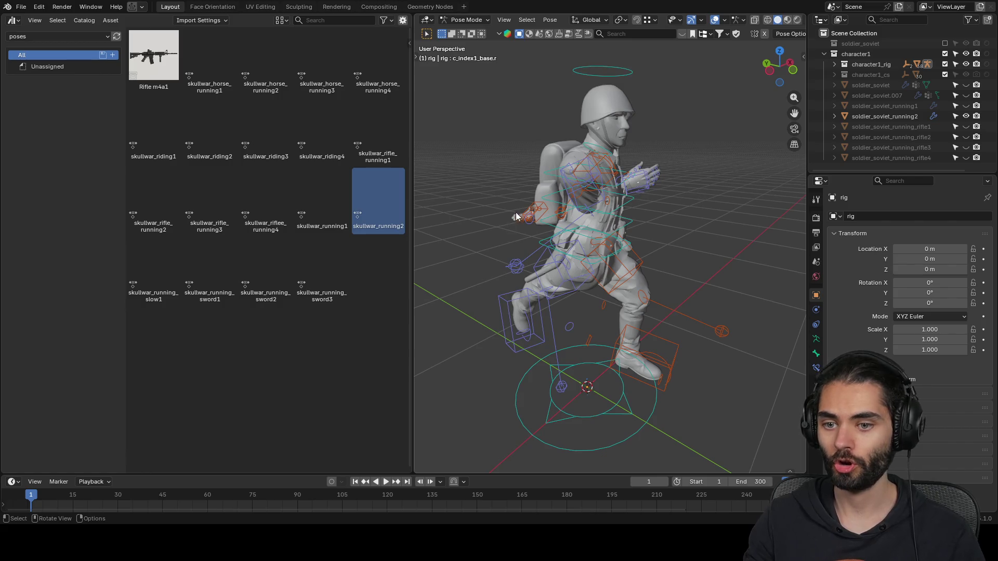
pyautogui.moveTo(543, 207)
pyautogui.mouseDown(button='middle')
pyautogui.moveTo(624, 223)
pyautogui.moveTo(661, 210)
pyautogui.mouseUp(button='middle')
# - Mirror the selected hand controls across X with a -1 scale
pyautogui.keyDown('shift'); pyautogui.click(657, 214); pyautogui.keyUp('shift')
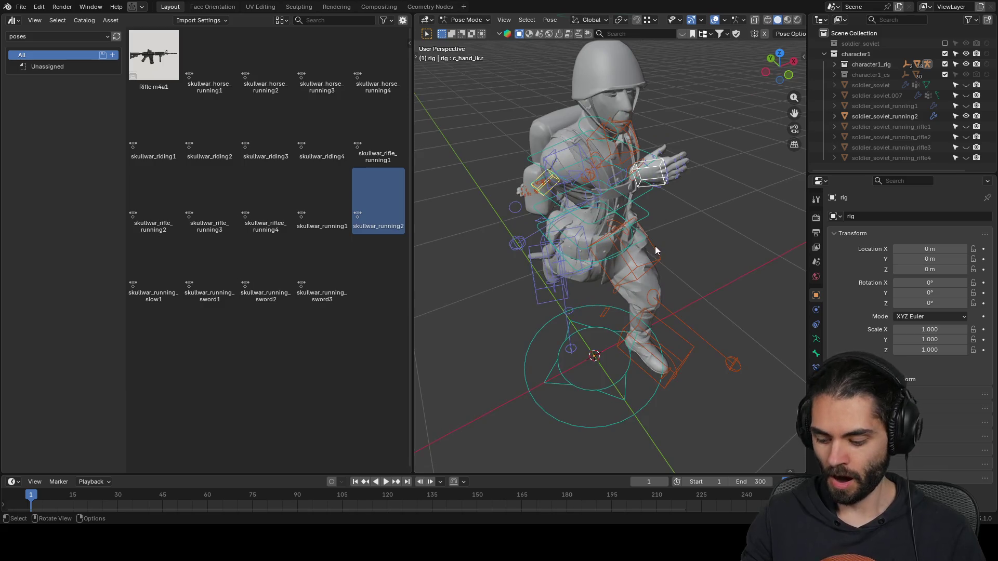
pyautogui.write('sx-1')
pyautogui.press('Return')
pyautogui.press('.')
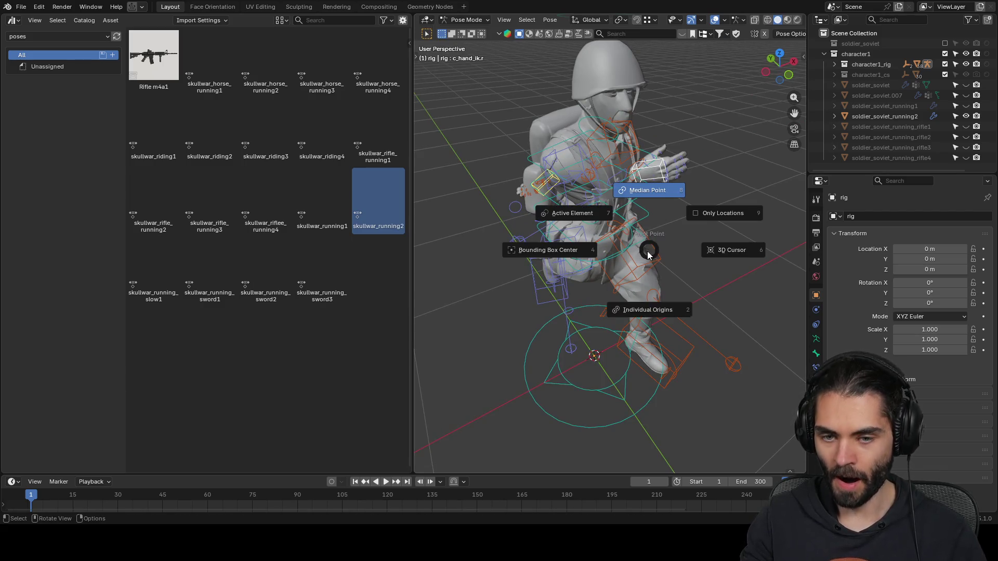
# - Mirror the hand controls across X again with a -1 scale about a new pivot point
pyautogui.click(734, 216)
pyautogui.write('s')
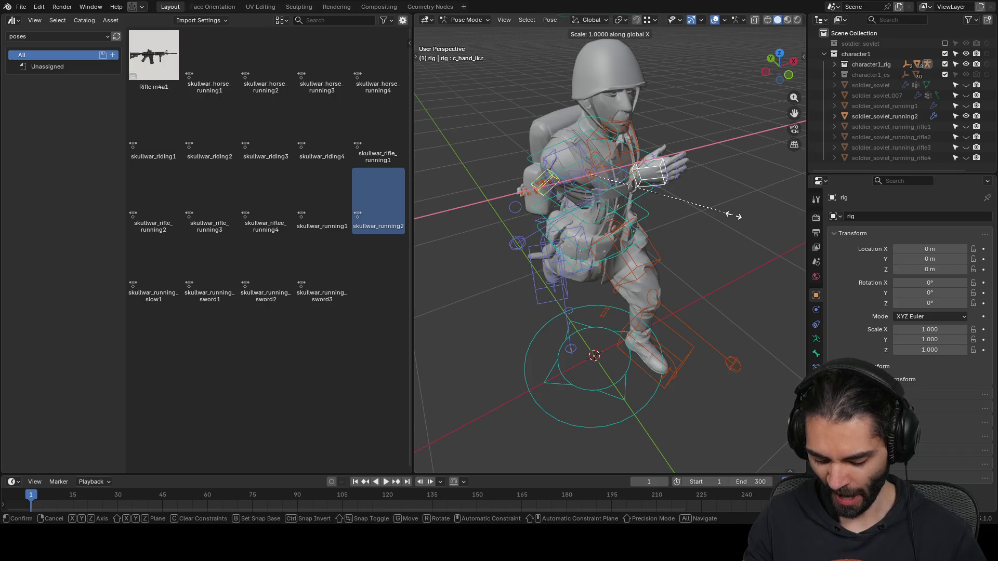
pyautogui.write('x-1')
pyautogui.press('Return')
pyautogui.moveTo(723, 217); pyautogui.dragTo(643, 201, button='middle')
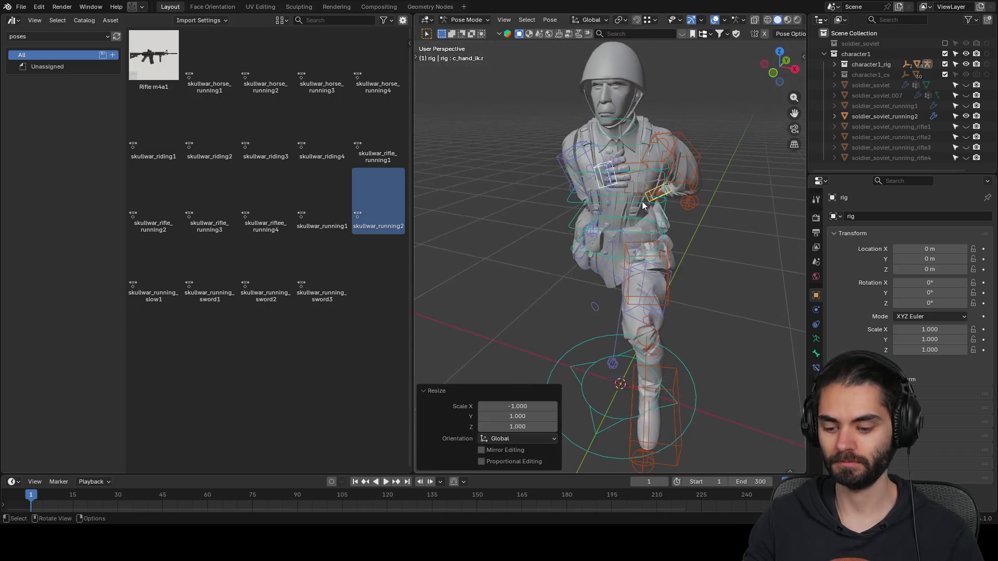
# - Slide the right hand control along the Y axis
pyautogui.press('.')
pyautogui.click(657, 202)
pyautogui.press('KP_6')
pyautogui.press('KP_6')
pyautogui.press('KP_6')
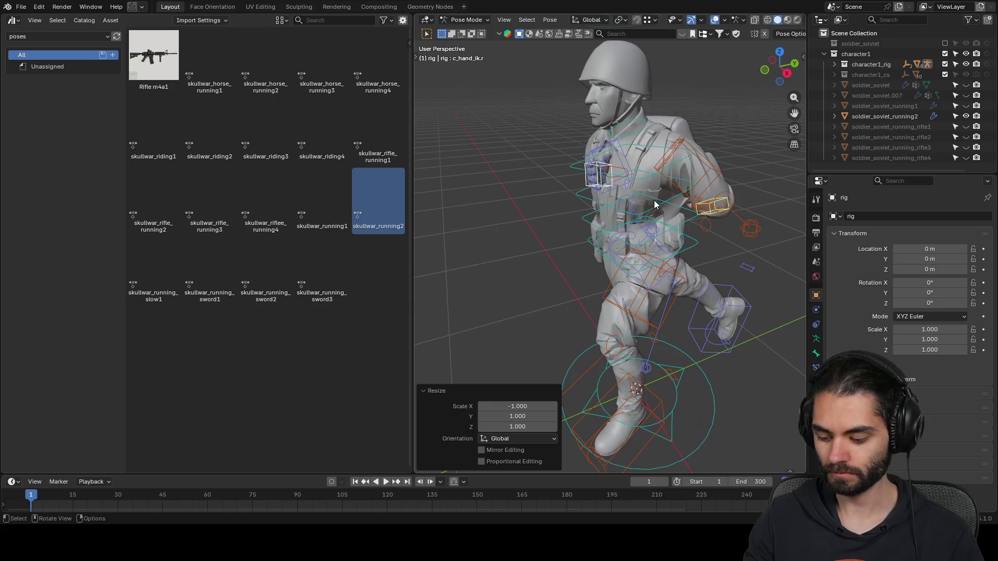
pyautogui.press('g')
pyautogui.press('y')
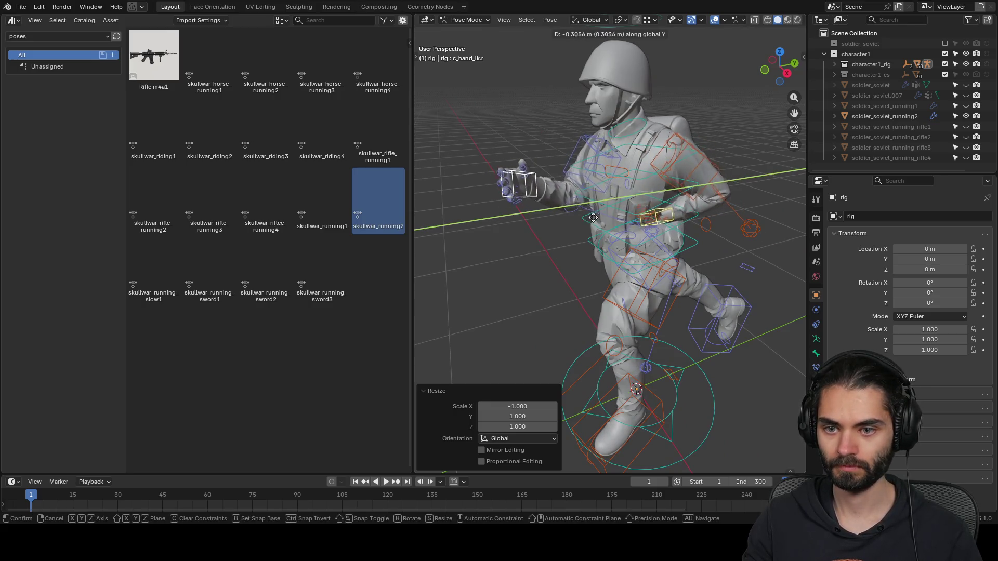
pyautogui.click(526, 173)
pyautogui.click(541, 186)
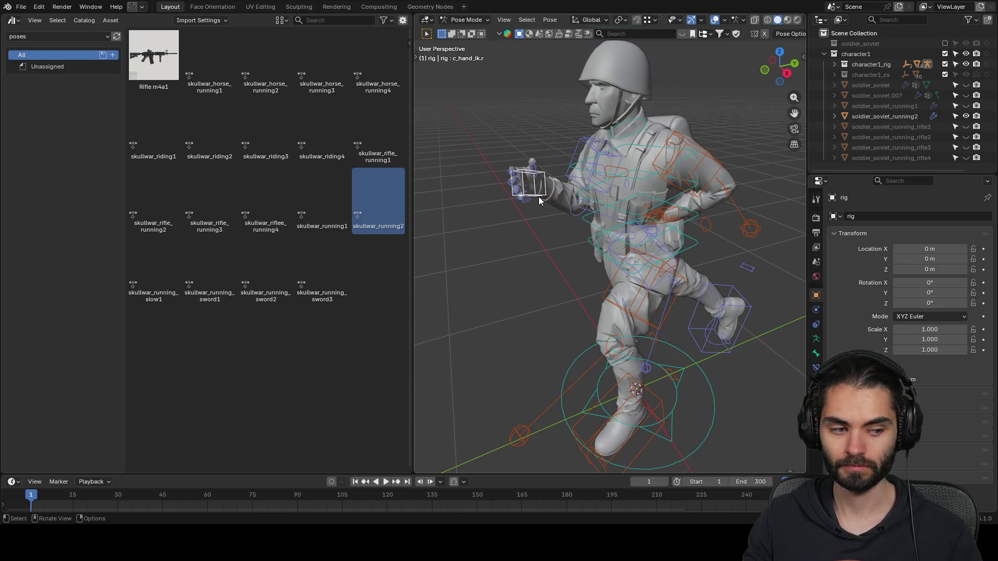
# - Reposition the right foot IK control
pyautogui.moveTo(541, 233)
pyautogui.mouseDown(button='middle')
pyautogui.moveTo(718, 225)
pyautogui.moveTo(545, 306)
pyautogui.moveTo(582, 307)
pyautogui.moveTo(577, 322)
pyautogui.mouseUp(button='middle')
pyautogui.click(578, 326)
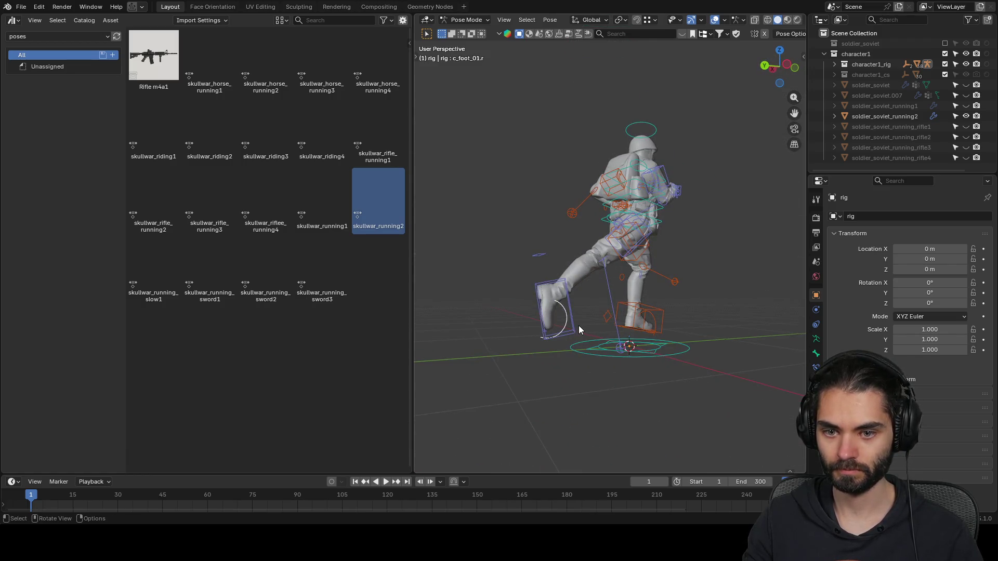
pyautogui.click(563, 335)
pyautogui.press('g')
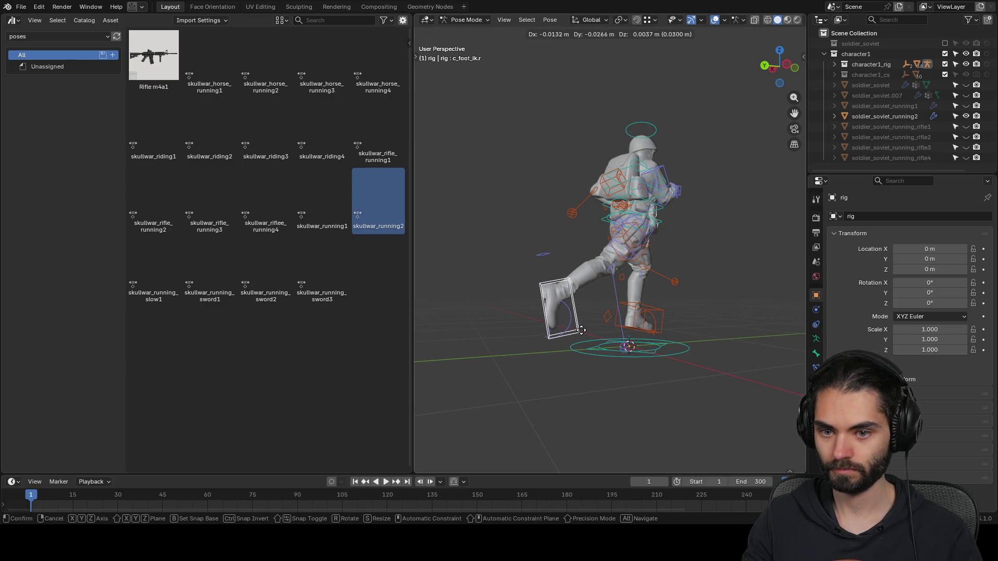
pyautogui.click(581, 330)
pyautogui.moveTo(581, 329)
pyautogui.mouseDown(button='middle')
pyautogui.moveTo(632, 299)
pyautogui.moveTo(565, 306)
pyautogui.moveTo(578, 314)
pyautogui.mouseUp(button='middle')
# - Move the hand IK control into place and rotate it 18.8 degrees
pyautogui.click(658, 174)
pyautogui.moveTo(635, 228)
pyautogui.mouseDown(button='middle')
pyautogui.moveTo(649, 248)
pyautogui.moveTo(718, 246)
pyautogui.moveTo(741, 194)
pyautogui.moveTo(719, 189)
pyautogui.mouseUp(button='middle')
pyautogui.press('g')
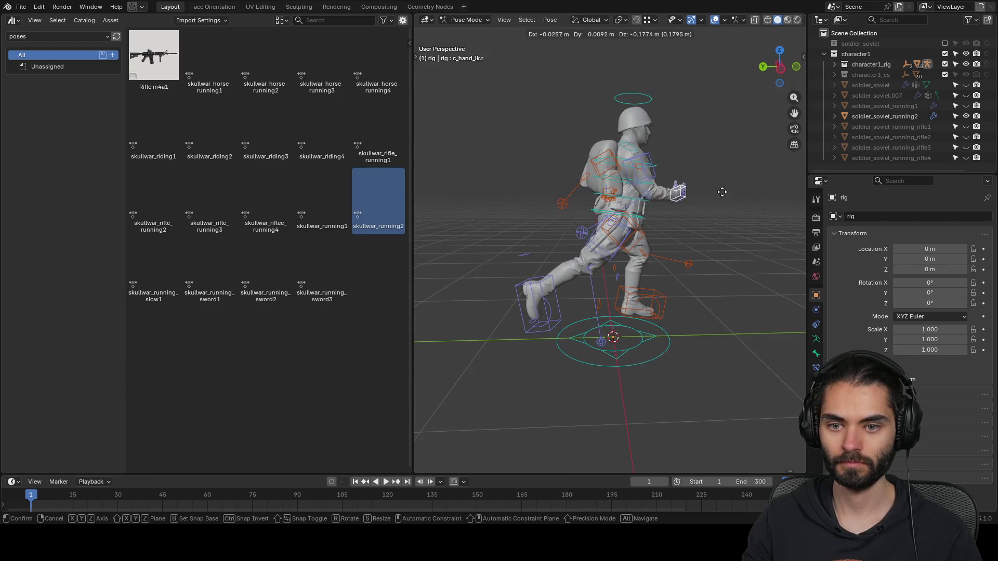
pyautogui.click(721, 184)
pyautogui.moveTo(577, 222)
pyautogui.mouseDown(button='middle')
pyautogui.moveTo(670, 228)
pyautogui.moveTo(472, 280)
pyautogui.moveTo(697, 280)
pyautogui.moveTo(668, 251)
pyautogui.moveTo(676, 207)
pyautogui.mouseUp(button='middle')
pyautogui.press('g')
pyautogui.click(704, 276)
pyautogui.press('g')
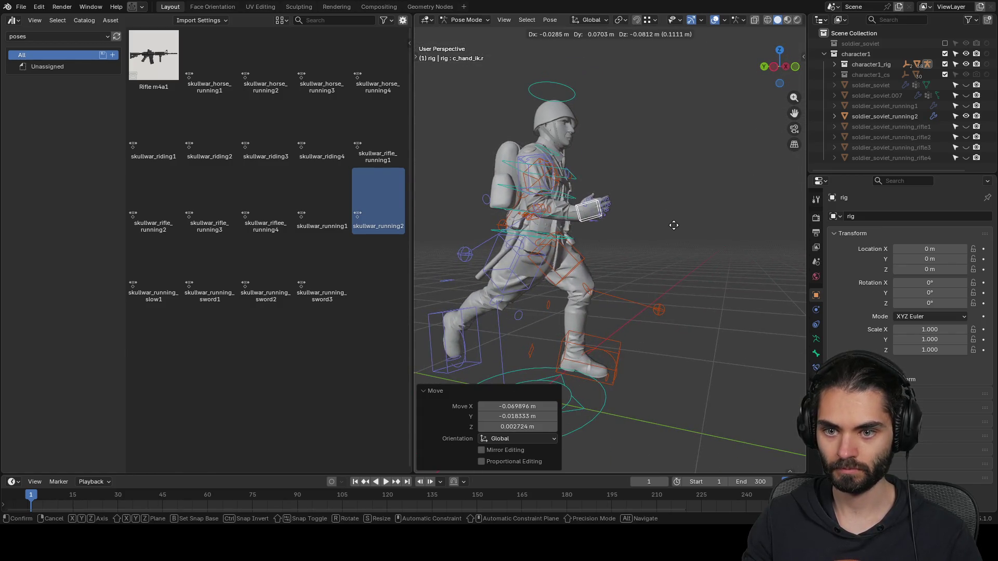
pyautogui.click(679, 218)
pyautogui.press('r')
pyautogui.press('r')
pyautogui.press('r')
pyautogui.click(678, 207)
# - Reposition the other hand IK control and rotate it roughly -91 degrees, then adjust its rotation further
pyautogui.moveTo(678, 207)
pyautogui.mouseDown(button='middle')
pyautogui.moveTo(633, 255)
pyautogui.moveTo(533, 269)
pyautogui.moveTo(606, 264)
pyautogui.moveTo(655, 219)
pyautogui.moveTo(626, 258)
pyautogui.mouseUp(button='middle')
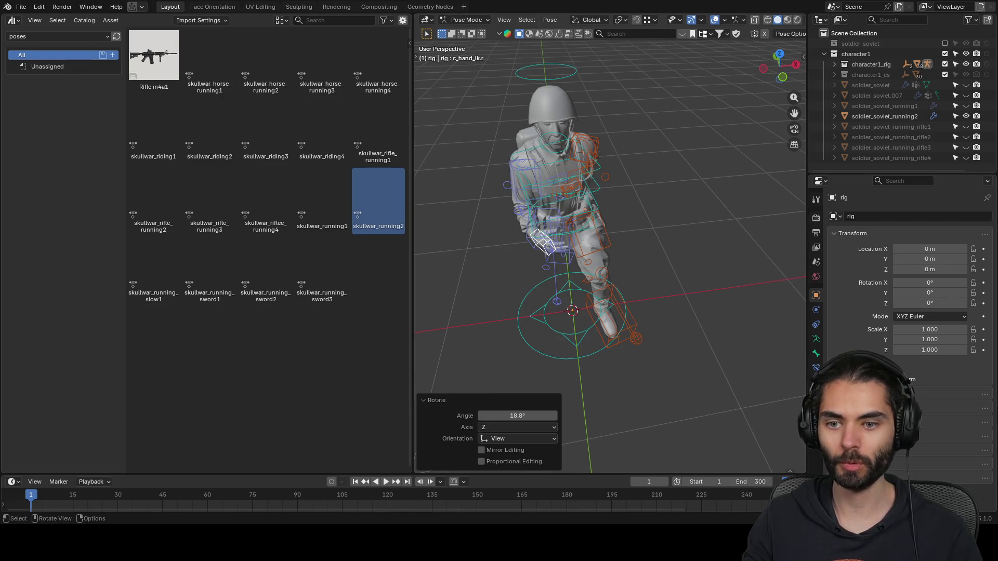
pyautogui.moveTo(626, 257)
pyautogui.mouseDown(button='middle')
pyautogui.moveTo(613, 230)
pyautogui.moveTo(498, 226)
pyautogui.moveTo(575, 229)
pyautogui.mouseUp(button='middle')
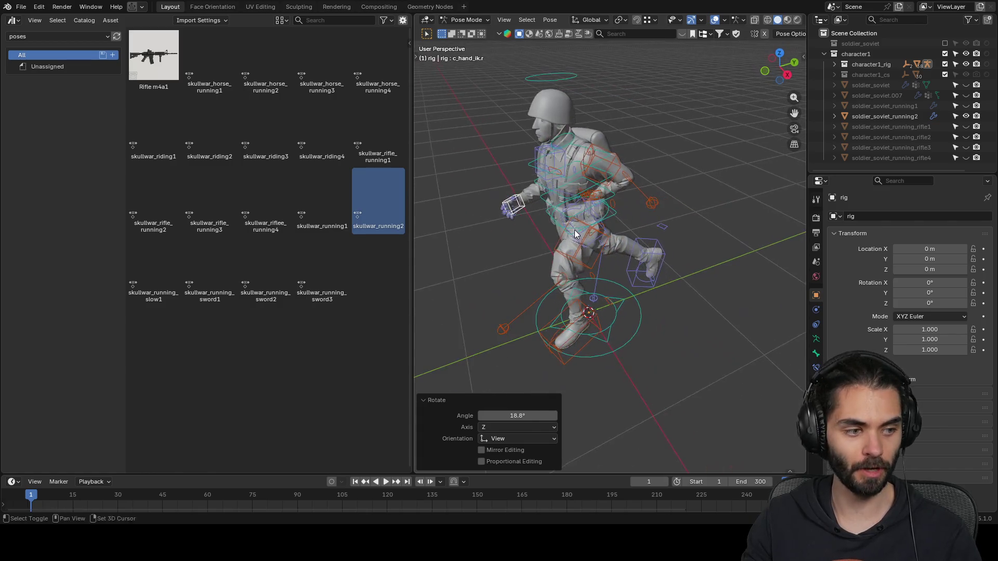
pyautogui.scroll(4, 578, 197)
pyautogui.click(592, 162)
pyautogui.moveTo(592, 162)
pyautogui.mouseDown(button='middle')
pyautogui.moveTo(622, 229)
pyautogui.moveTo(628, 212)
pyautogui.moveTo(561, 167)
pyautogui.mouseUp(button='middle')
pyautogui.press('g')
pyautogui.click(631, 227)
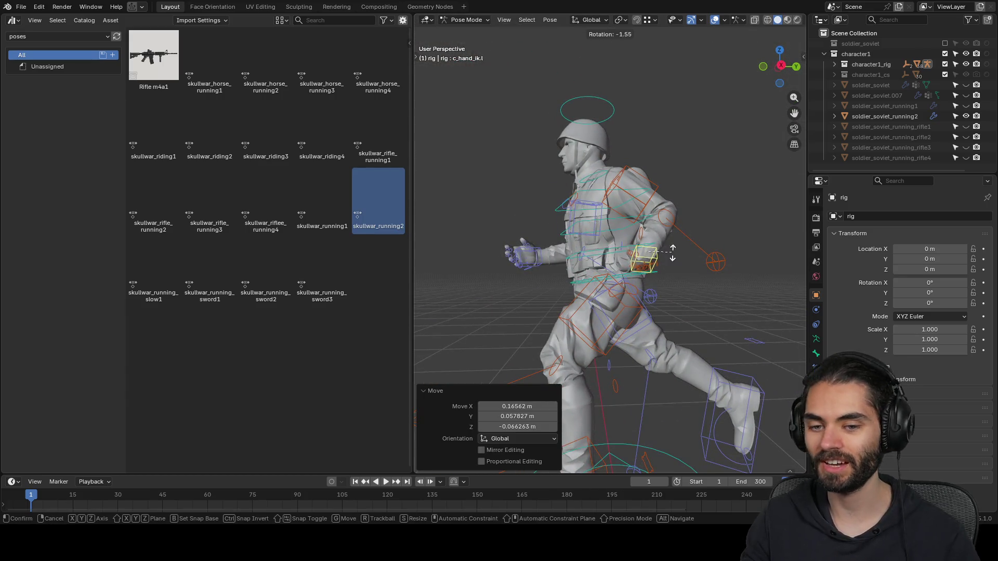
pyautogui.moveTo(674, 259)
pyautogui.mouseDown(button='middle')
pyautogui.moveTo(672, 341)
pyautogui.moveTo(628, 267)
pyautogui.moveTo(568, 272)
pyautogui.mouseUp(button='middle')
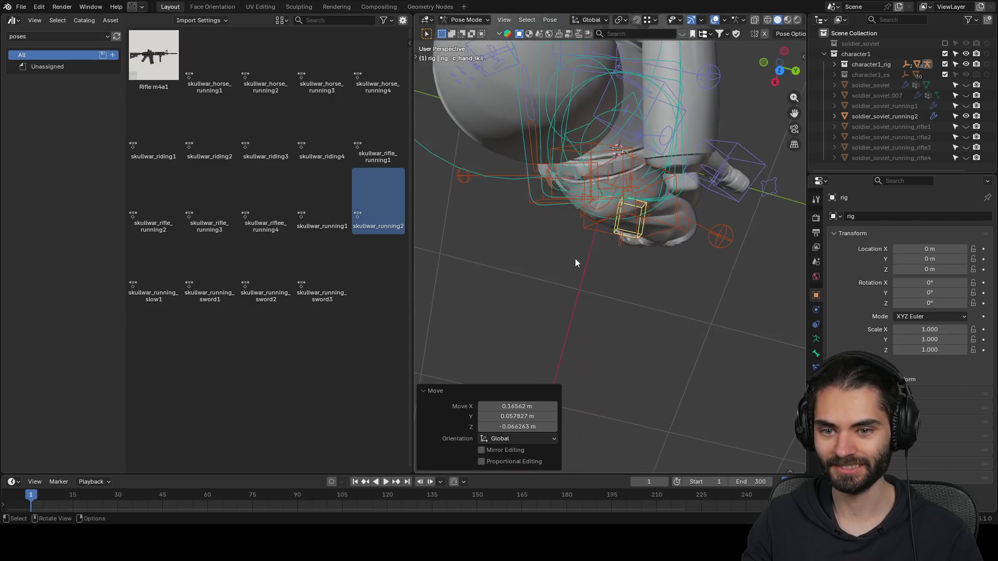
pyautogui.press('r')
pyautogui.click(626, 302)
pyautogui.moveTo(626, 302); pyautogui.dragTo(633, 123, button='middle')
pyautogui.press('r')
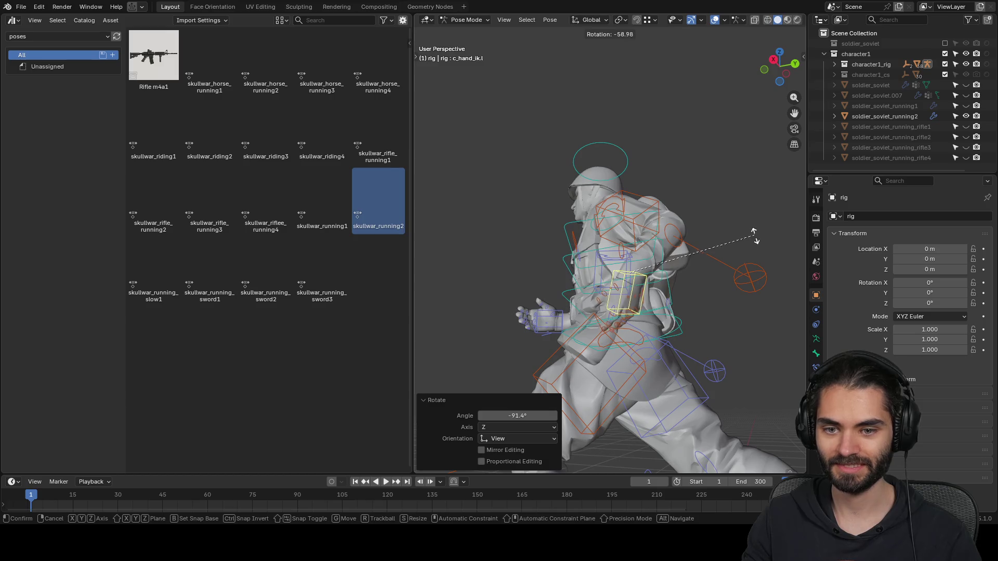
pyautogui.click(717, 271)
# - Move the left arm pole control to a new position
pyautogui.moveTo(684, 246); pyautogui.dragTo(706, 319, button='middle')
pyautogui.click(721, 272)
pyautogui.press('g')
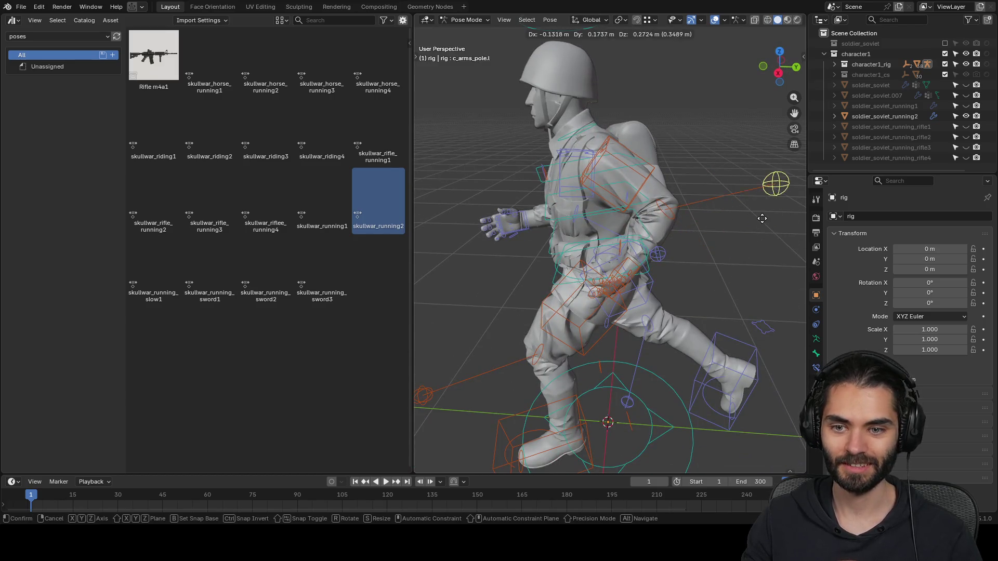
pyautogui.click(756, 230)
# - Rotate the left hand IK, including 40.8° about its local Y axis, and return to Object Mode
pyautogui.moveTo(755, 230)
pyautogui.mouseDown(button='middle')
pyautogui.moveTo(697, 252)
pyautogui.moveTo(613, 242)
pyautogui.moveTo(611, 303)
pyautogui.moveTo(640, 297)
pyautogui.mouseUp(button='middle')
pyautogui.click(614, 242)
pyautogui.press('r')
pyautogui.click(663, 299)
pyautogui.press('r')
pyautogui.press('y')
pyautogui.press('y')
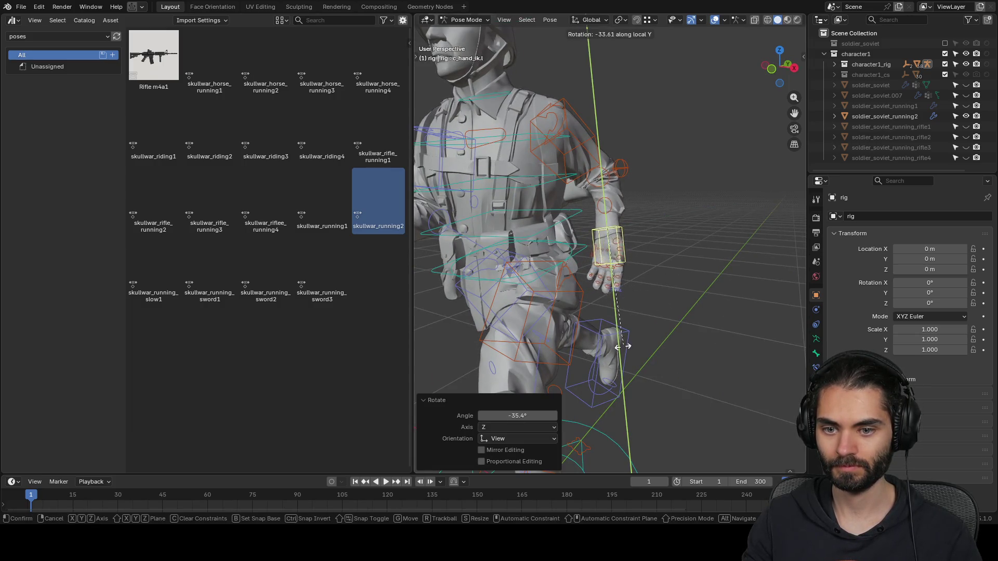
pyautogui.click(697, 240)
pyautogui.moveTo(695, 267)
pyautogui.mouseDown(button='middle')
pyautogui.moveTo(571, 296)
pyautogui.moveTo(585, 282)
pyautogui.moveTo(496, 275)
pyautogui.moveTo(571, 269)
pyautogui.moveTo(458, 269)
pyautogui.moveTo(476, 239)
pyautogui.moveTo(663, 274)
pyautogui.moveTo(654, 272)
pyautogui.mouseUp(button='middle')
pyautogui.hotkey('ctrl', 'Tab')
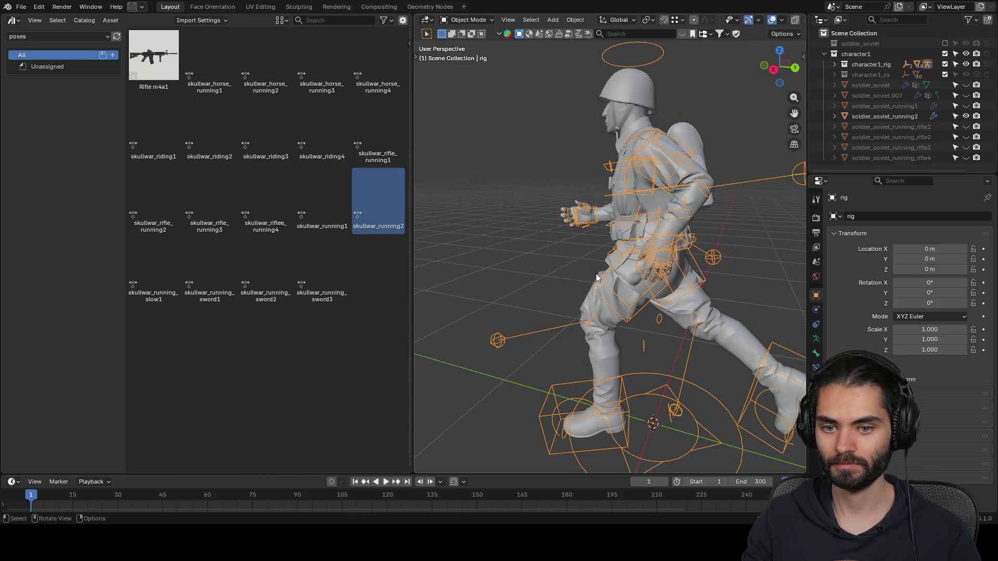
# - Bake soldier_soviet_running2's pose and rename soldier_soviet.007 to soldier_soviet_running3
pyautogui.click(891, 116)
pyautogui.hotkey('ctrl', 'a')
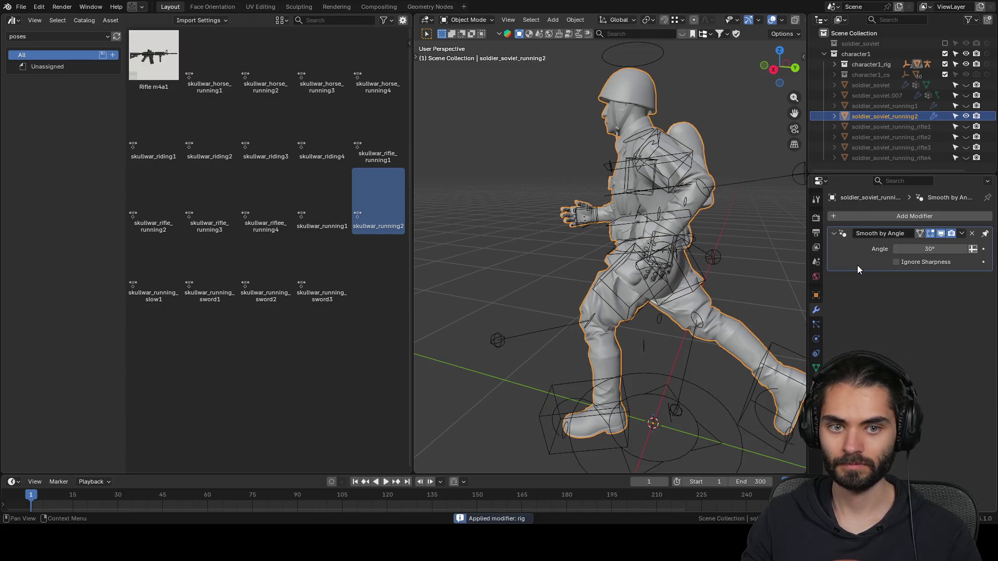
pyautogui.doubleClick(907, 108)
pyautogui.press('Return')
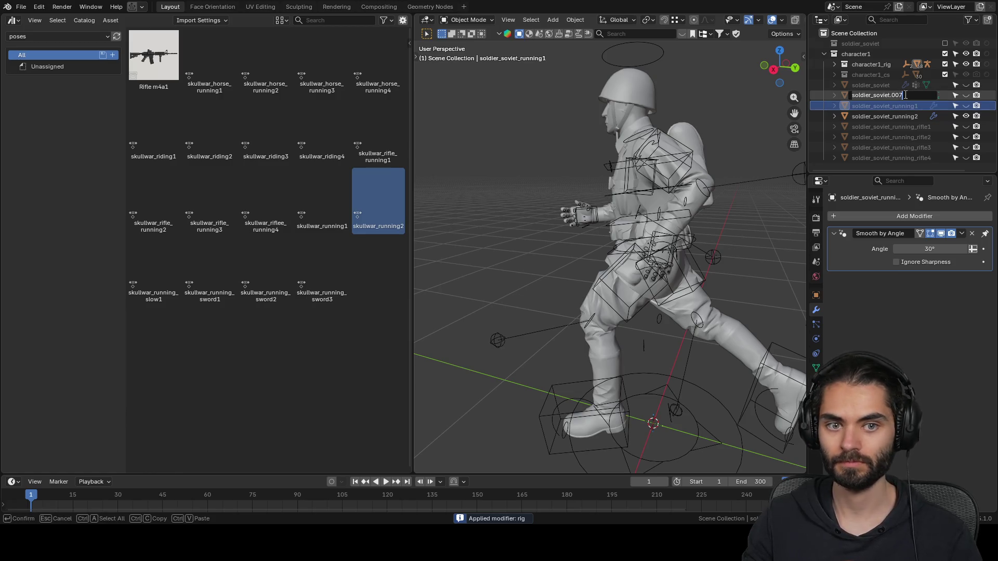
# - Hide soldier_soviet_running2, show soldier_soviet_running3, and select the rig
pyautogui.click(966, 105)
pyautogui.click(966, 116)
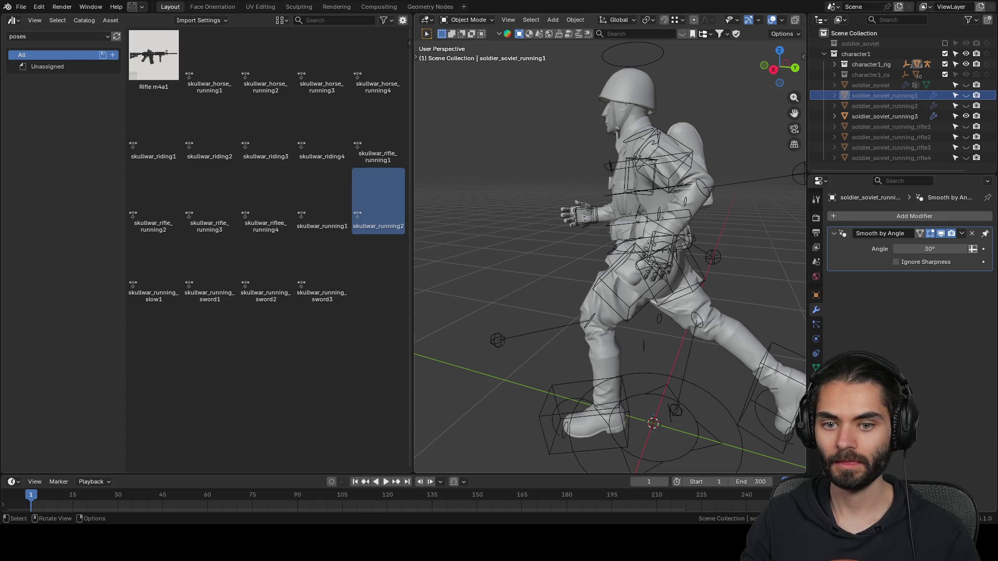
pyautogui.click(683, 252)
# - Apply the skullwar_running_slow1 pose to the rig in Pose Mode
pyautogui.hotkey('ctrl', 'Tab')
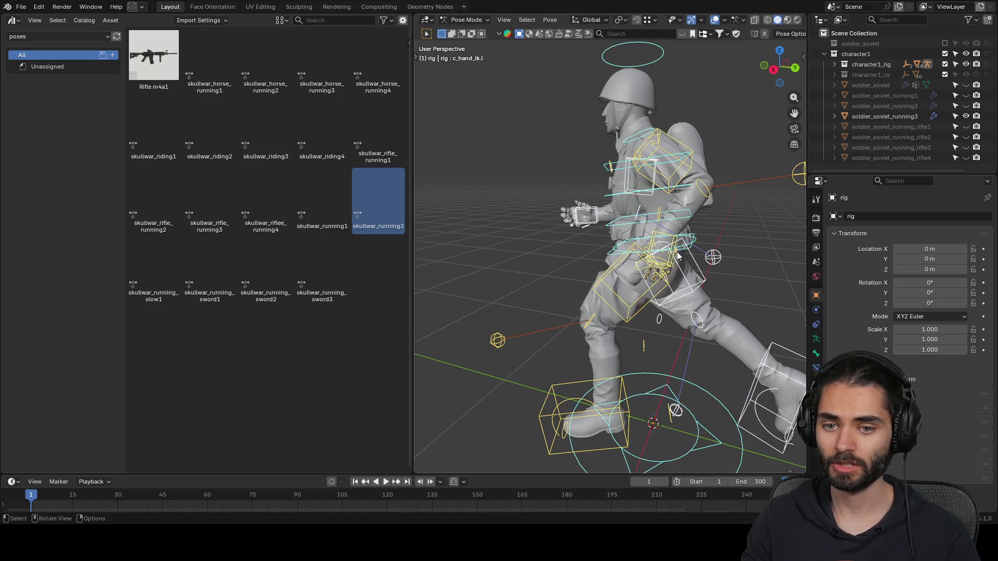
pyautogui.doubleClick(164, 269)
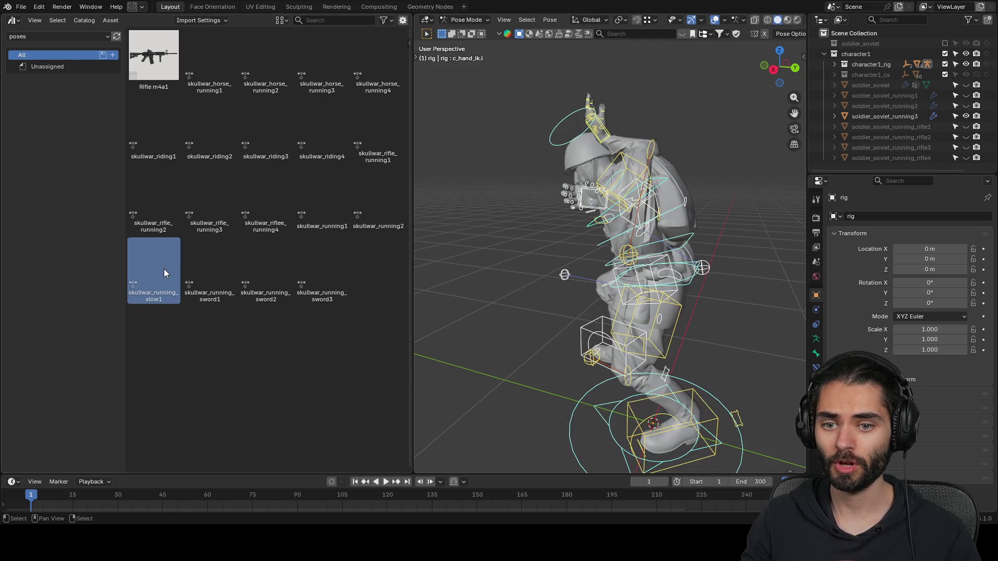
pyautogui.moveTo(531, 254)
pyautogui.mouseDown(button='middle')
pyautogui.moveTo(732, 249)
pyautogui.moveTo(636, 240)
pyautogui.moveTo(644, 171)
pyautogui.mouseUp(button='middle')
pyautogui.hotkey('ctrl', 'z')
# - Mirror the right hand control across X with a -1 scale, twice
pyautogui.click(627, 176)
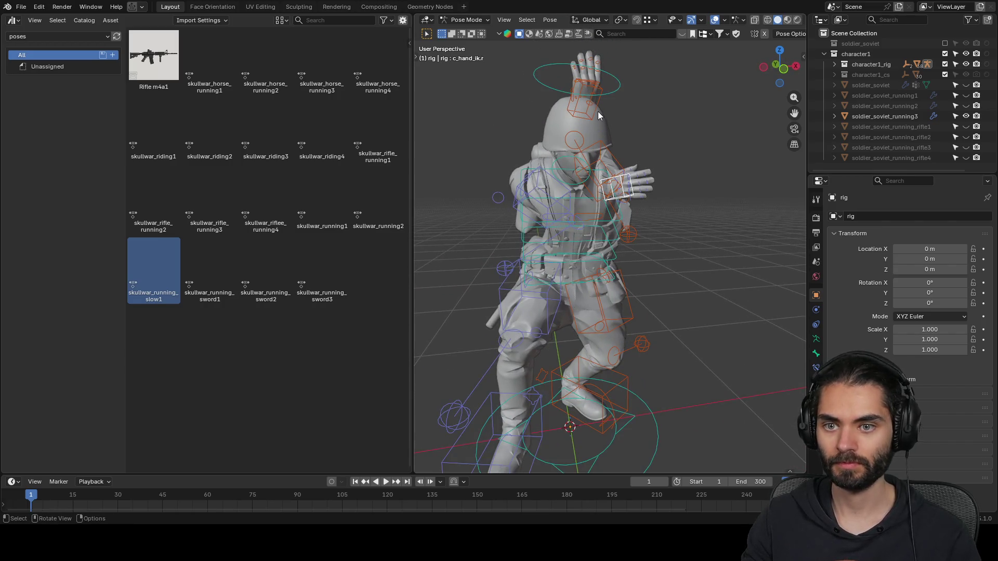
pyautogui.hotkey('shift', 's')
pyautogui.press('Escape')
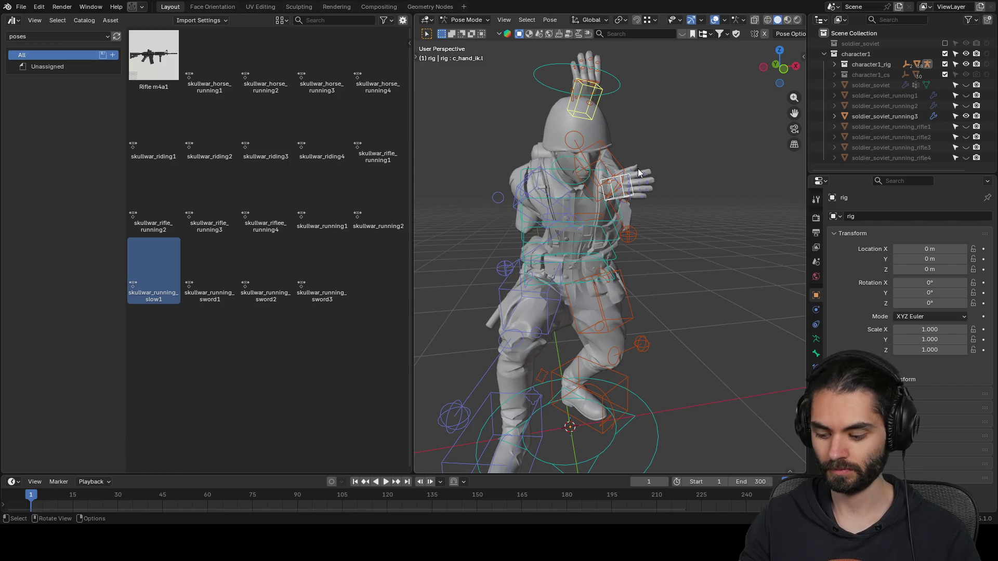
pyautogui.write('sx-1')
pyautogui.press('Return')
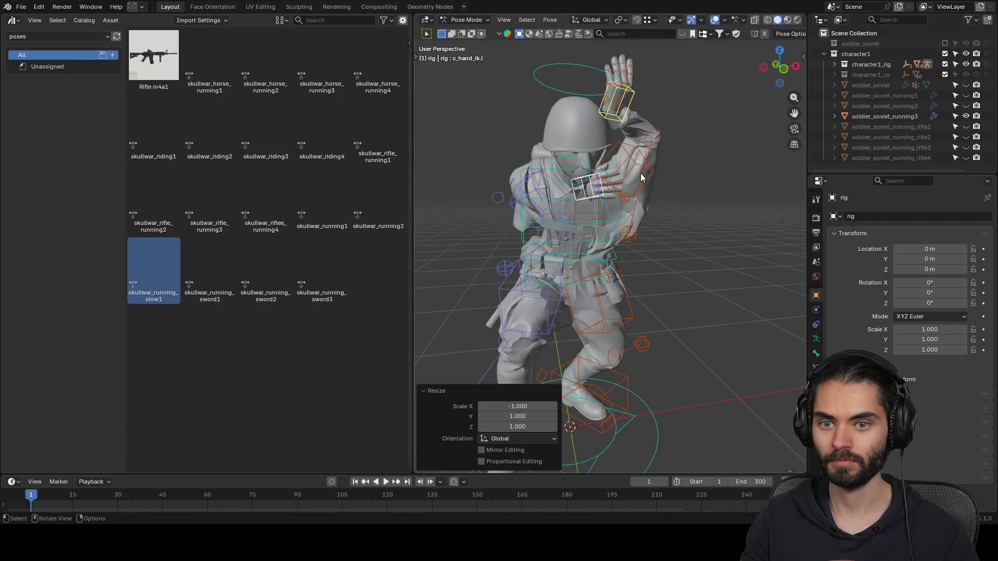
pyautogui.moveTo(642, 178)
pyautogui.mouseDown(button='middle')
pyautogui.moveTo(630, 201)
pyautogui.moveTo(528, 220)
pyautogui.mouseUp(button='middle')
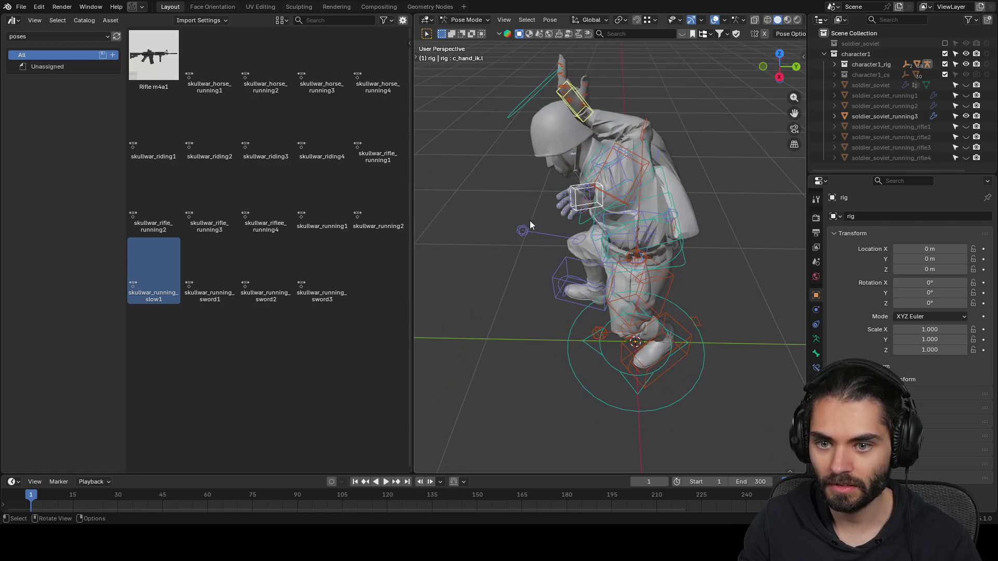
pyautogui.scroll(4, 606, 207)
pyautogui.write('sx')
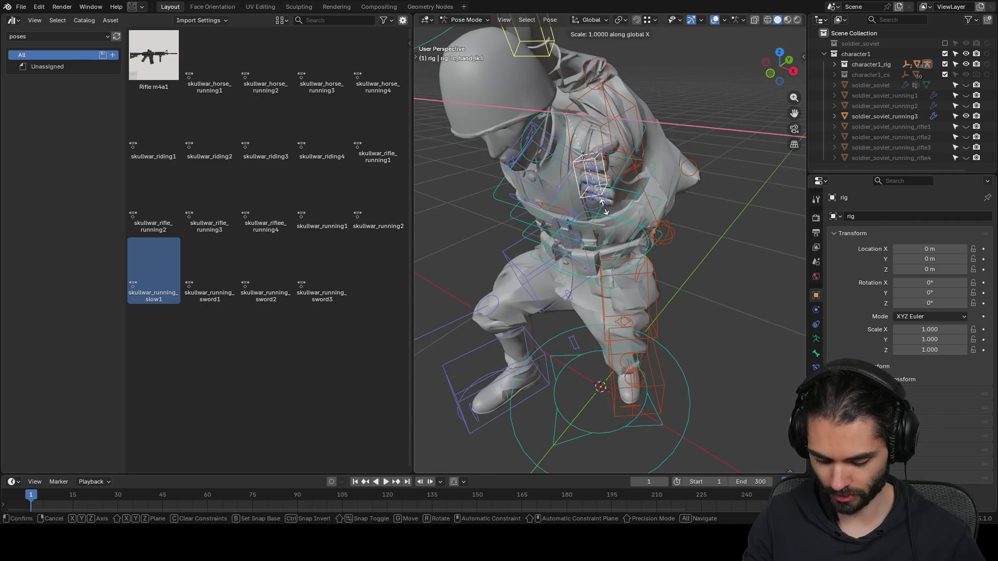
pyautogui.write('-1')
pyautogui.press('Return')
pyautogui.scroll(-3, 600, 195)
# - Slide the hand along Y and reposition the right hand IK control
pyautogui.press('g')
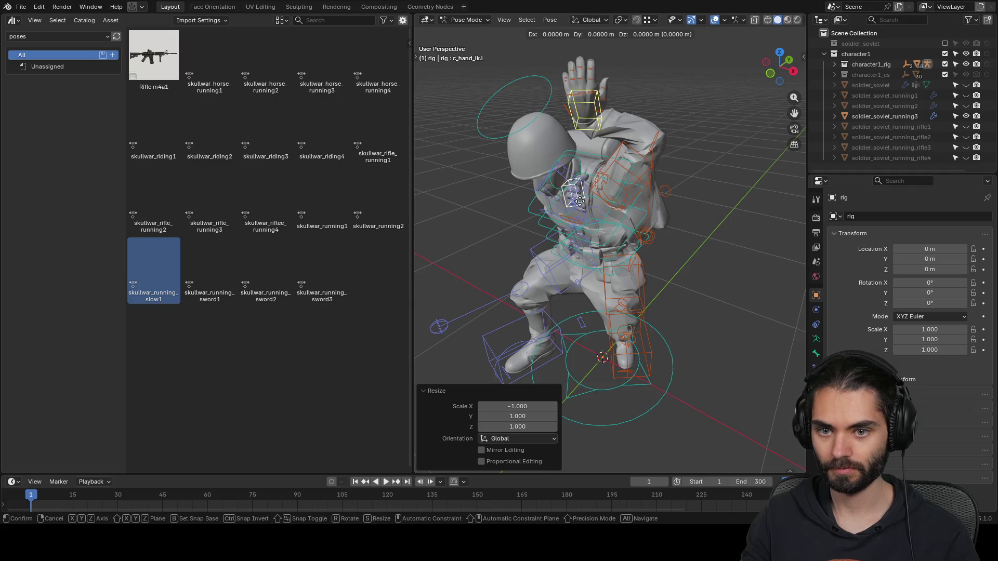
pyautogui.press('y')
pyautogui.click(527, 228)
pyautogui.moveTo(526, 228)
pyautogui.mouseDown(button='middle')
pyautogui.moveTo(643, 190)
pyautogui.moveTo(671, 210)
pyautogui.moveTo(669, 242)
pyautogui.moveTo(653, 240)
pyautogui.mouseUp(button='middle')
pyautogui.click(634, 198)
pyautogui.click(672, 206)
pyautogui.press('g')
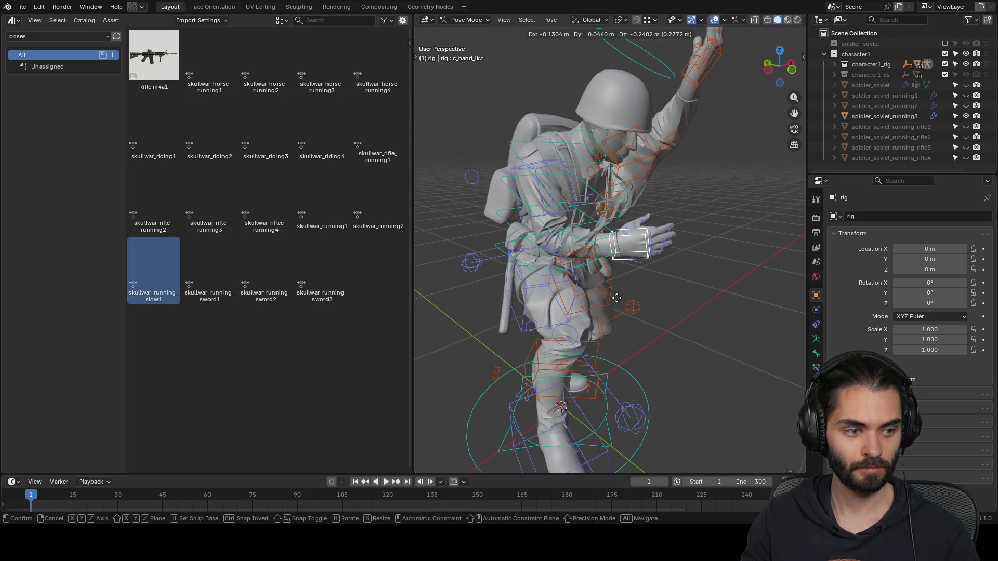
pyautogui.click(623, 282)
pyautogui.moveTo(622, 282)
pyautogui.mouseDown(button='middle')
pyautogui.moveTo(719, 288)
pyautogui.moveTo(671, 269)
pyautogui.mouseUp(button='middle')
pyautogui.press('g')
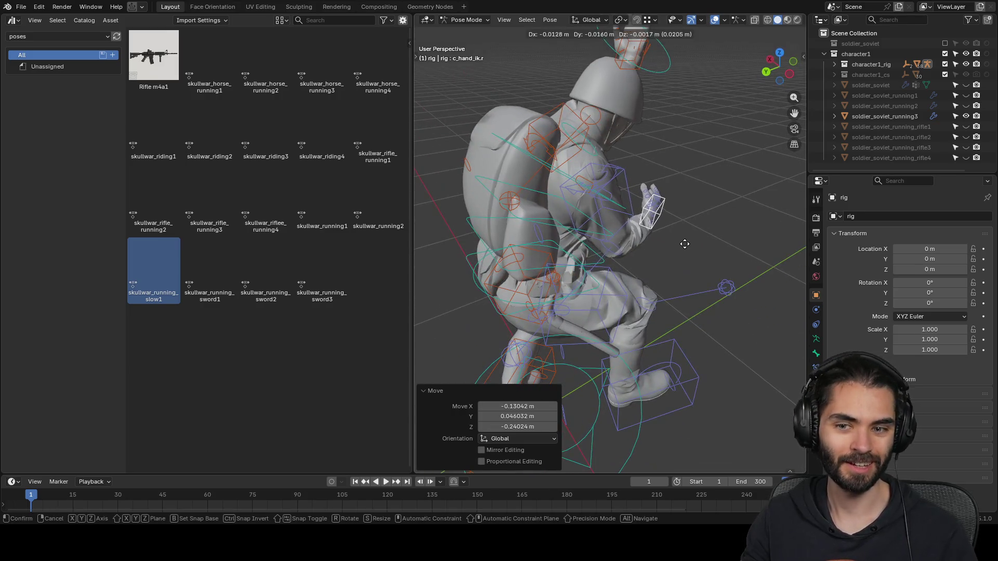
pyautogui.click(653, 198)
pyautogui.moveTo(653, 197)
pyautogui.mouseDown(button='middle')
pyautogui.moveTo(517, 148)
pyautogui.moveTo(583, 194)
pyautogui.moveTo(556, 192)
pyautogui.mouseUp(button='middle')
# - Place the raised hand's IK bone at the soldier's face and rotate it
pyautogui.click(623, 201)
pyautogui.click(600, 177)
pyautogui.press('g')
pyautogui.click(619, 221)
pyautogui.moveTo(619, 221)
pyautogui.mouseDown(button='middle')
pyautogui.moveTo(720, 219)
pyautogui.moveTo(525, 234)
pyautogui.mouseUp(button='middle')
pyautogui.press('g')
pyautogui.click(519, 293)
pyautogui.hotkey('shift', 's')
pyautogui.moveTo(625, 235)
pyautogui.mouseDown(button='middle')
pyautogui.moveTo(541, 323)
pyautogui.moveTo(603, 266)
pyautogui.moveTo(612, 229)
pyautogui.moveTo(660, 244)
pyautogui.moveTo(567, 252)
pyautogui.moveTo(619, 248)
pyautogui.moveTo(622, 257)
pyautogui.mouseUp(button='middle')
pyautogui.press('r')
pyautogui.click(591, 312)
# - Rotate the right hand IK about its local Y, nudge it into place, and exit to Object Mode
pyautogui.click(549, 263)
pyautogui.moveTo(548, 263); pyautogui.dragTo(632, 266, button='middle')
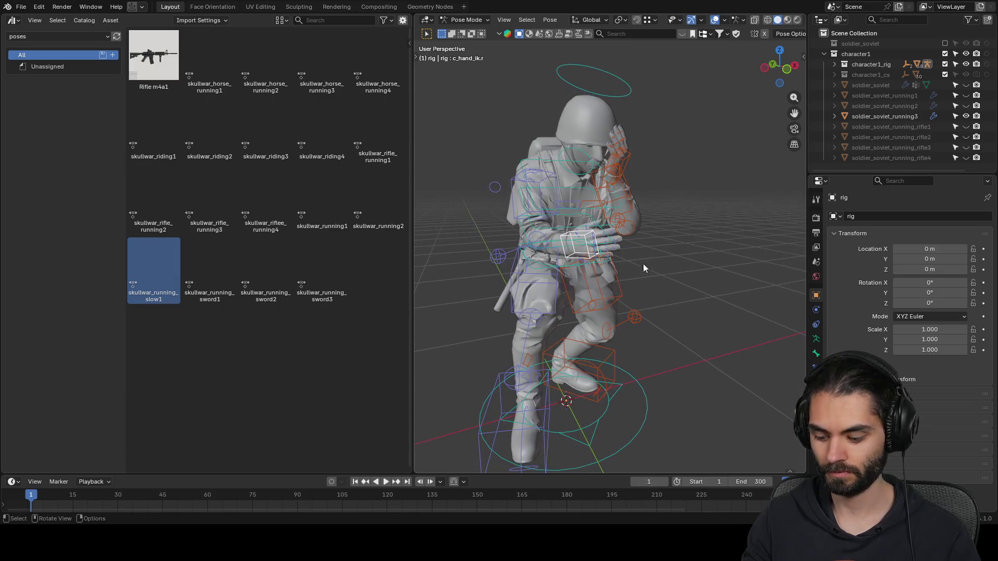
pyautogui.press('r')
pyautogui.press('y')
pyautogui.press('y')
pyautogui.click(599, 332)
pyautogui.moveTo(599, 333); pyautogui.dragTo(597, 323, button='middle')
pyautogui.press('g')
pyautogui.click(632, 278)
pyautogui.moveTo(630, 267)
pyautogui.mouseDown(button='middle')
pyautogui.moveTo(485, 257)
pyautogui.moveTo(494, 241)
pyautogui.moveTo(695, 250)
pyautogui.moveTo(742, 269)
pyautogui.moveTo(660, 266)
pyautogui.moveTo(749, 243)
pyautogui.moveTo(640, 249)
pyautogui.mouseUp(button='middle')
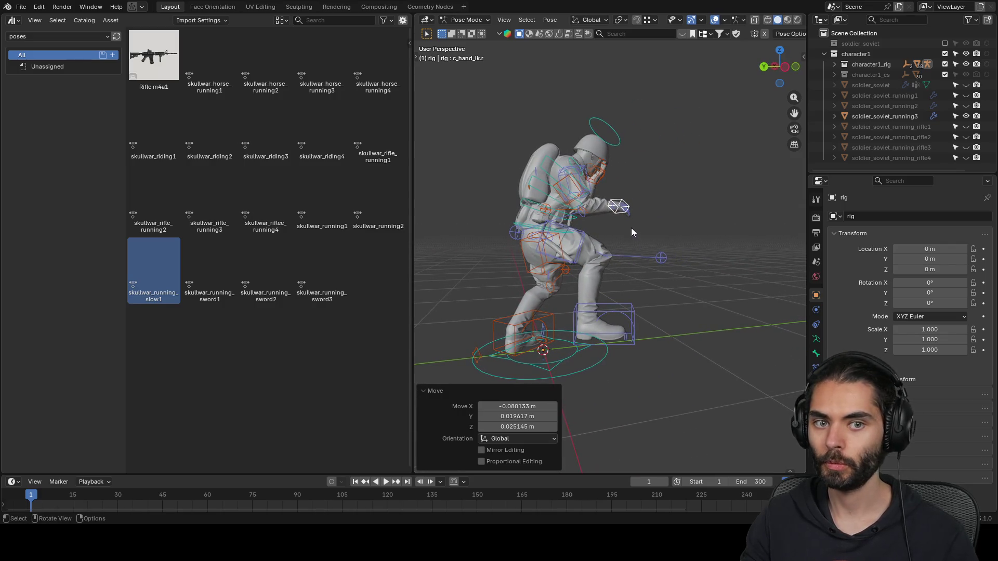
pyautogui.hotkey('ctrl', 'Tab')
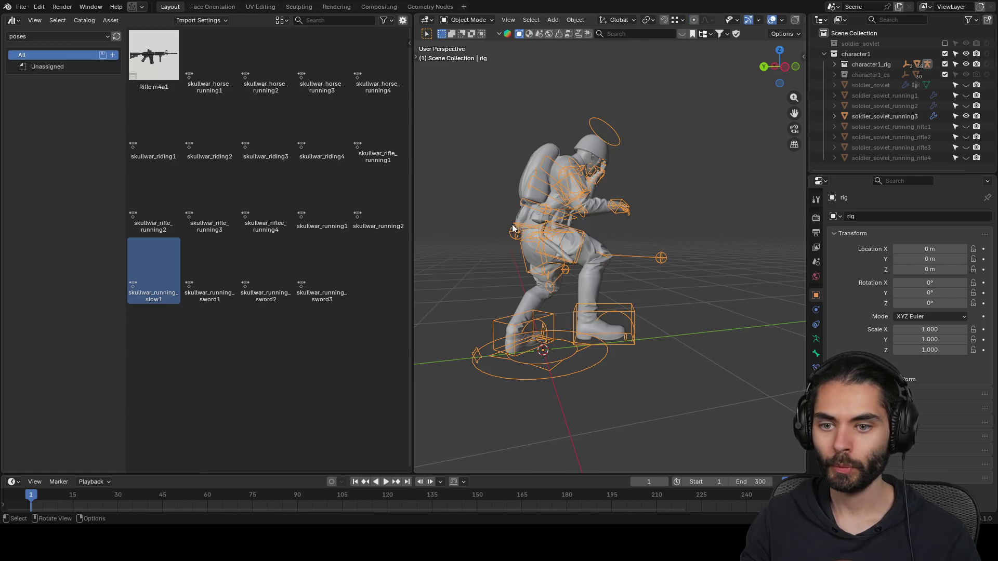
# - Apply the Armature modifier to bake soldier_soviet_running3's pose into its mesh, then save
pyautogui.click(597, 162)
pyautogui.hotkey('ctrl', 'a')
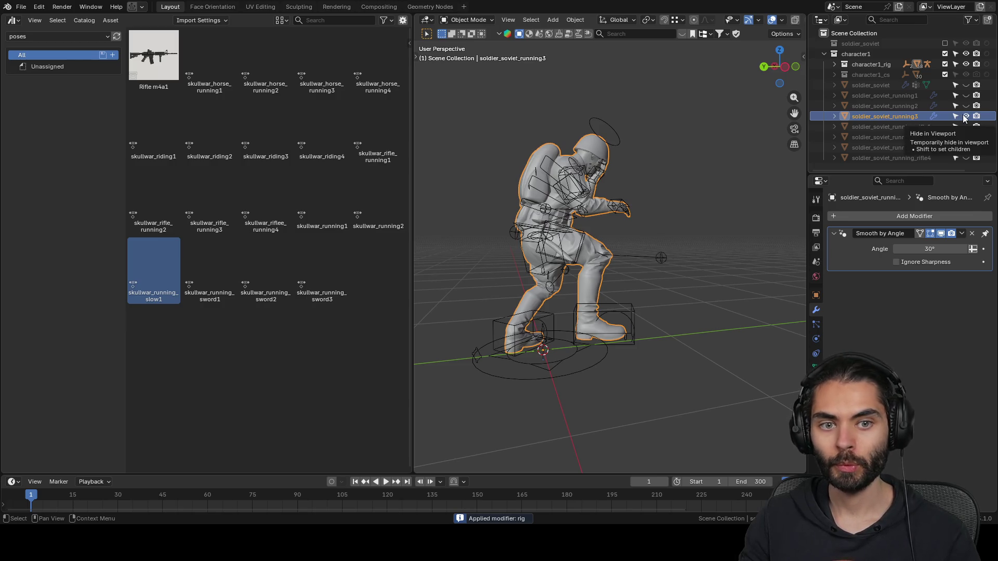
pyautogui.hotkey('ctrl', 's')
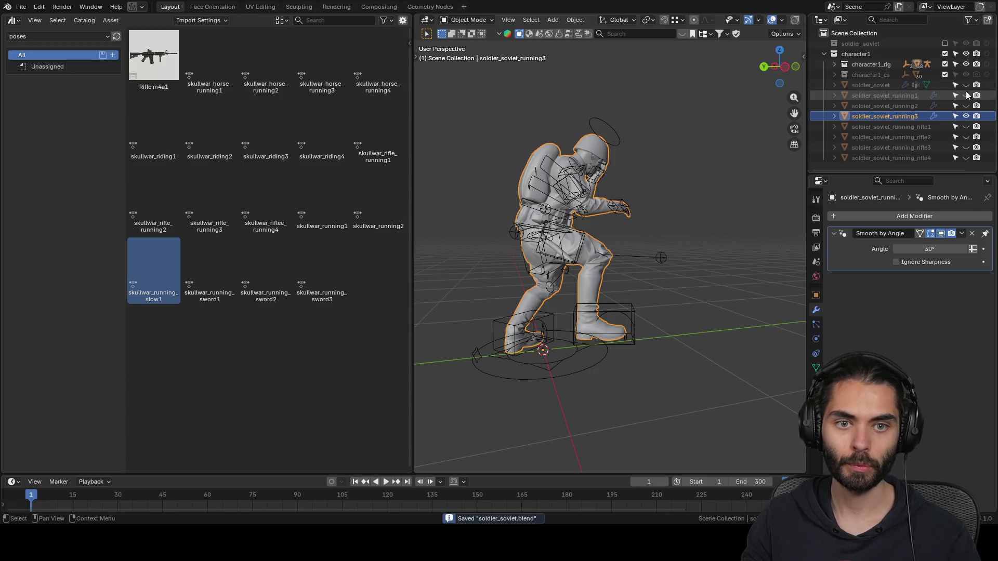
# - Unhide the other pose meshes and add a new Scene Collection child named soldier_soviet_poses
pyautogui.moveTo(963, 96); pyautogui.dragTo(965, 163)
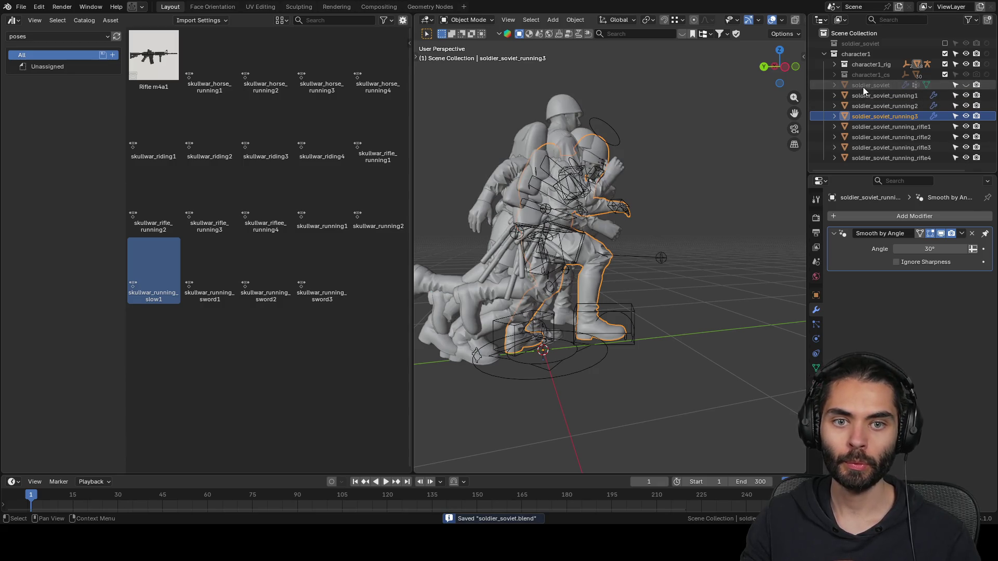
pyautogui.click(825, 54)
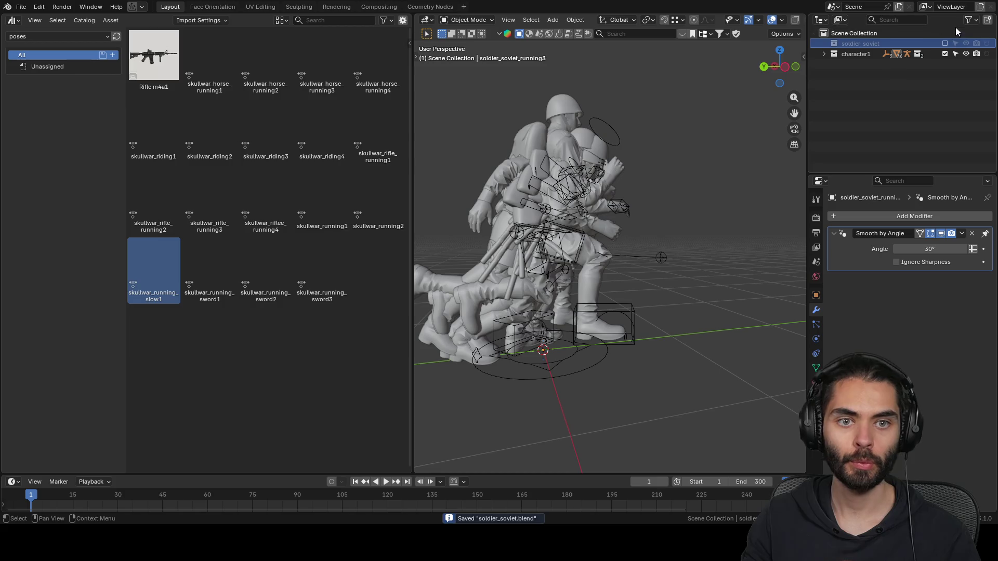
pyautogui.click(904, 33)
pyautogui.click(984, 20)
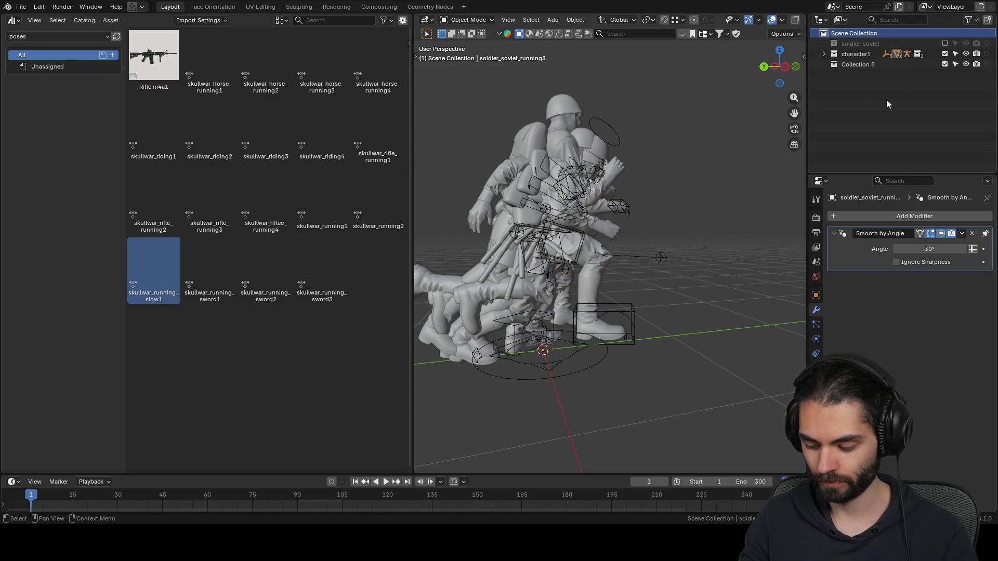
pyautogui.doubleClick(865, 65)
pyautogui.write('soldier_soviet_öoses')
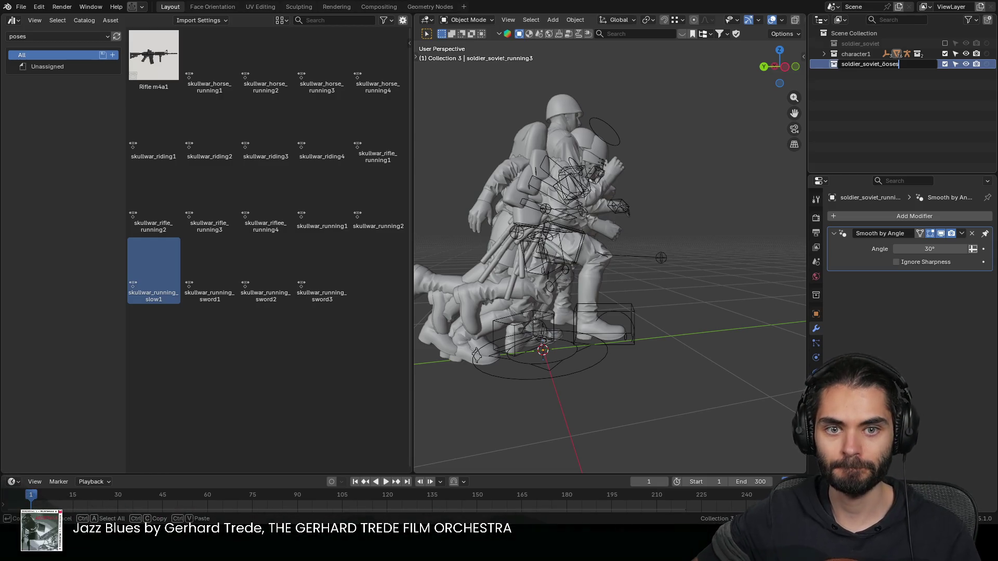
pyautogui.press('Return')
# - Colour-tag soldier_soviet_poses green, and character1 and soldier_soviet red
pyautogui.rightClick(844, 64)
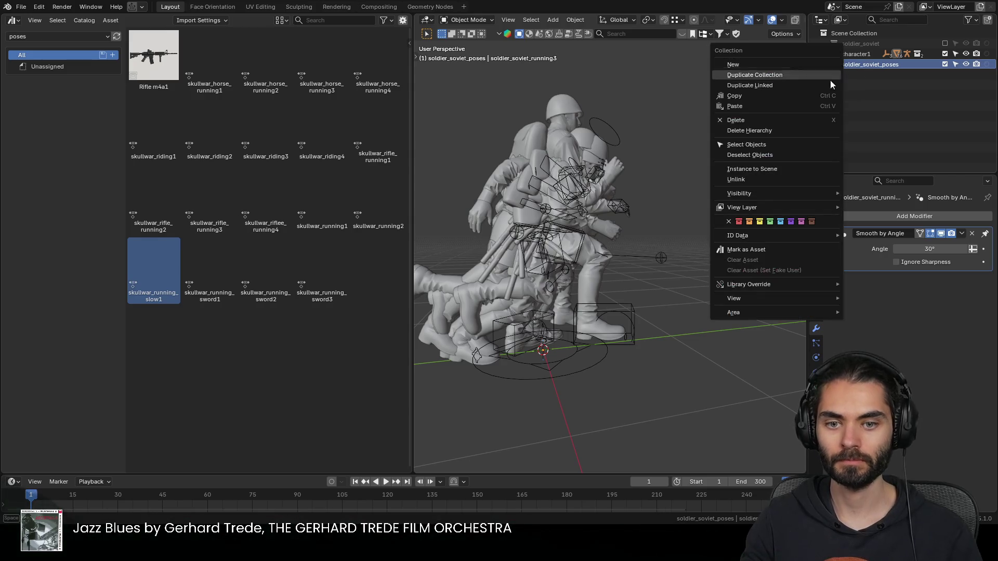
pyautogui.click(766, 222)
pyautogui.click(849, 52)
pyautogui.rightClick(849, 52)
pyautogui.click(851, 185)
pyautogui.click(850, 45)
pyautogui.rightClick(850, 45)
pyautogui.click(853, 184)
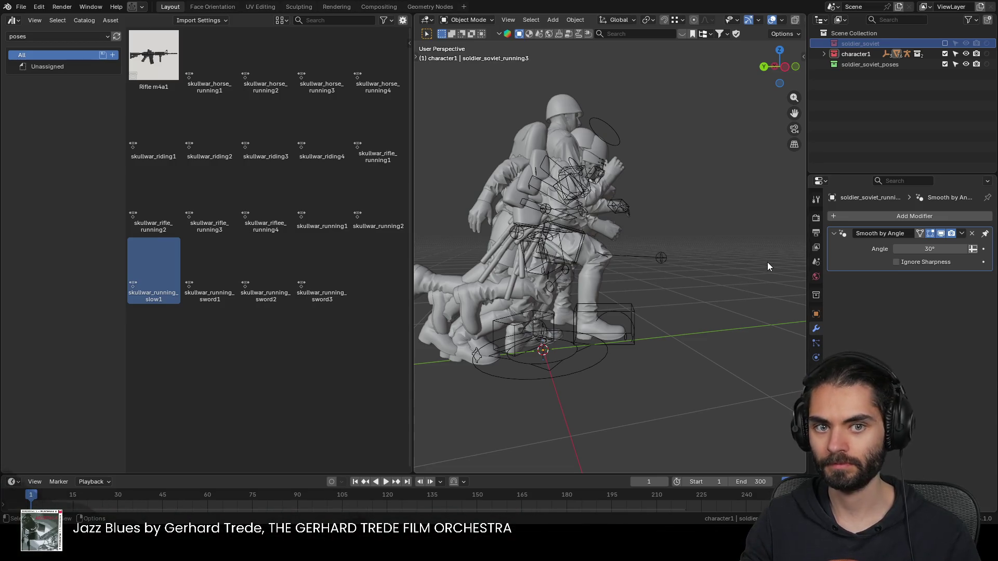
# - Move all the running soldier meshes into soldier_soviet_poses and exclude character1 from the scene
pyautogui.moveTo(748, 139); pyautogui.dragTo(594, 196, button='middle')
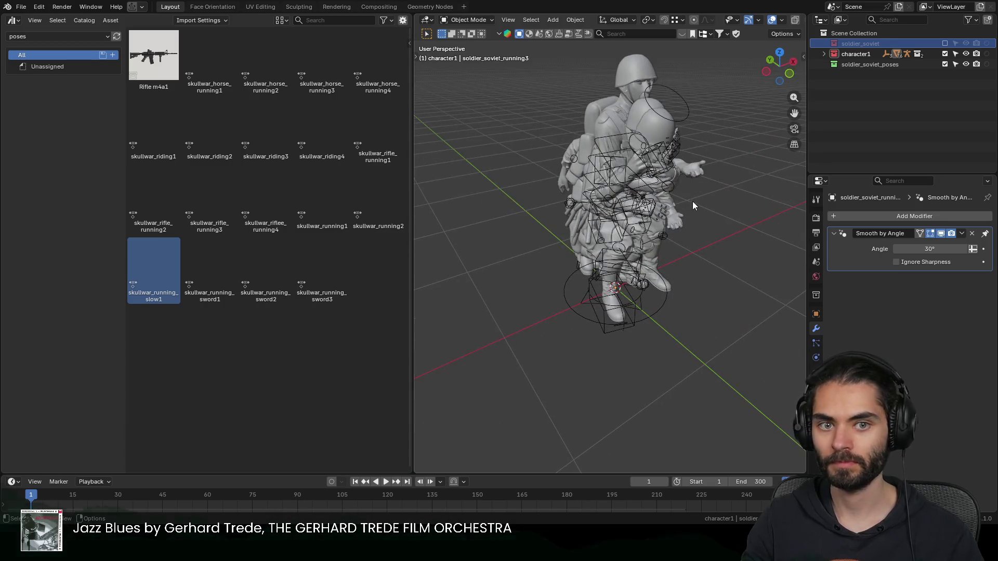
pyautogui.click(945, 54)
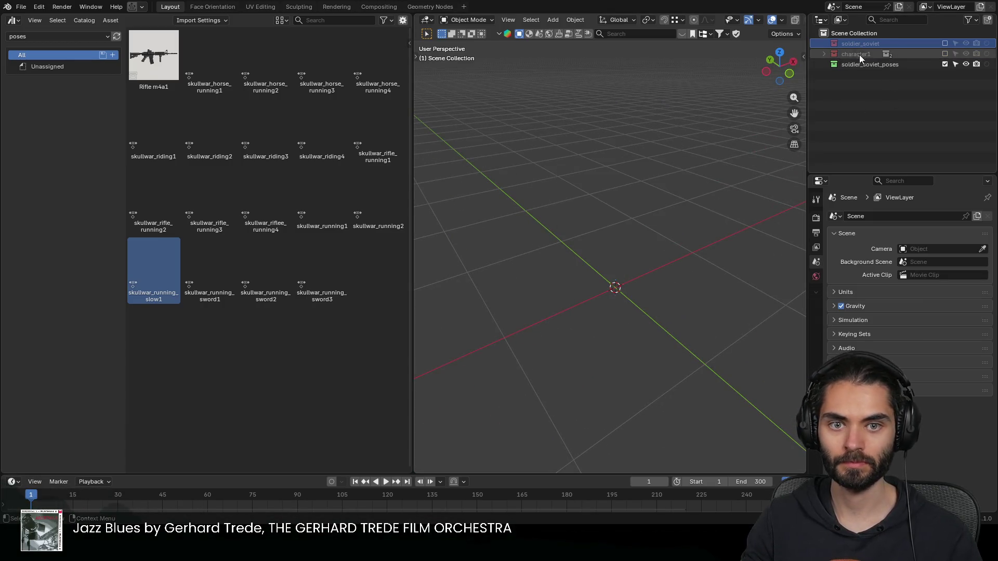
pyautogui.click(945, 54)
pyautogui.click(824, 54)
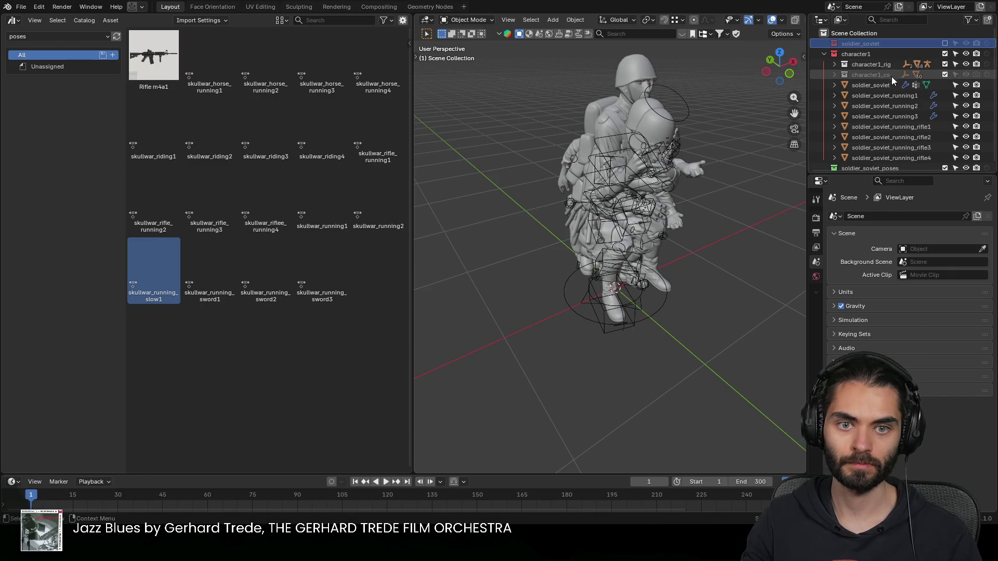
pyautogui.click(893, 96)
pyautogui.scroll(-1, 905, 130)
pyautogui.keyDown('shift'); pyautogui.click(891, 152); pyautogui.keyUp('shift')
pyautogui.moveTo(888, 154); pyautogui.dragTo(885, 160)
pyautogui.click(824, 48)
pyautogui.click(946, 54)
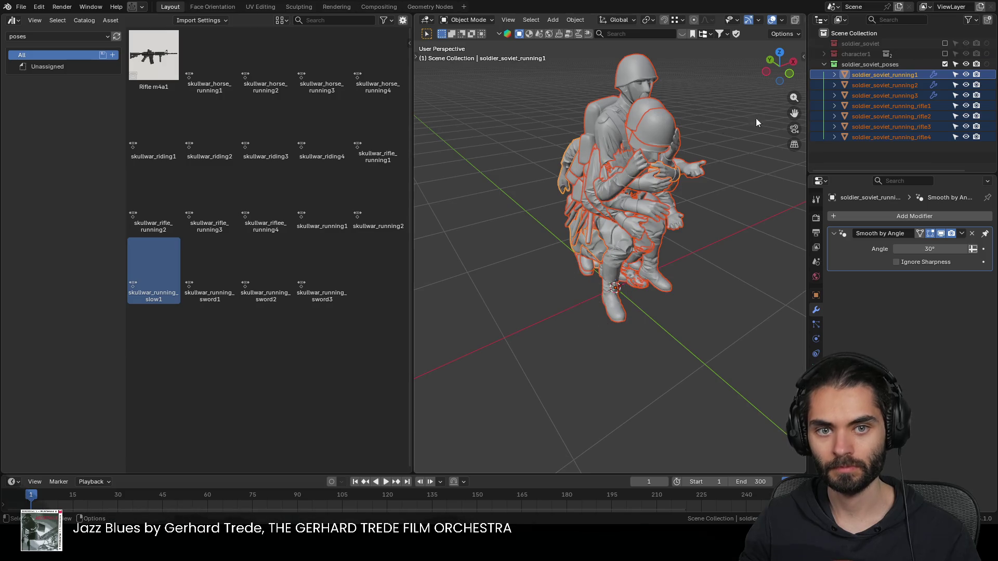
# - Deselect everything and purge unused data from the file via Quick Favourites
pyautogui.hotkey('alt', 'a')
pyautogui.moveTo(700, 171)
pyautogui.mouseDown(button='middle')
pyautogui.moveTo(562, 164)
pyautogui.moveTo(575, 145)
pyautogui.mouseUp(button='middle')
pyautogui.press('q')
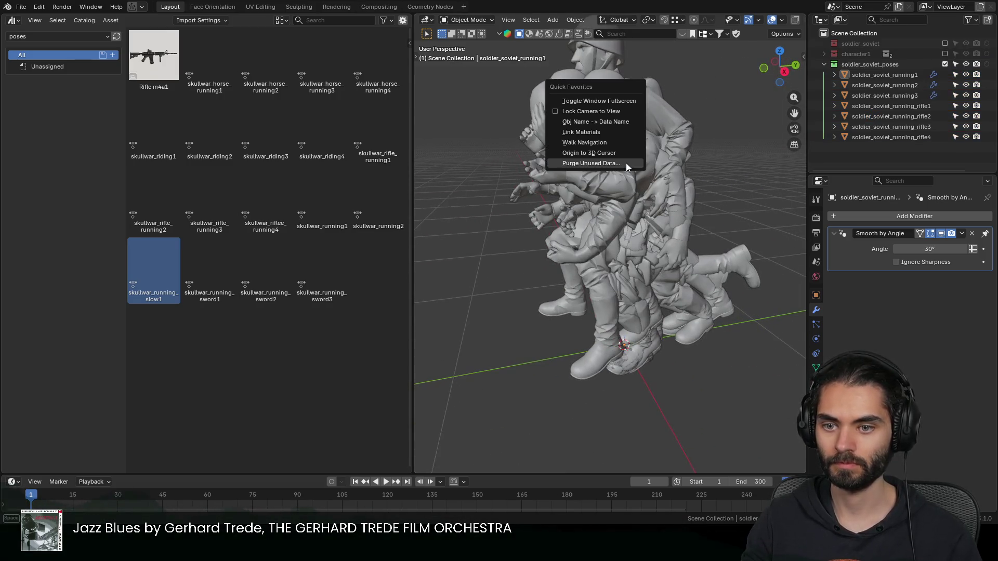
pyautogui.click(626, 164)
pyautogui.click(620, 229)
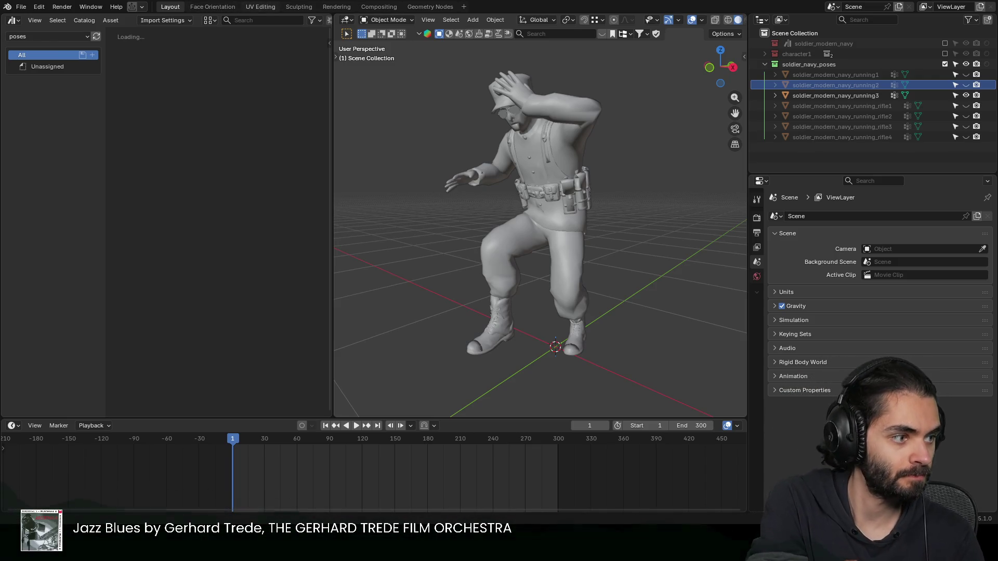
# - Load the soldier_gladiator rig file, answering the save-changes prompt, and orbit around the gladiator
pyautogui.hotkey('ctrl', 'q')
pyautogui.click(510, 279)
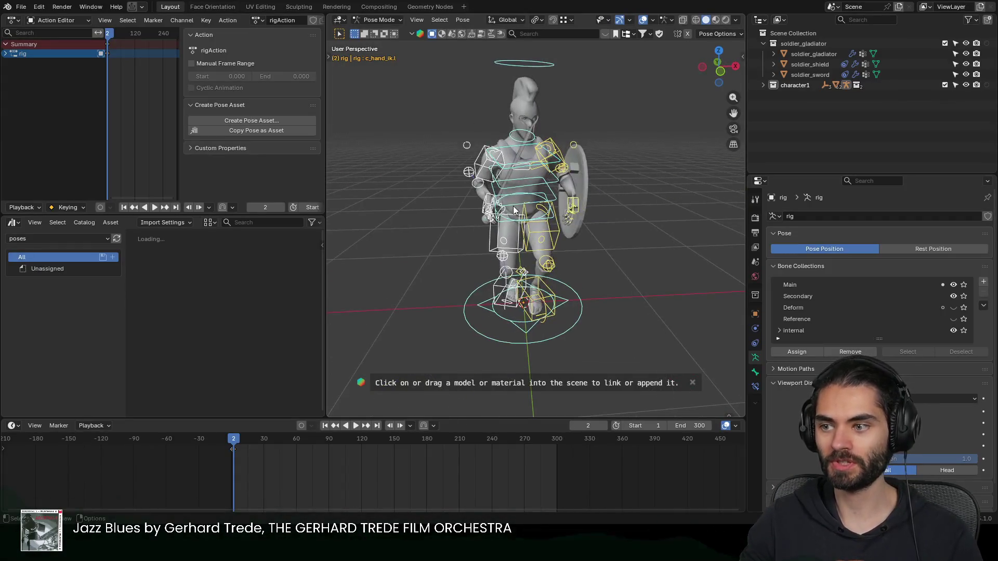
pyautogui.moveTo(513, 210); pyautogui.dragTo(319, 203, button='middle')
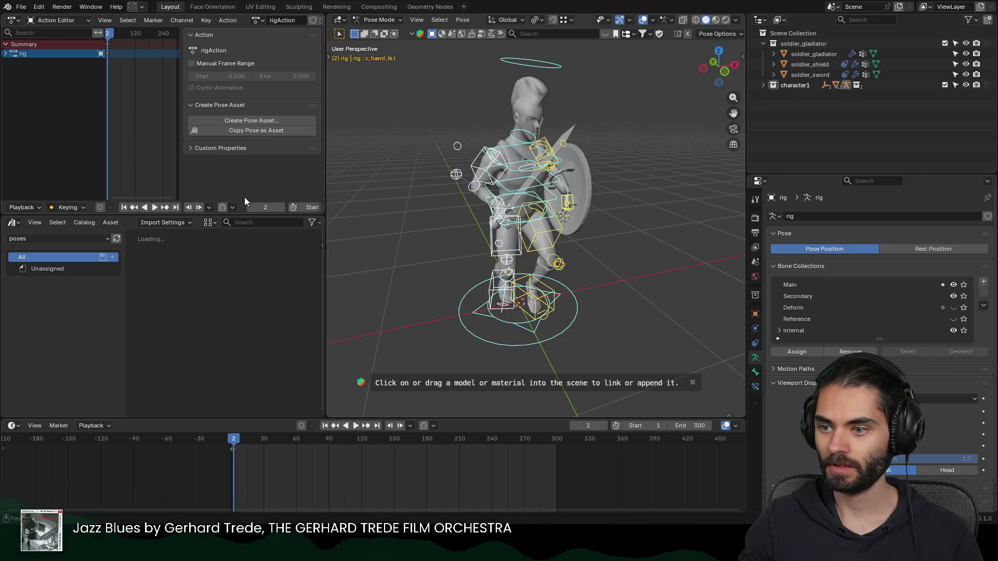
# - Enlarge the Action Editor area and turn it into an Asset Browser showing the poses library
pyautogui.moveTo(238, 214); pyautogui.dragTo(238, 303)
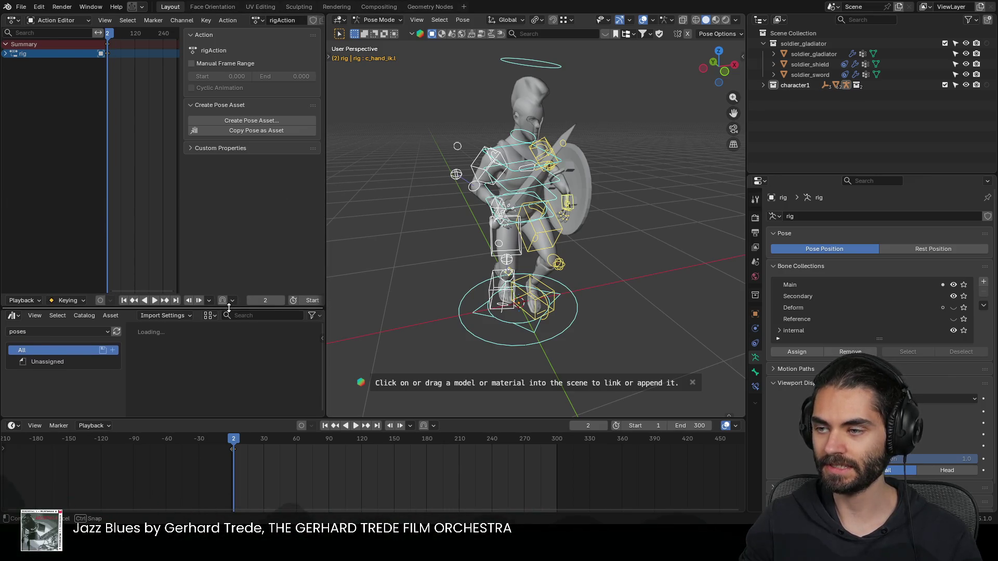
pyautogui.click(13, 20)
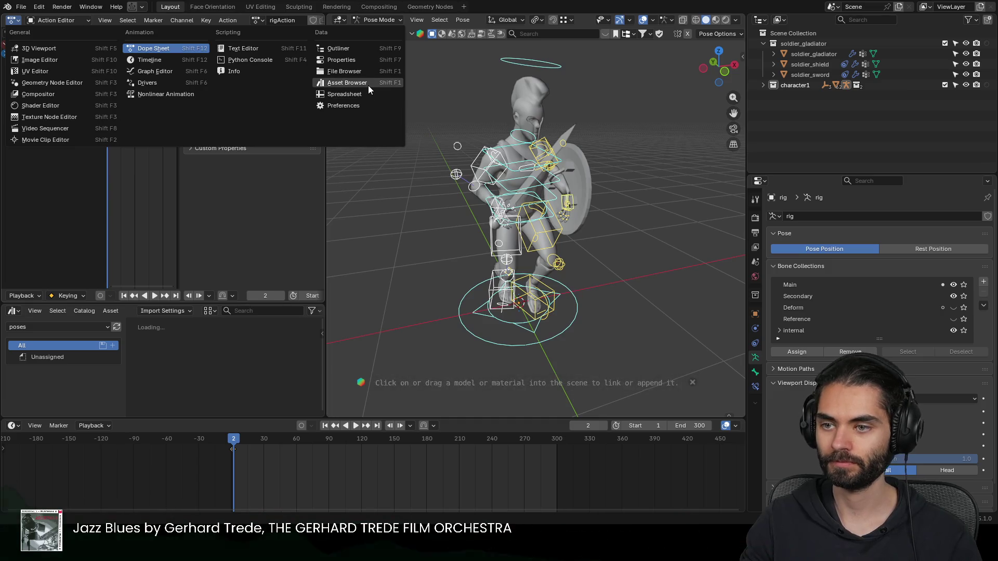
pyautogui.click(368, 85)
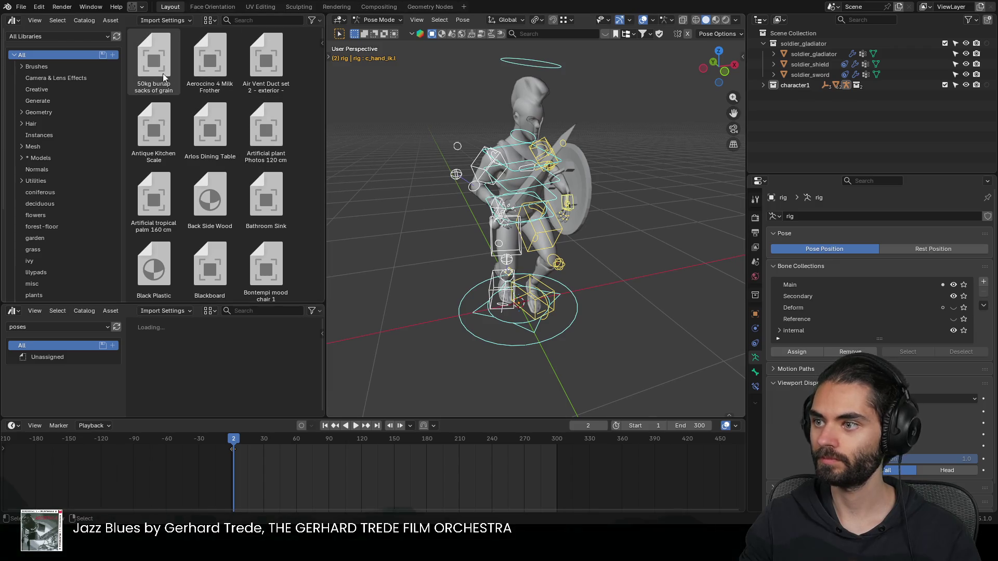
pyautogui.click(50, 38)
pyautogui.click(36, 153)
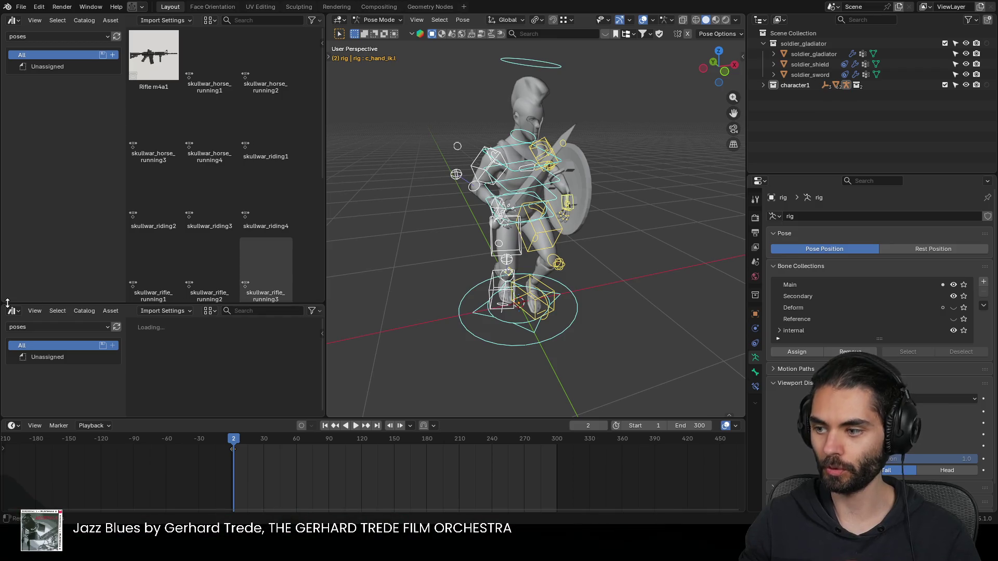
# - Join the two asset browser areas into one and widen it to four columns
pyautogui.moveTo(4, 302)
pyautogui.mouseDown()
pyautogui.moveTo(39, 395)
pyautogui.moveTo(93, 344)
pyautogui.moveTo(3, 305)
pyautogui.moveTo(6, 320)
pyautogui.moveTo(150, 327)
pyautogui.moveTo(116, 373)
pyautogui.moveTo(189, 428)
pyautogui.moveTo(187, 390)
pyautogui.mouseUp()
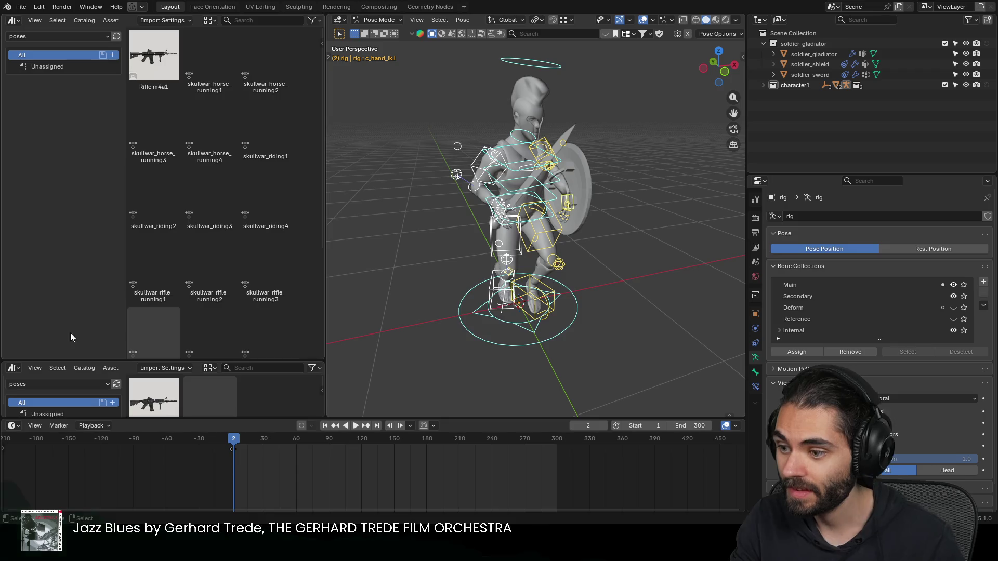
pyautogui.moveTo(3, 360); pyautogui.dragTo(31, 387)
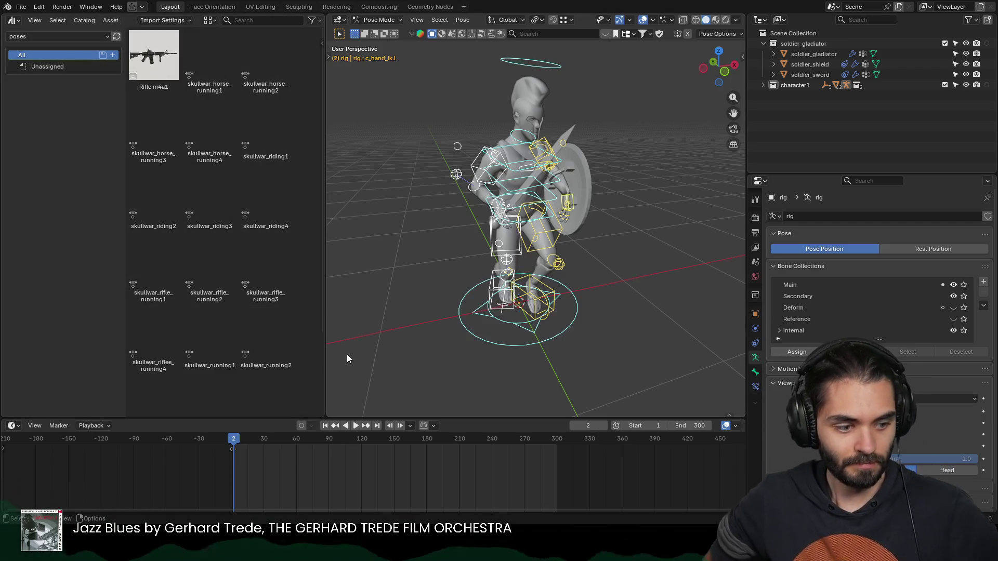
pyautogui.moveTo(329, 250); pyautogui.dragTo(366, 240)
pyautogui.moveTo(613, 254)
pyautogui.mouseDown(button='middle')
pyautogui.moveTo(570, 238)
pyautogui.moveTo(477, 230)
pyautogui.moveTo(544, 222)
pyautogui.moveTo(552, 235)
pyautogui.mouseUp(button='middle')
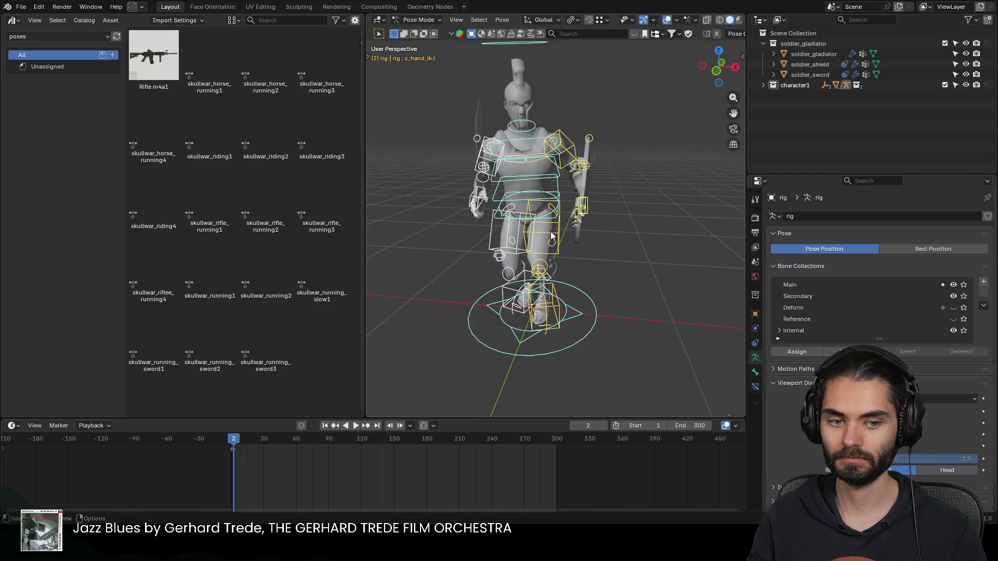